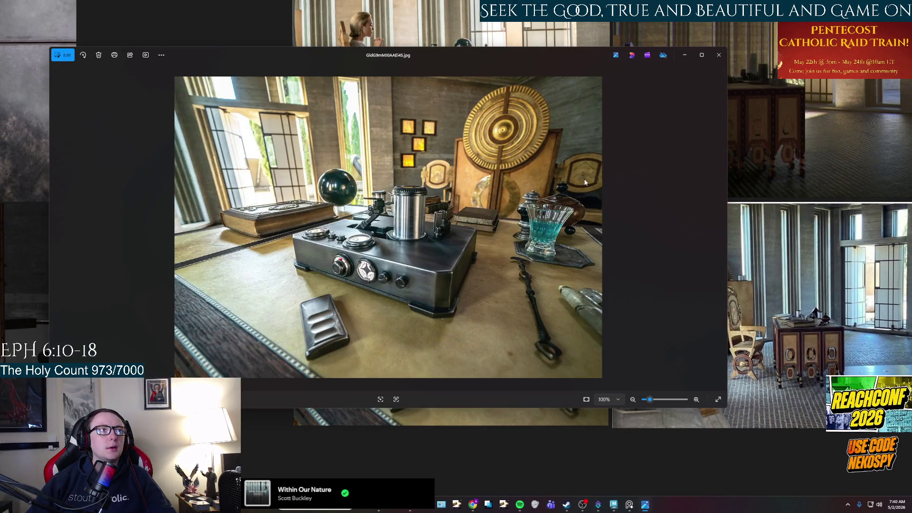
- Crop the desk photo to a tight 195 × 248 frame around the blue glass and tray
left_click(57, 57)
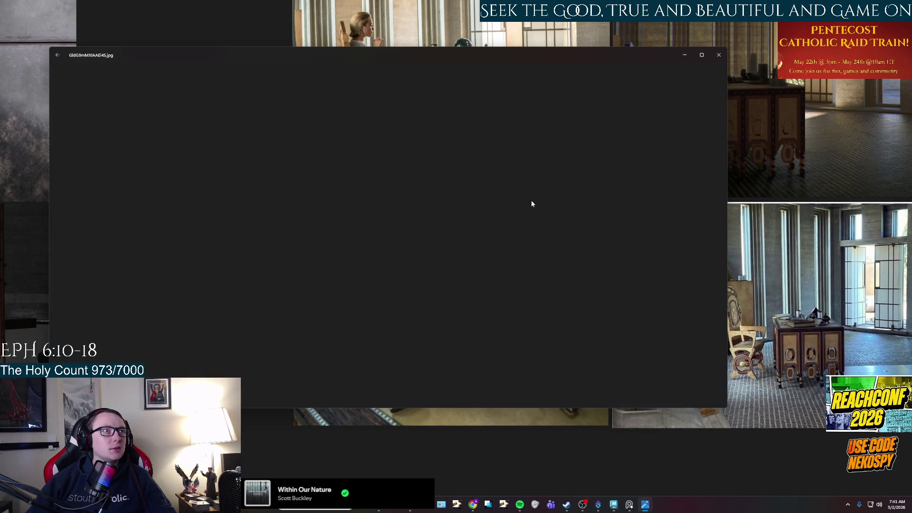
left_click_drag(223, 226, 490, 227)
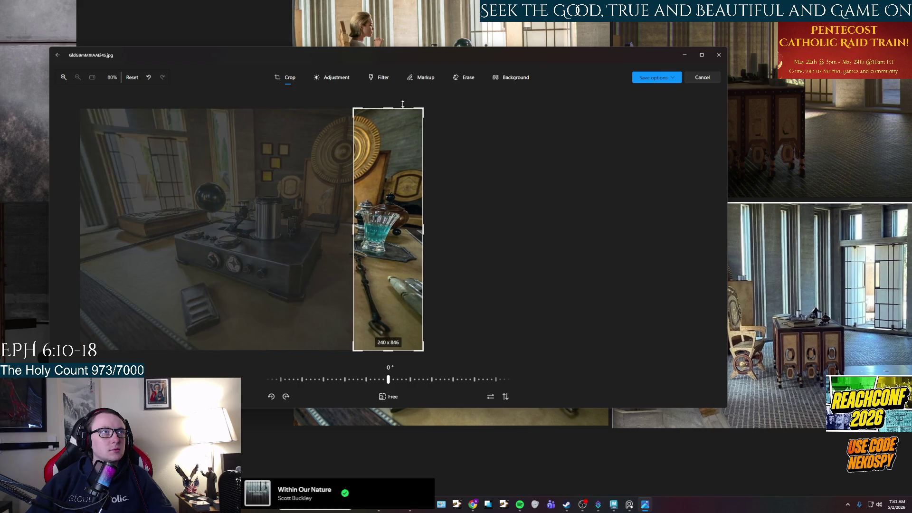
left_click_drag(388, 109, 388, 189)
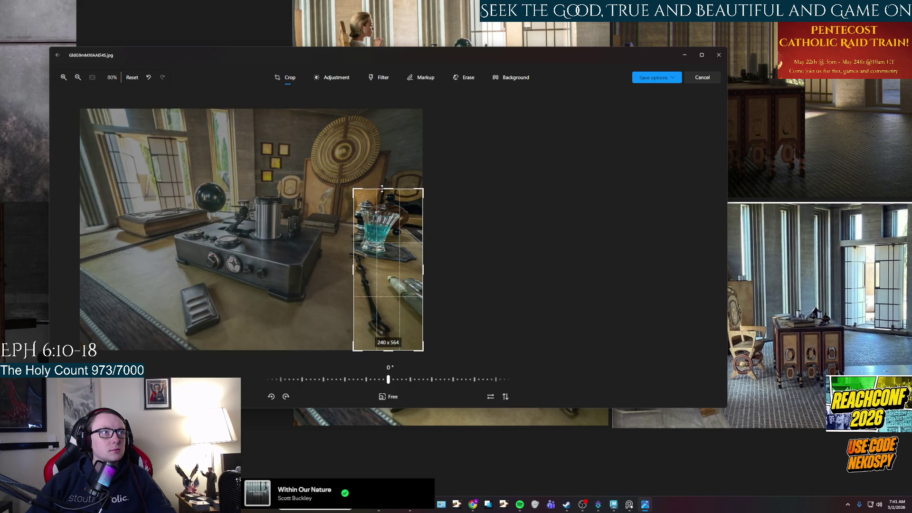
left_click_drag(388, 351, 389, 215)
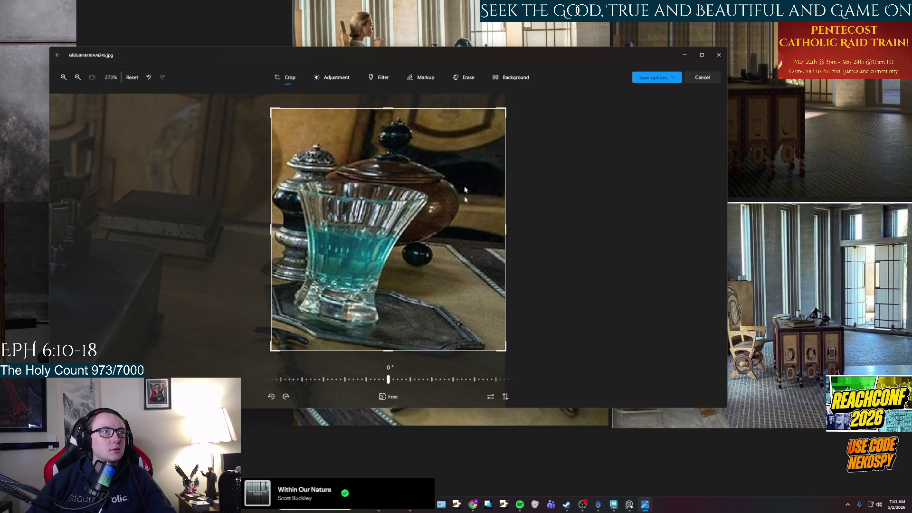
left_click_drag(508, 230, 483, 229)
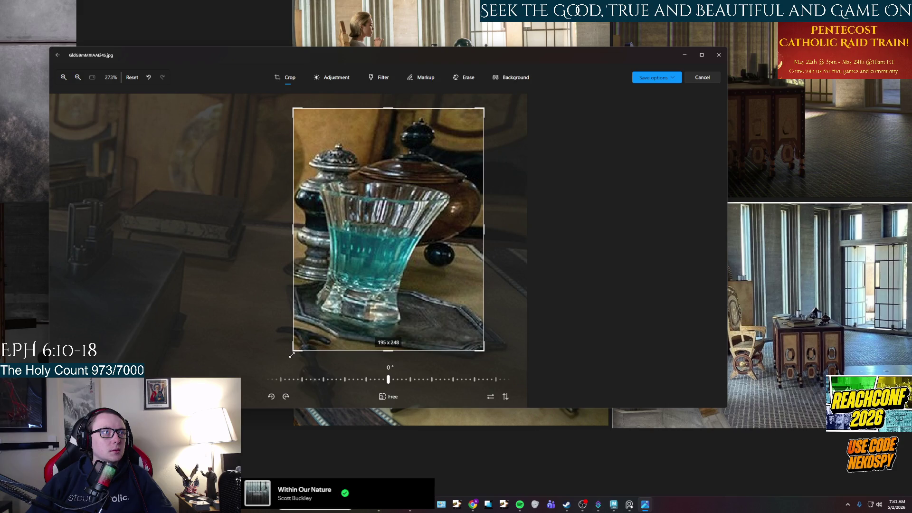
- Apply the crop and choose Save as copy from the save options
left_click(289, 355)
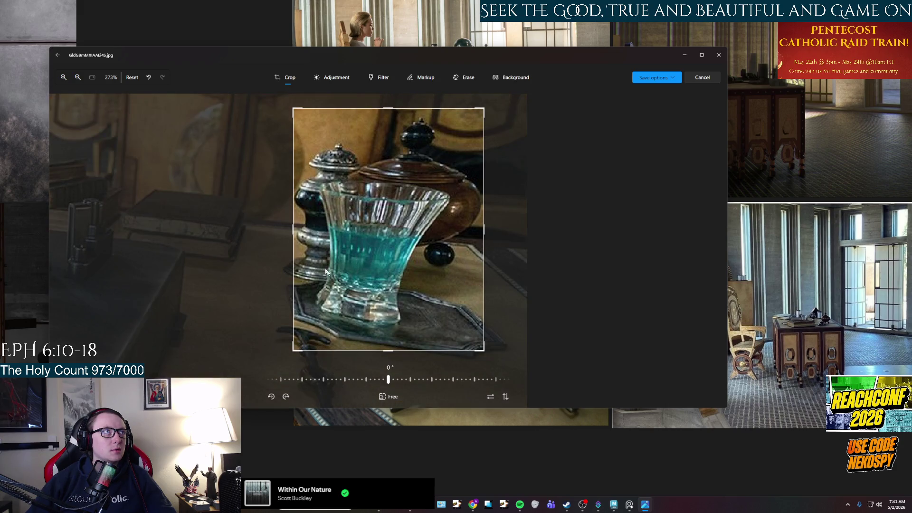
left_click(271, 396)
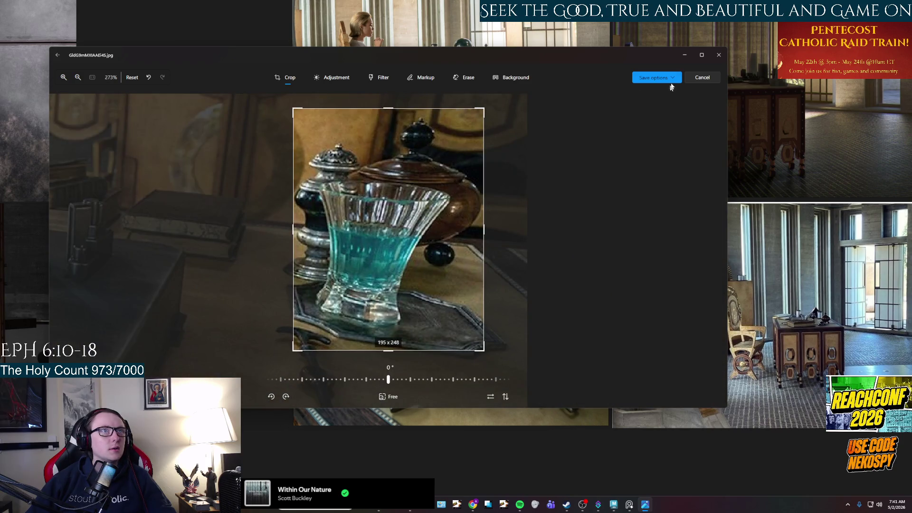
left_click(670, 77)
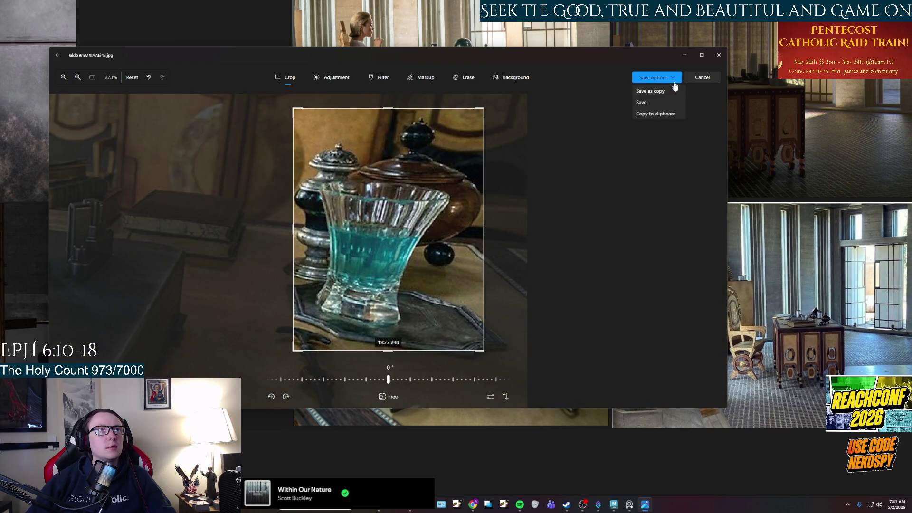
left_click(660, 80)
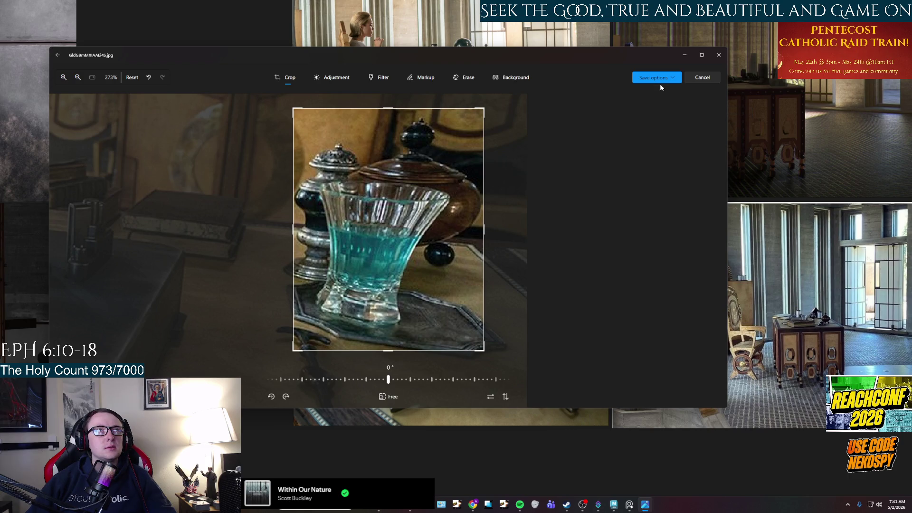
left_click(660, 80)
left_click(645, 102)
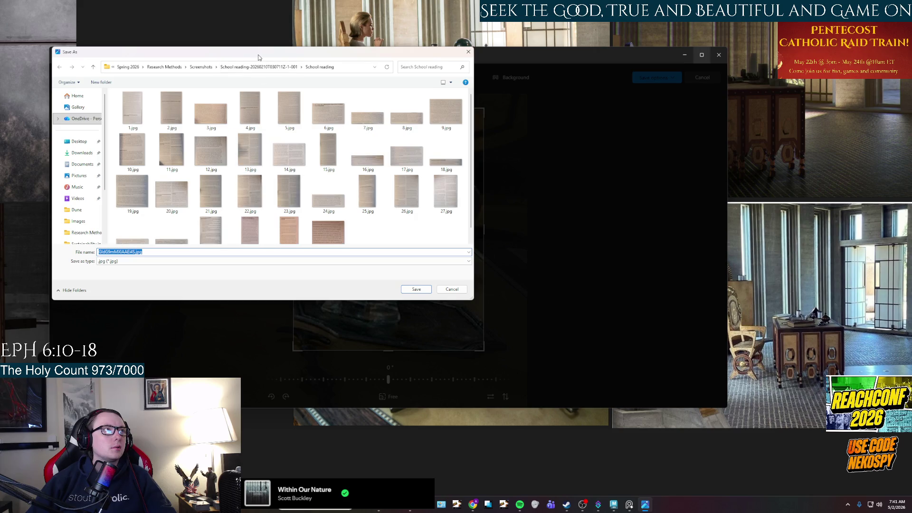
- Save the crop into the Dune references folder, replacing the existing file, and close Photos
left_click_drag(256, 56, 636, 140)
left_click(457, 296)
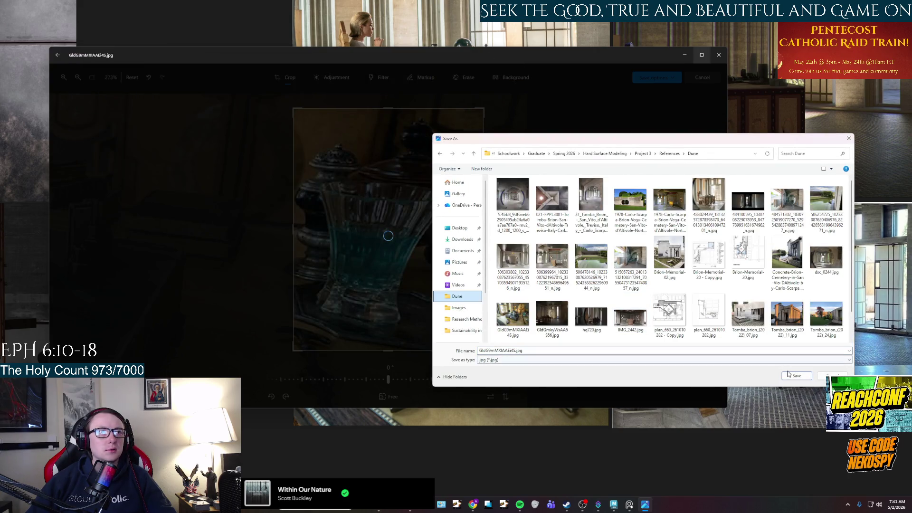
left_click(792, 377)
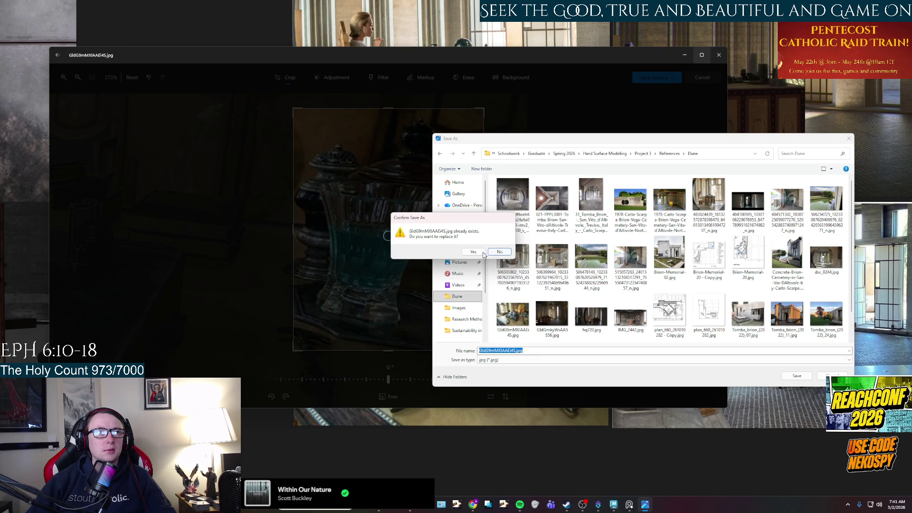
left_click(491, 255)
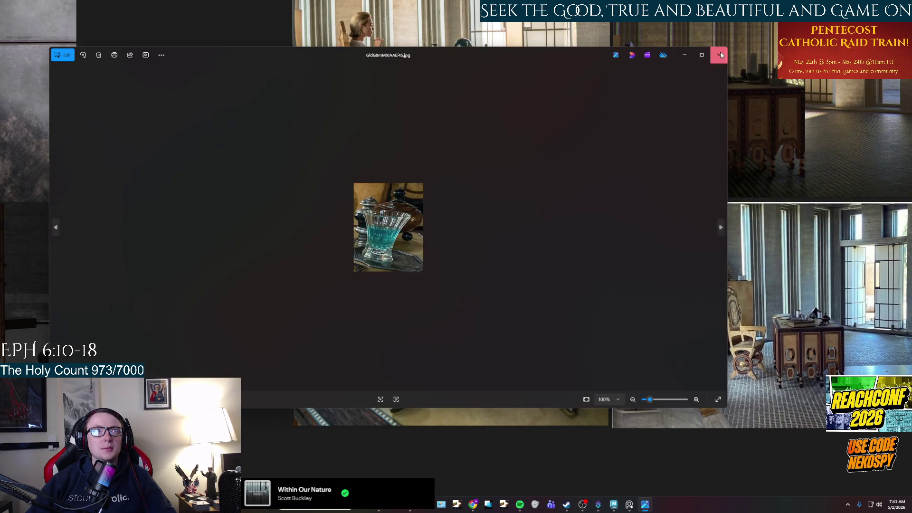
left_click(720, 55)
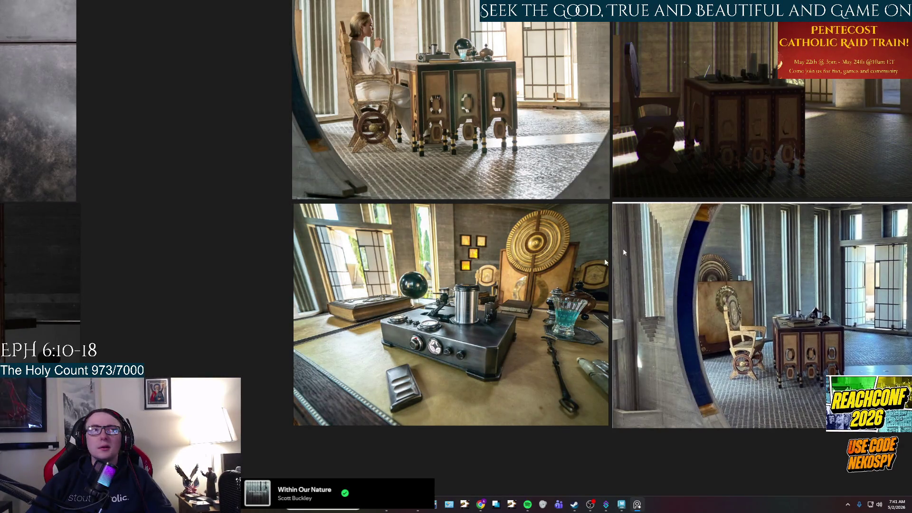
- Return to Maya, undo the last action and start Image Plane import from the lower-left panel's View menu
left_click(622, 504)
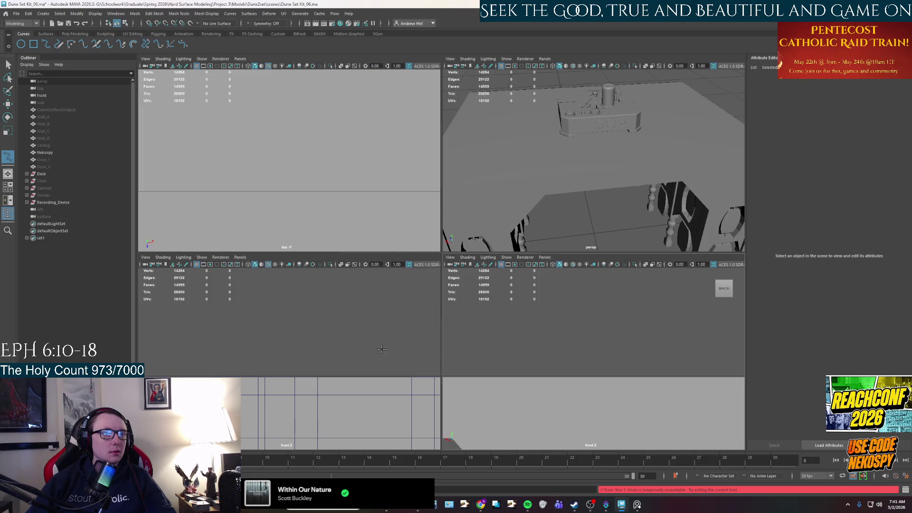
key("ctrl+z")
left_click(435, 362)
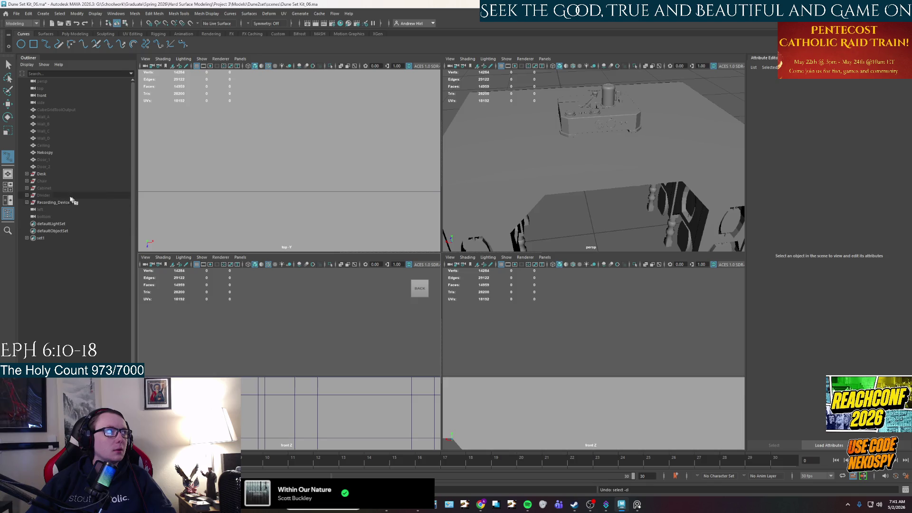
left_click(145, 257)
mouse_move(146, 257)
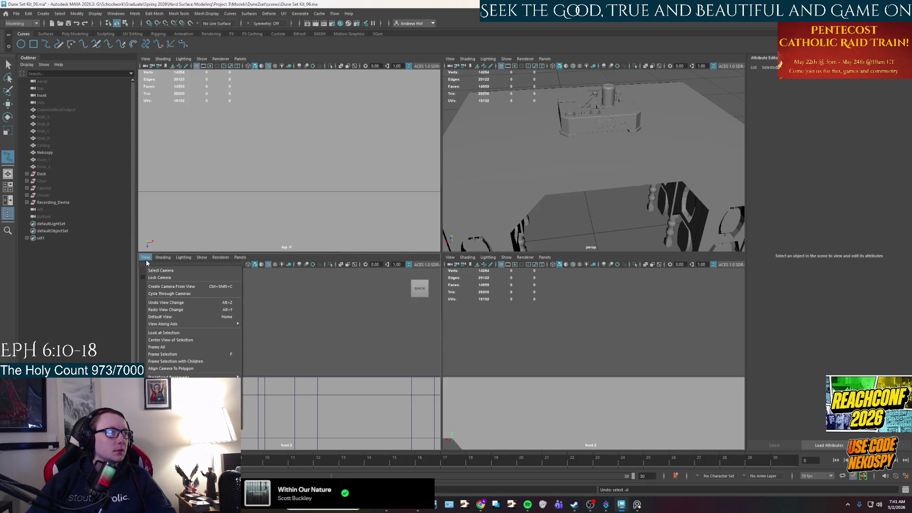
left_click(257, 422)
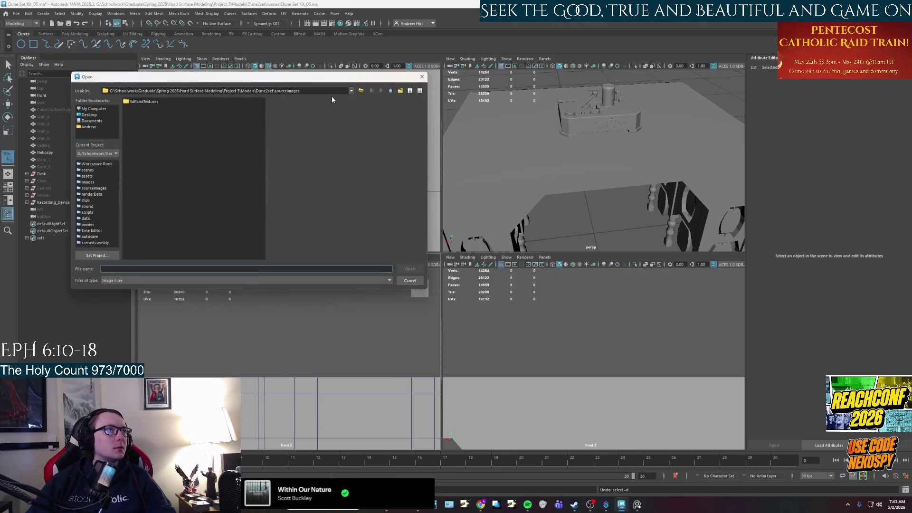
- Browse from sourceimages up to Project 3 and into References > Dune
left_click(390, 91)
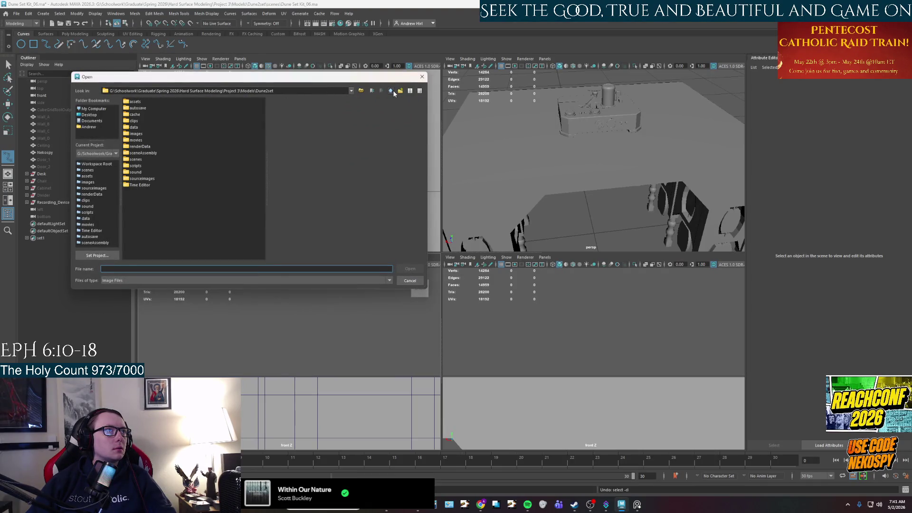
left_click(391, 91)
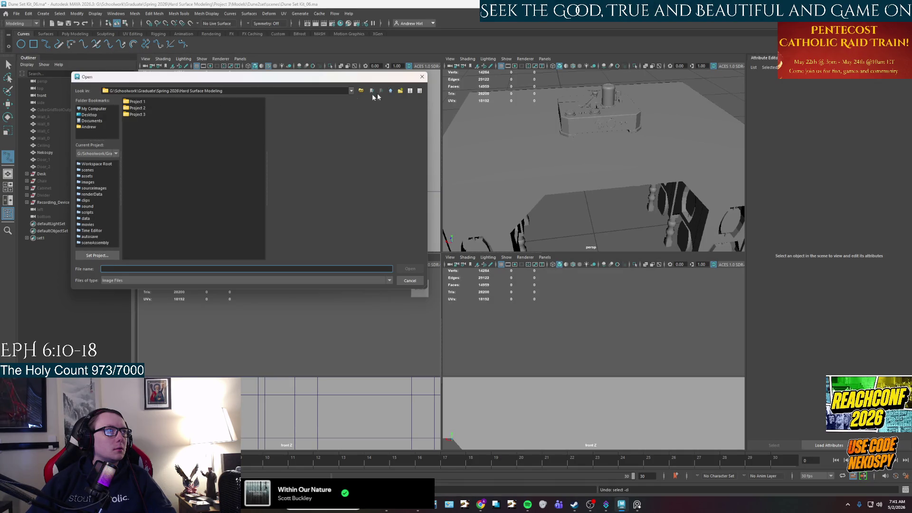
left_click(135, 115)
double_click(143, 108)
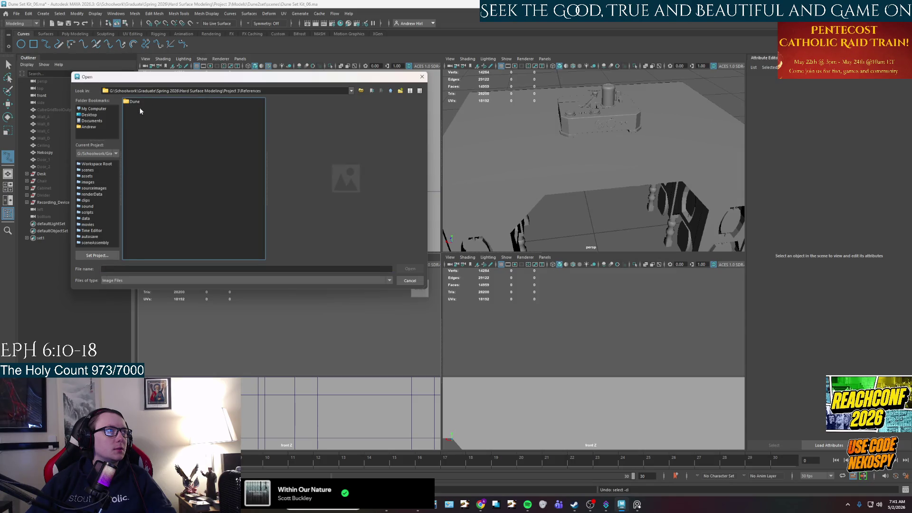
double_click(138, 104)
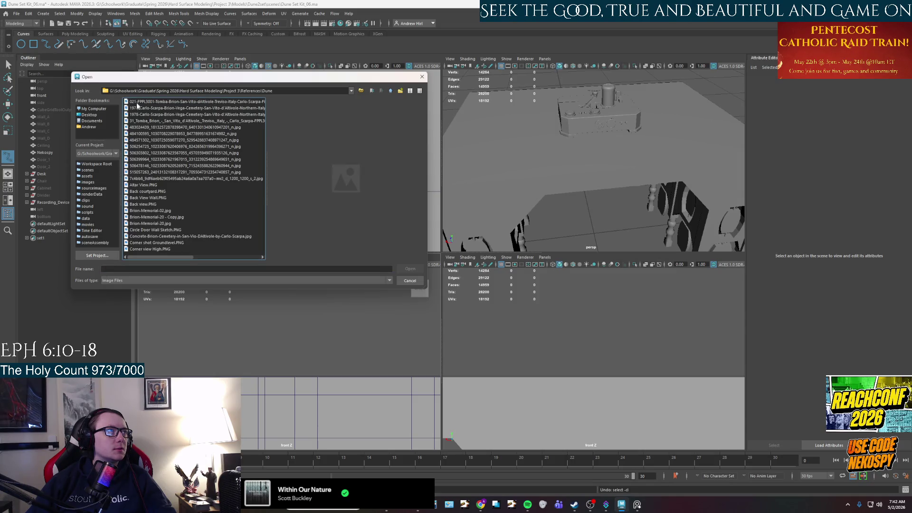
- Preview the reference photos and import the cropped blue-glass JPG as an image plane
left_click(186, 191)
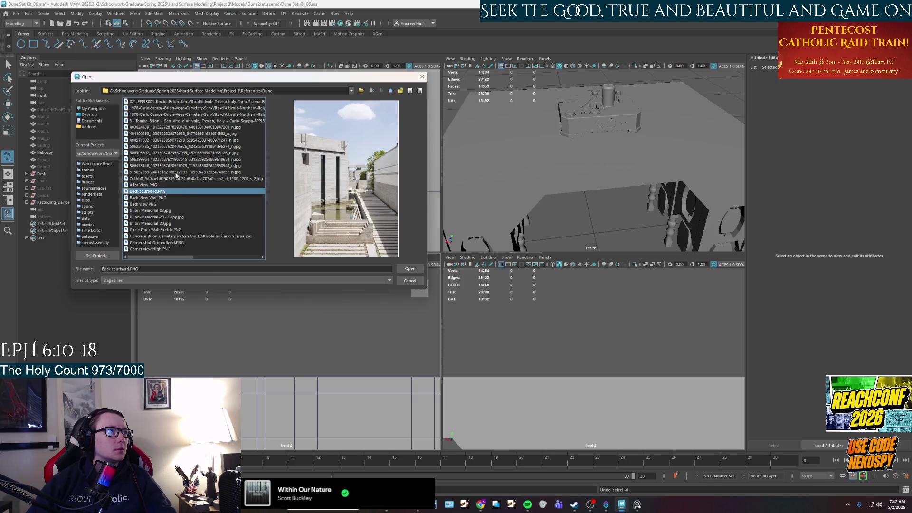
left_click(182, 152)
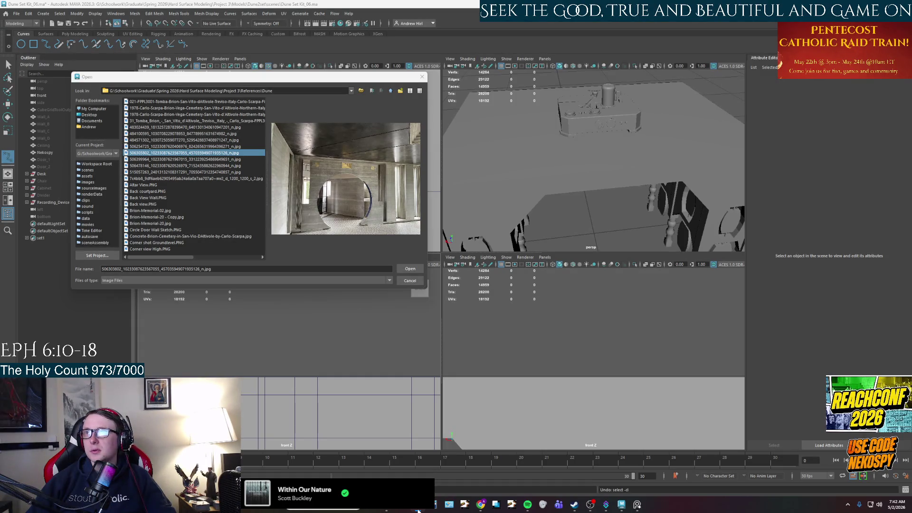
scroll(166, 169, "down", 10)
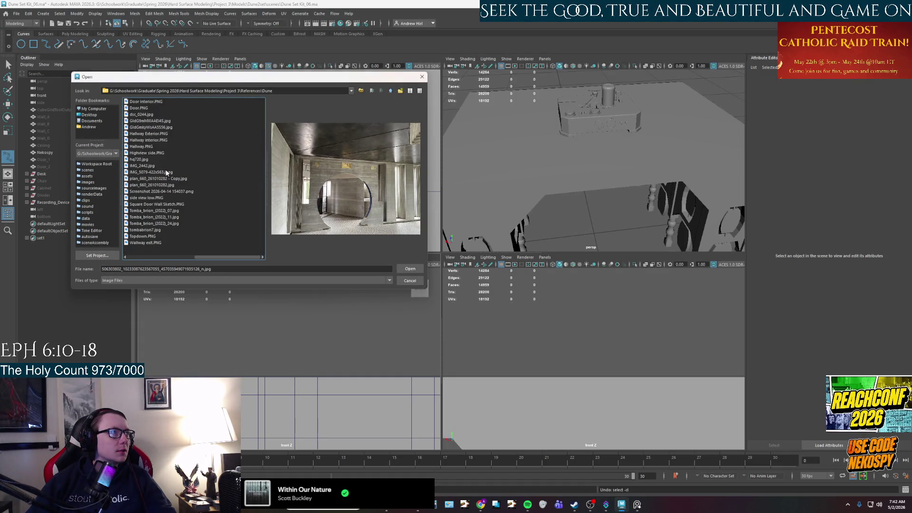
scroll(166, 173, "up", 8)
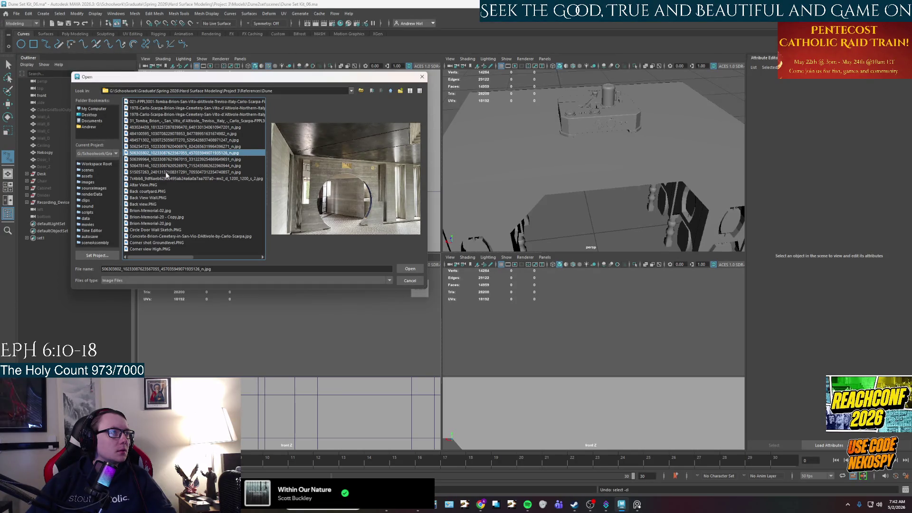
scroll(167, 178, "down", 10)
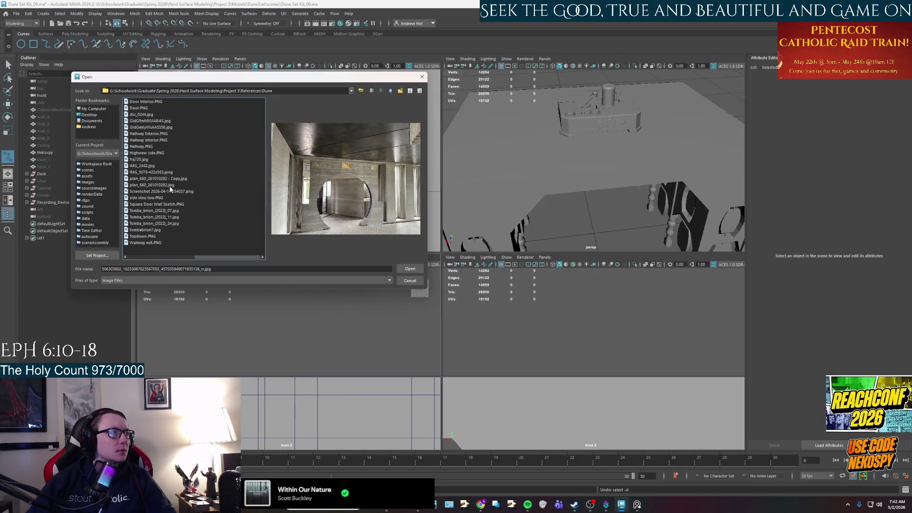
left_click(151, 128)
left_click(151, 121)
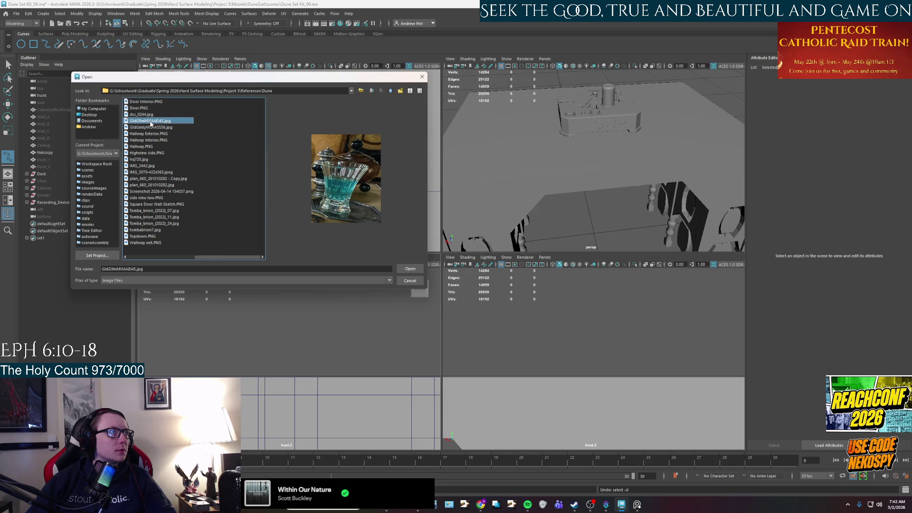
left_click(411, 269)
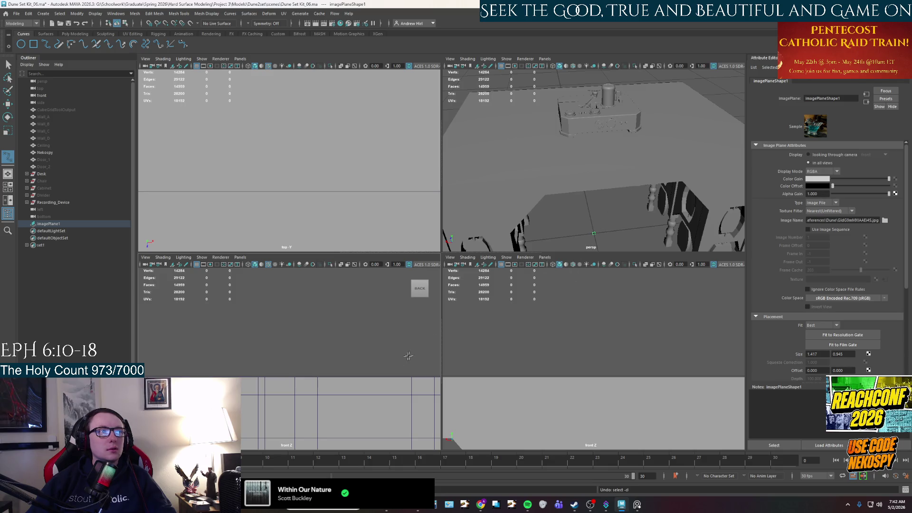
scroll(393, 364, "down", 3)
- Frame the views on imagePlane1 and move it up beside the desk device
key("w")
key("shift+a")
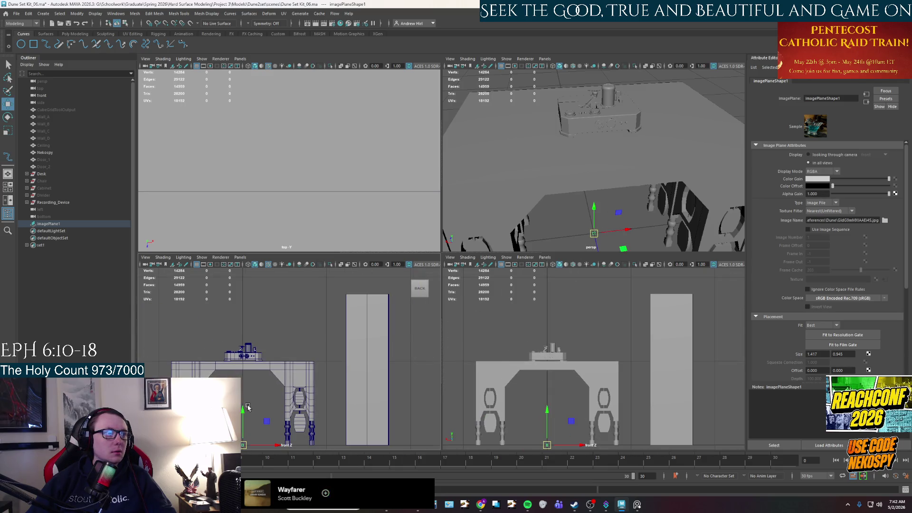
key("shift+f")
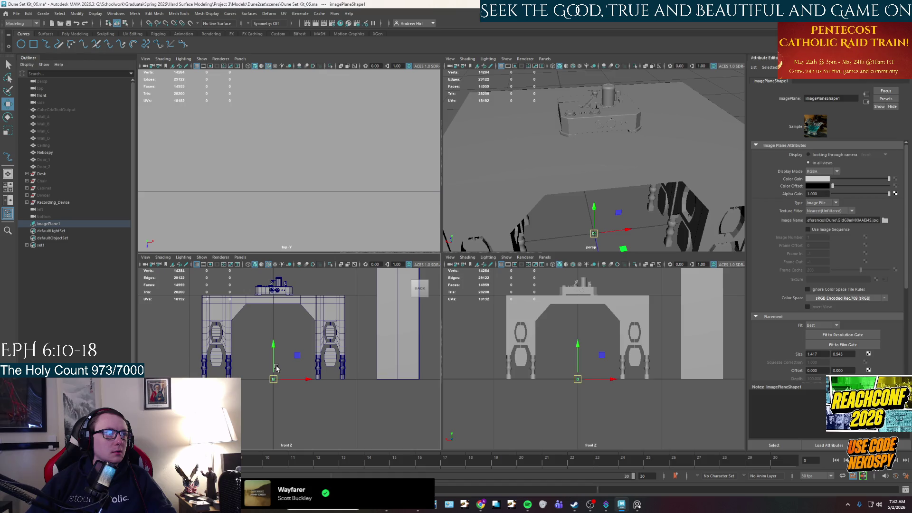
left_click(277, 369)
key("shift+f")
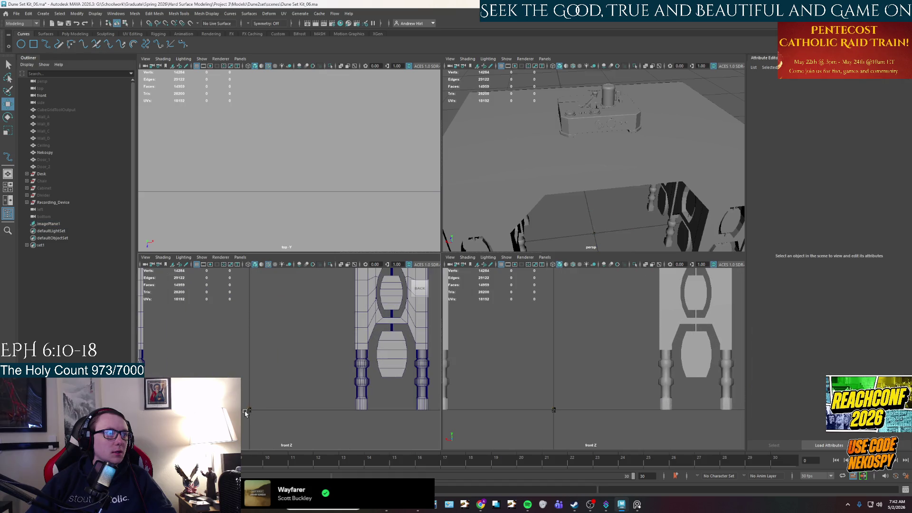
left_click(247, 412)
key("shift+f")
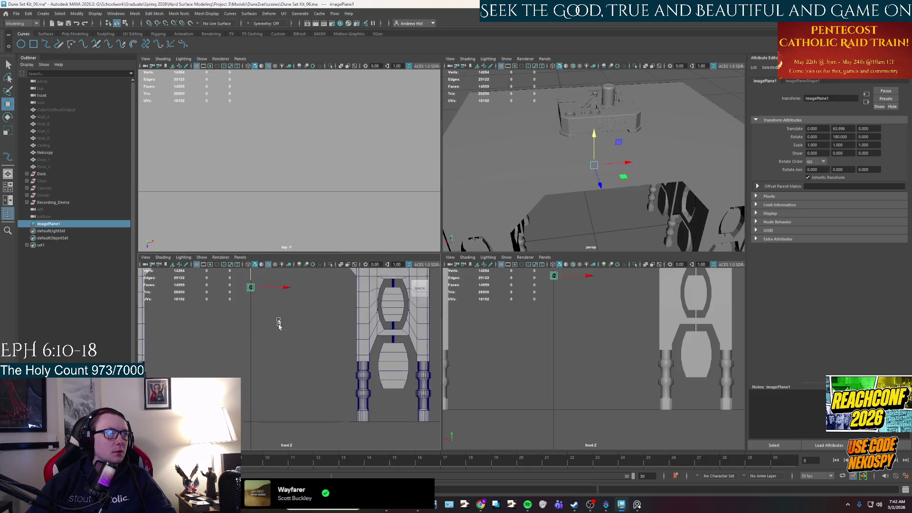
mouse_move(271, 411)
left_mouse_down()
mouse_move(300, 335)
mouse_move(356, 332)
mouse_move(372, 311)
mouse_move(344, 324)
mouse_move(350, 317)
left_mouse_up()
- Scale up the image plane and tilt it slightly with the rotate tool
key("r")
key("w")
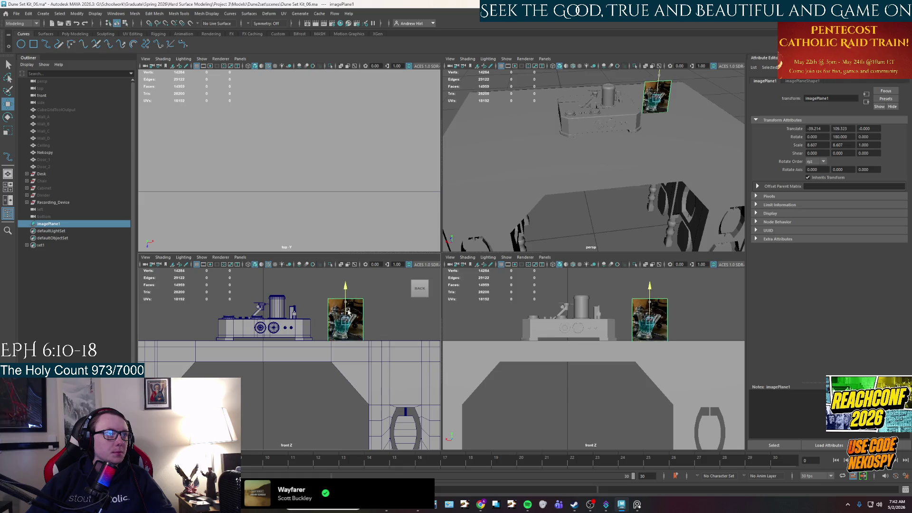
key("e")
left_click_drag(373, 304, 368, 305)
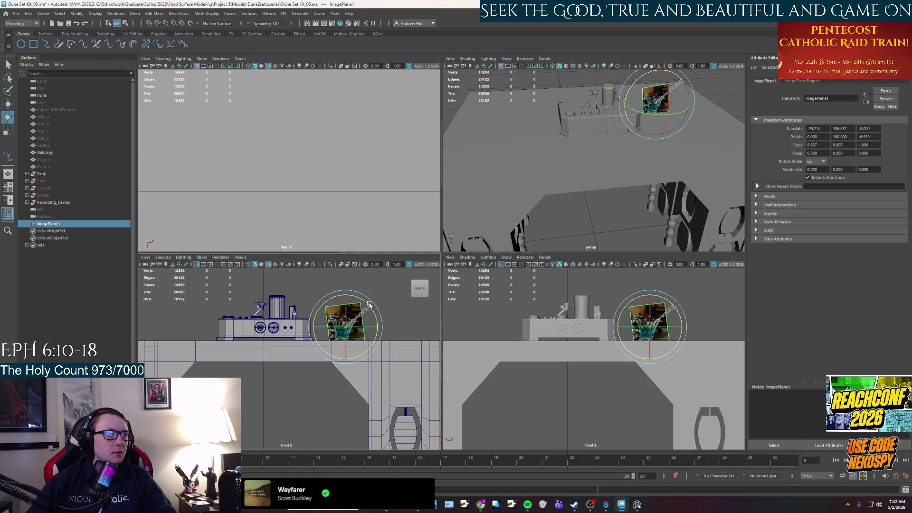
key("w")
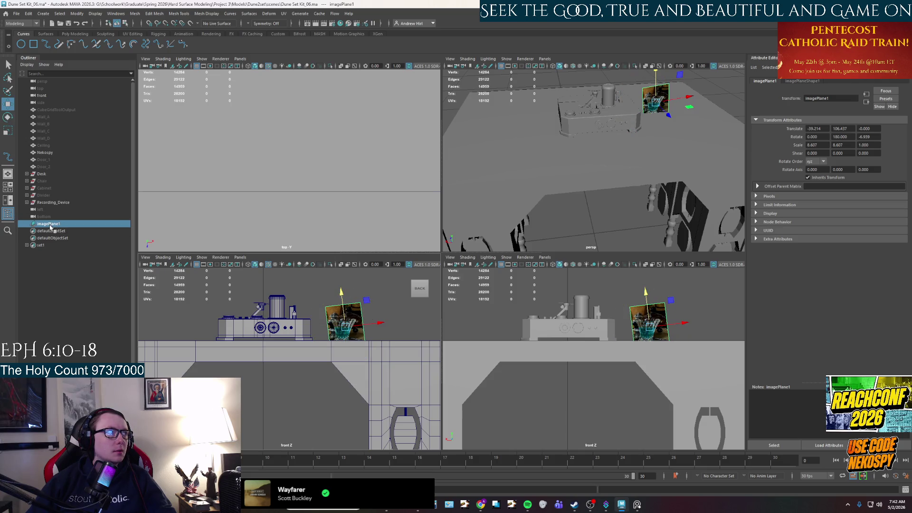
- Set the Move Tool's Axis Orientation to World
double_click(8, 105)
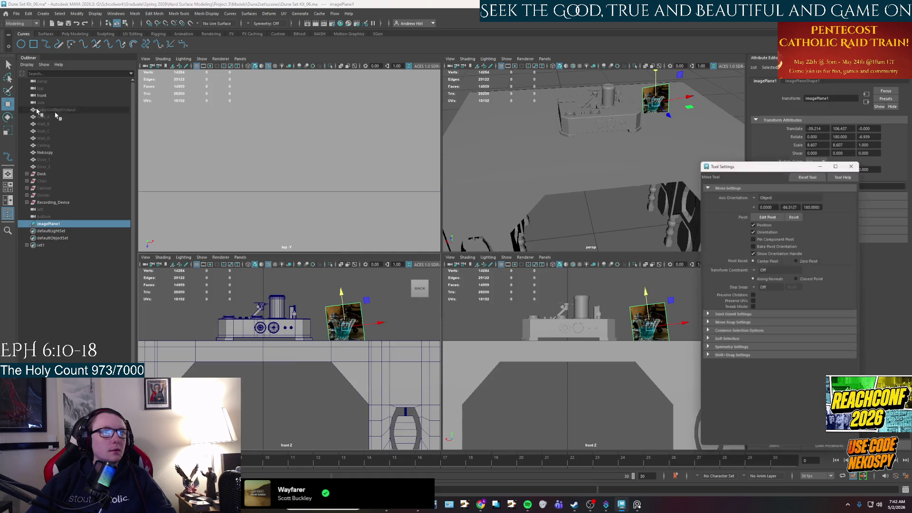
left_click(765, 193)
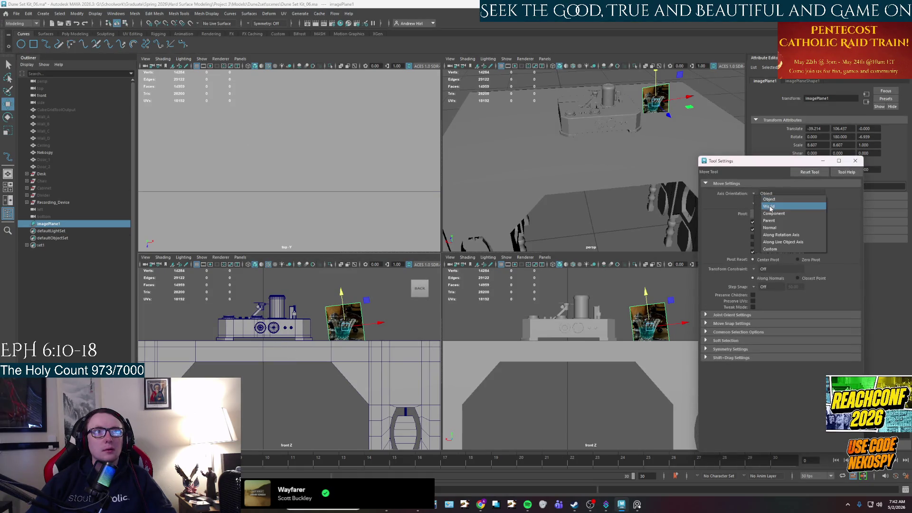
left_click(773, 202)
left_click(856, 160)
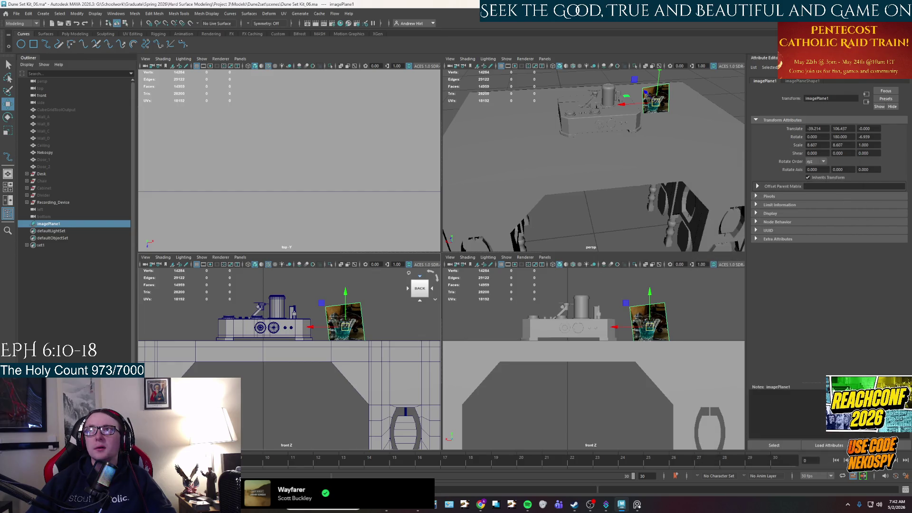
scroll(349, 327, "up", 3)
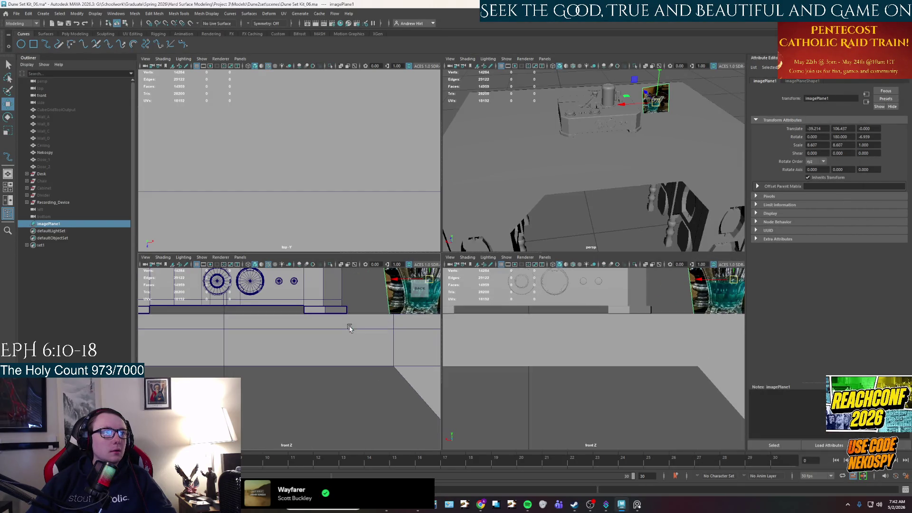
- Nudge the image plane's height and compare it against the reference photo in Photos
key("f")
mouse_move(341, 360)
left_mouse_down()
mouse_move(342, 334)
mouse_move(341, 347)
left_mouse_up()
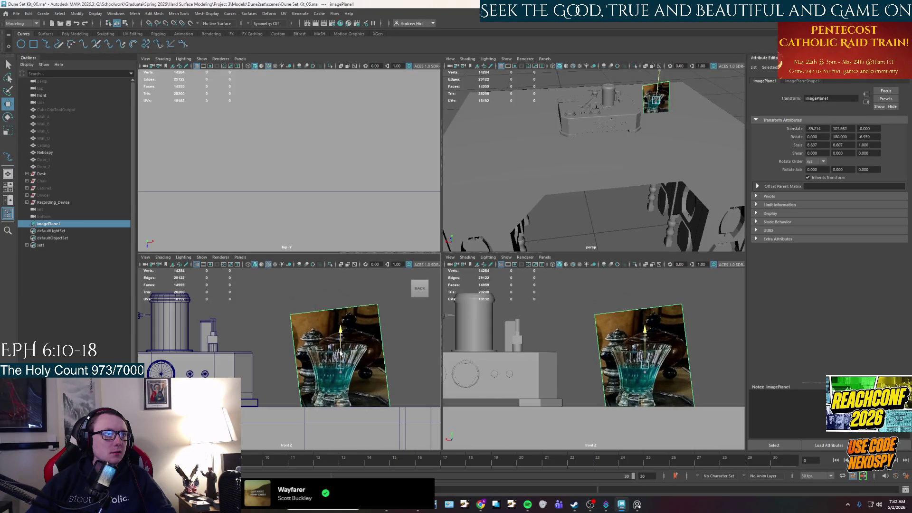
scroll(283, 371, "up", 2)
scroll(283, 371, "down", 2)
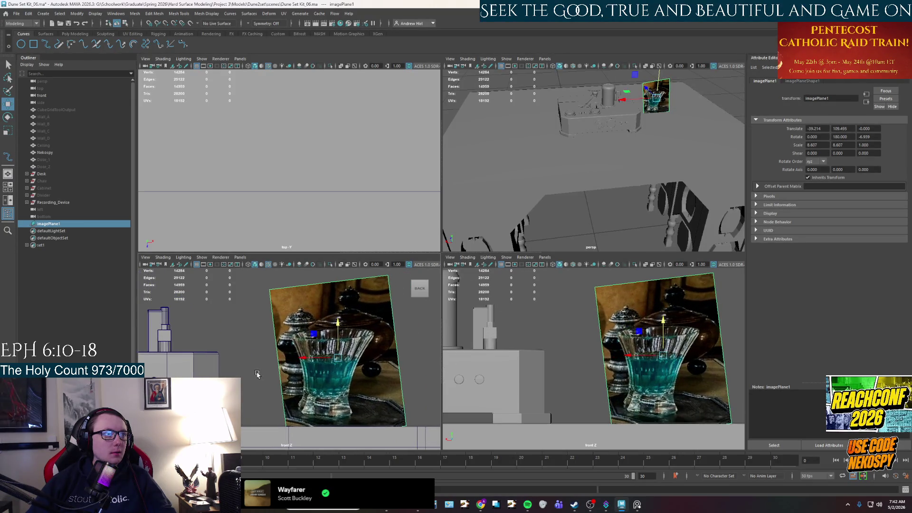
left_click_drag(327, 346, 326, 371)
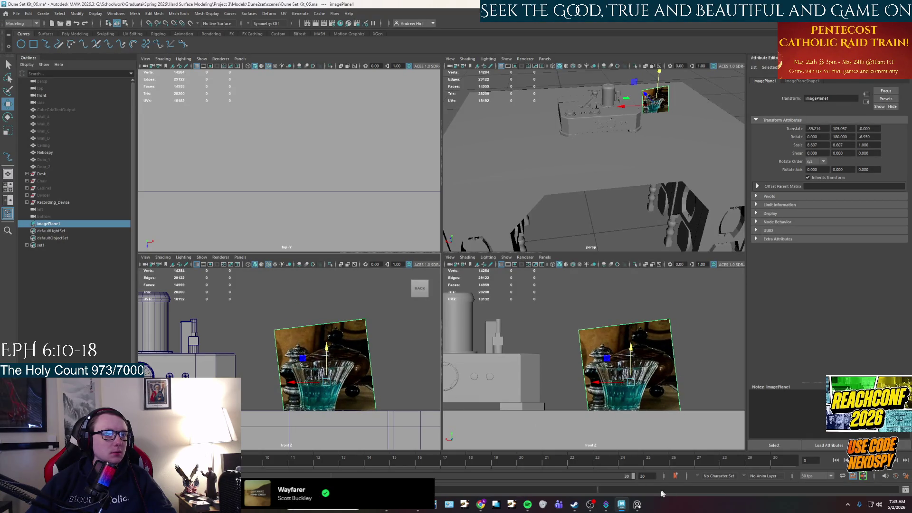
left_click(636, 504)
scroll(472, 330, "up", 3)
scroll(472, 329, "up", 2)
scroll(471, 329, "down", 1)
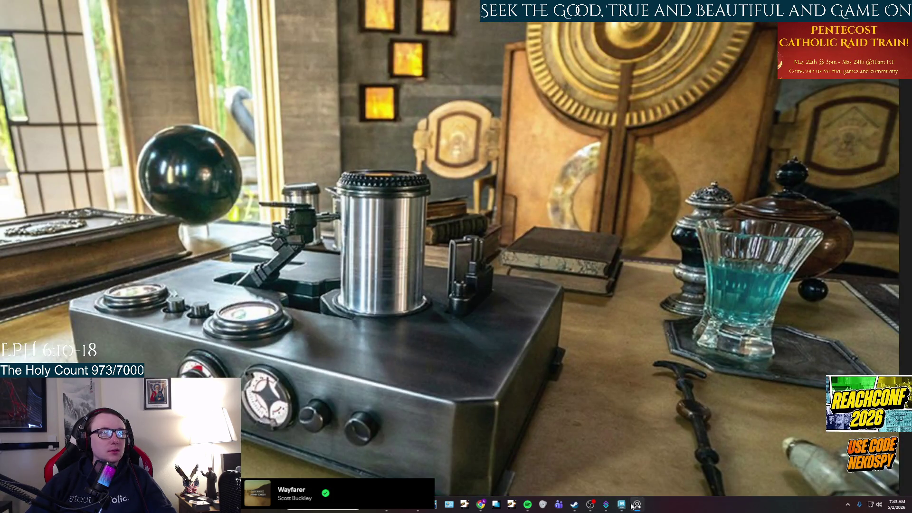
left_click(637, 504)
- Enlarge the image plane about elevenfold and maximise the front view on the pepper grinder
key("r")
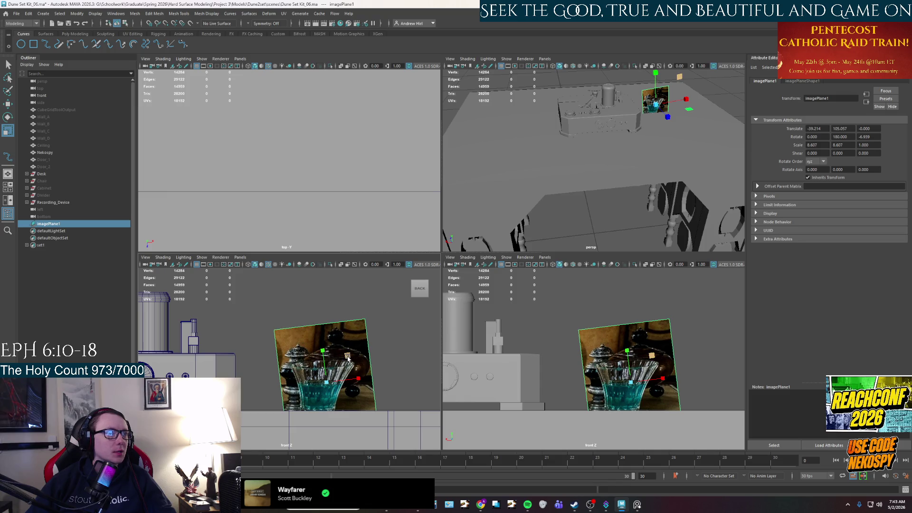
left_click_drag(352, 358, 326, 351)
key("w")
scroll(244, 306, "up", 3)
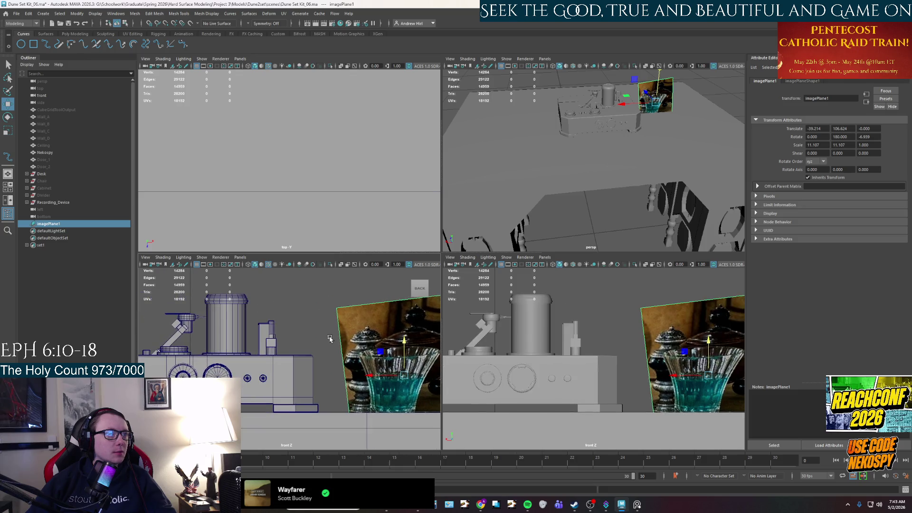
scroll(305, 326, "up", 2)
scroll(288, 327, "down", 2)
key("space")
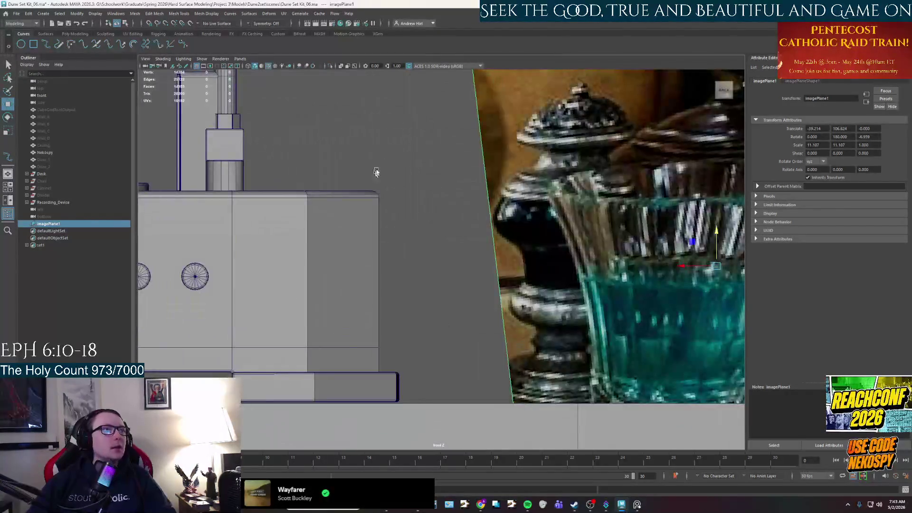
scroll(254, 235, "up", 2)
scroll(272, 235, "up", 1)
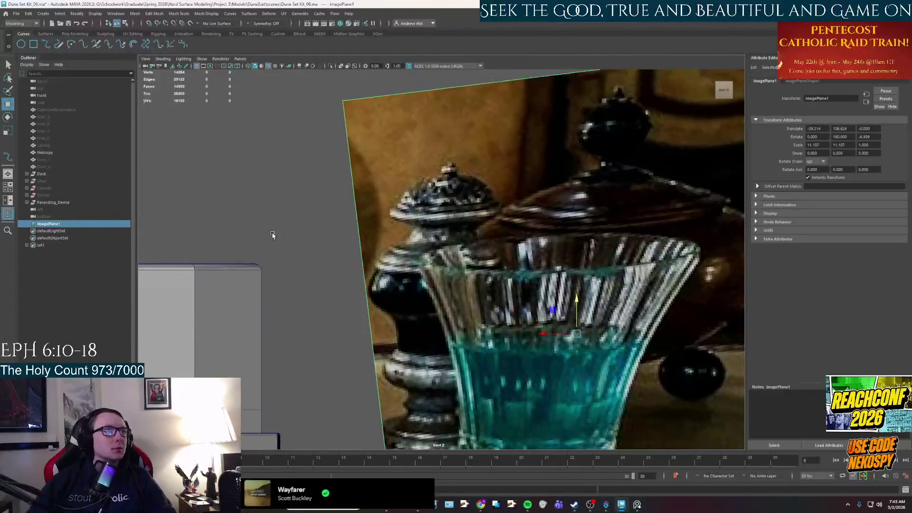
left_click(57, 42)
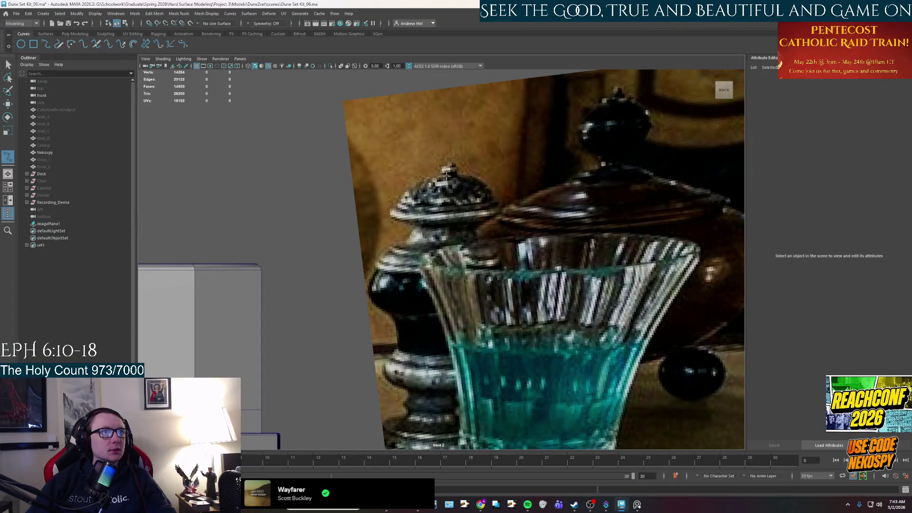
- Place a few stray curve points, dismiss the autosave prompt and abandon the attempt
left_click(448, 173)
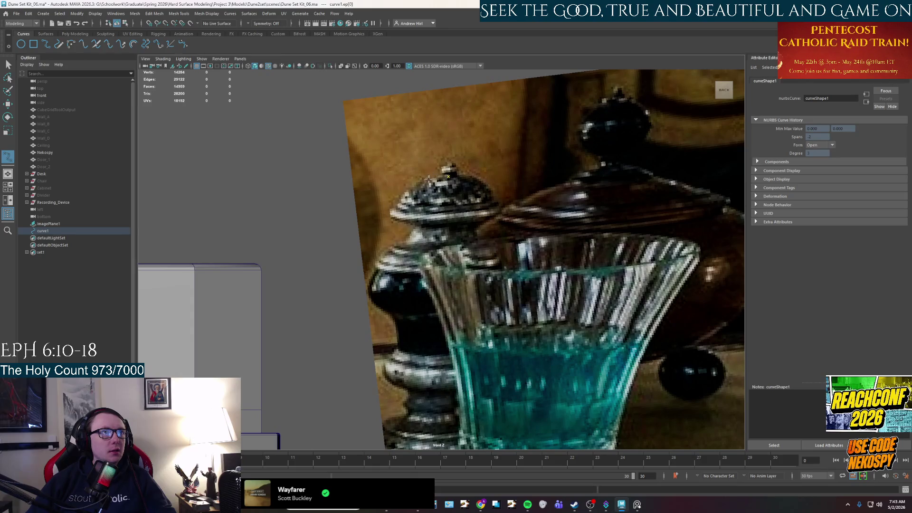
left_click(441, 255)
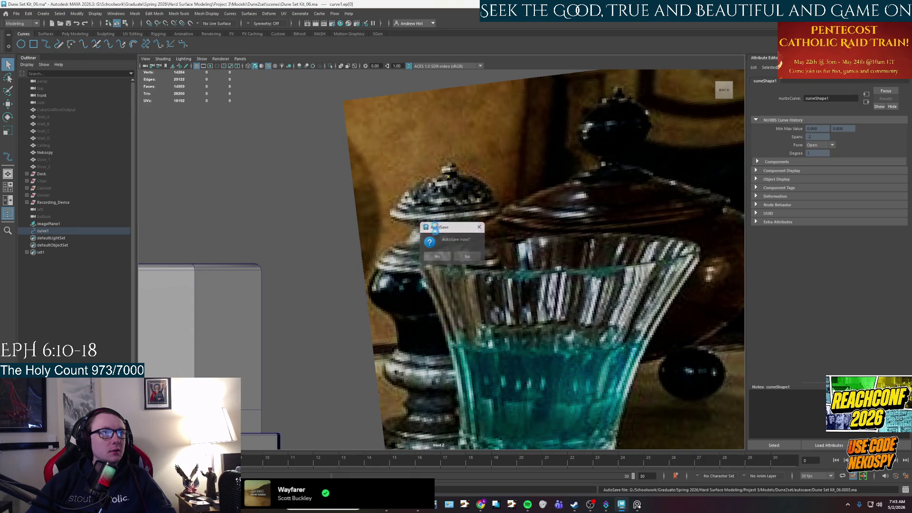
left_click(422, 181)
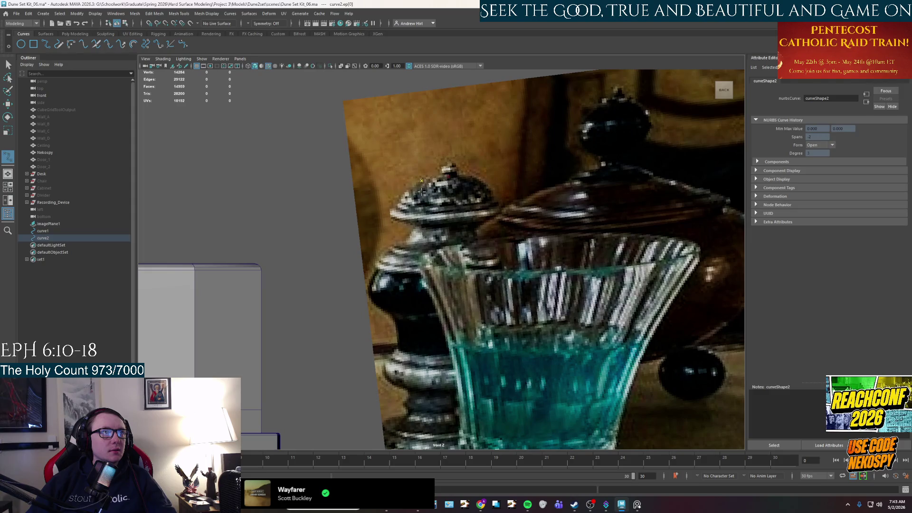
left_click(432, 191)
key("q")
left_click(62, 231)
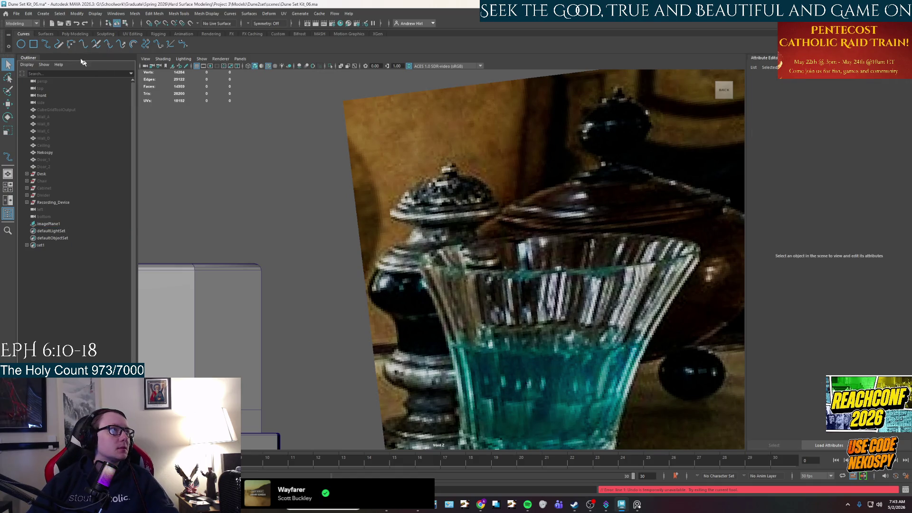
- Restart the curve tool and place the first points of the grinder profile
left_click(46, 45)
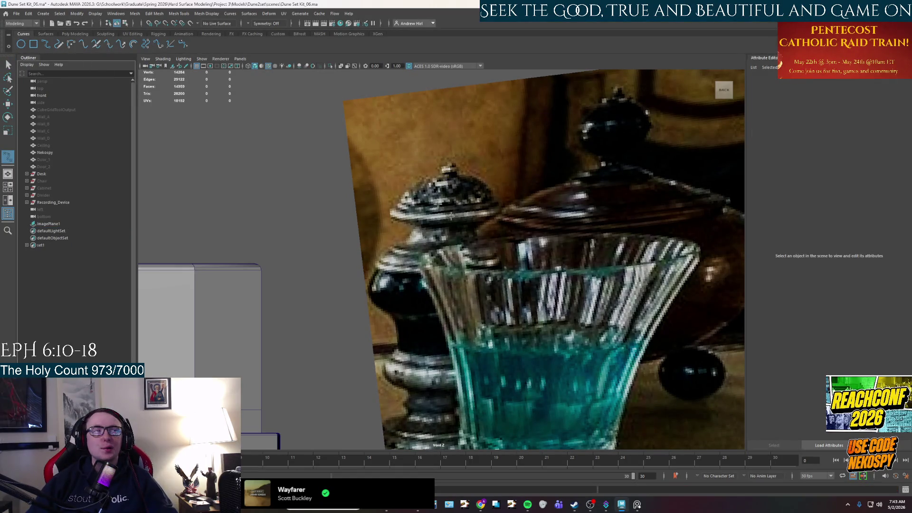
left_click(449, 174)
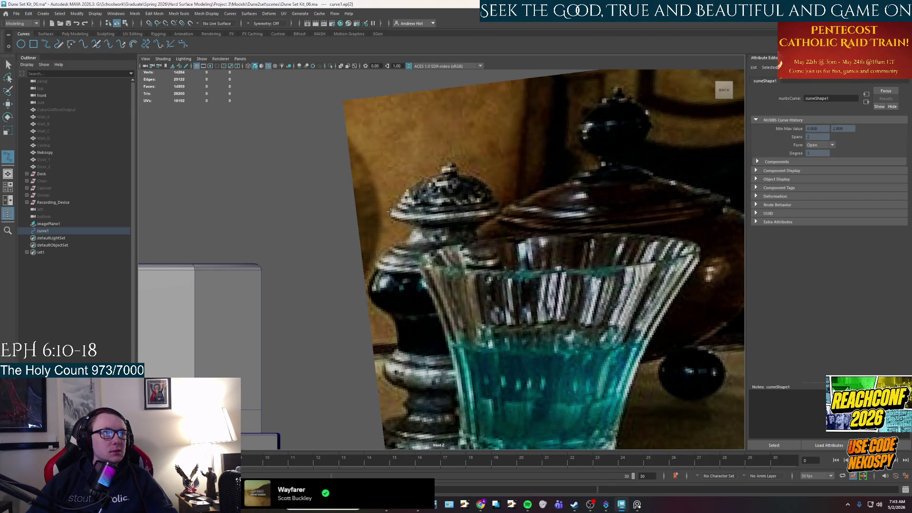
left_click(394, 218)
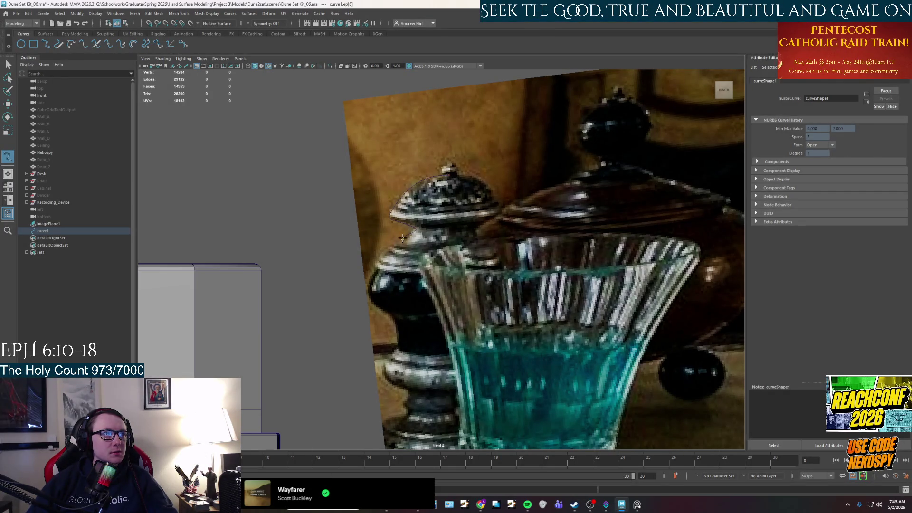
- Undo two points, trace the rest of the pepper mill outline and finish curve1 with Enter
key("ctrl+z")
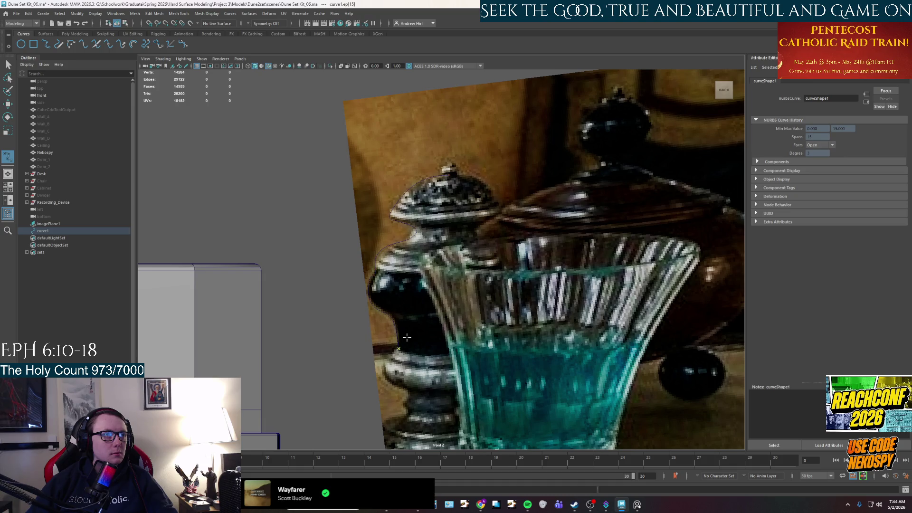
key("ctrl+z")
scroll(392, 356, "up", 2)
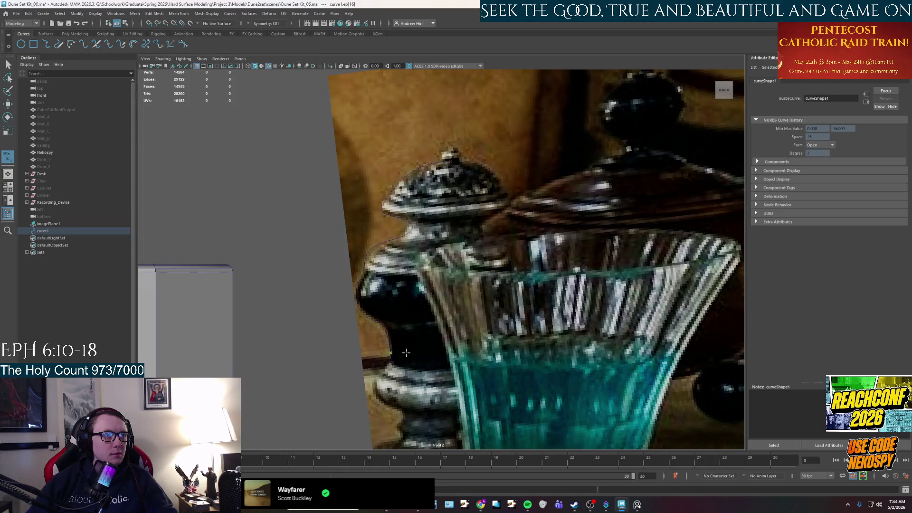
left_click(382, 373)
scroll(427, 265, "up", 2)
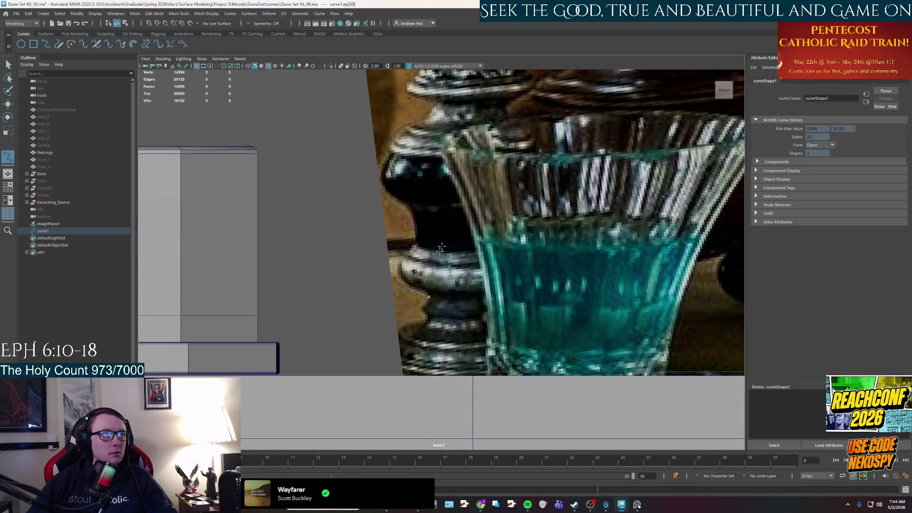
left_click(424, 305)
left_click(412, 324)
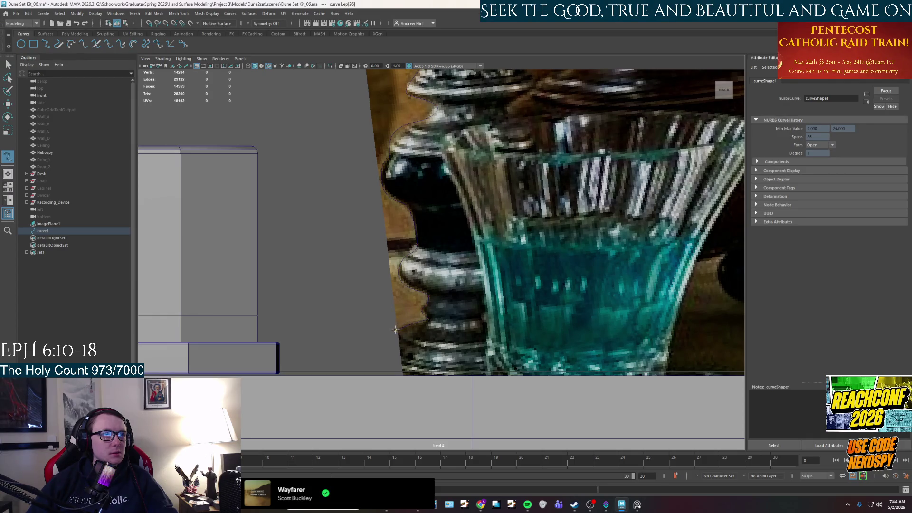
left_click(380, 361)
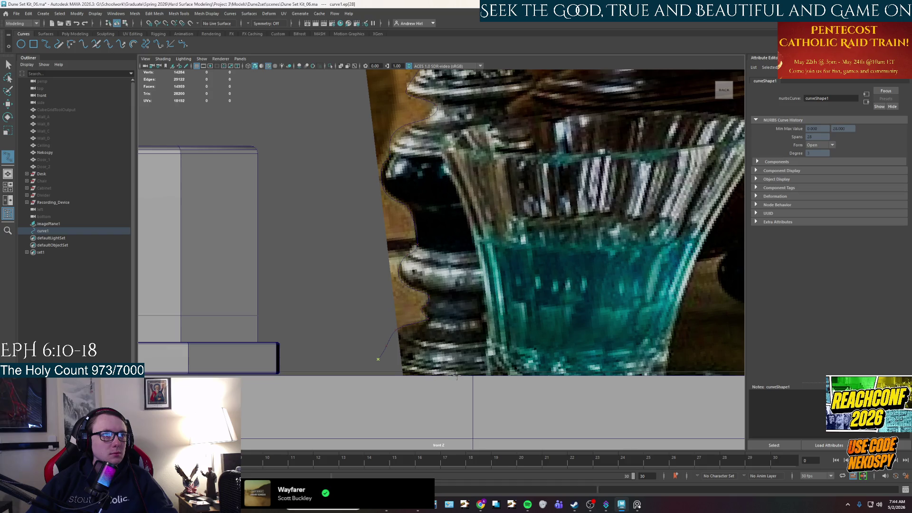
scroll(450, 338, "down", 2)
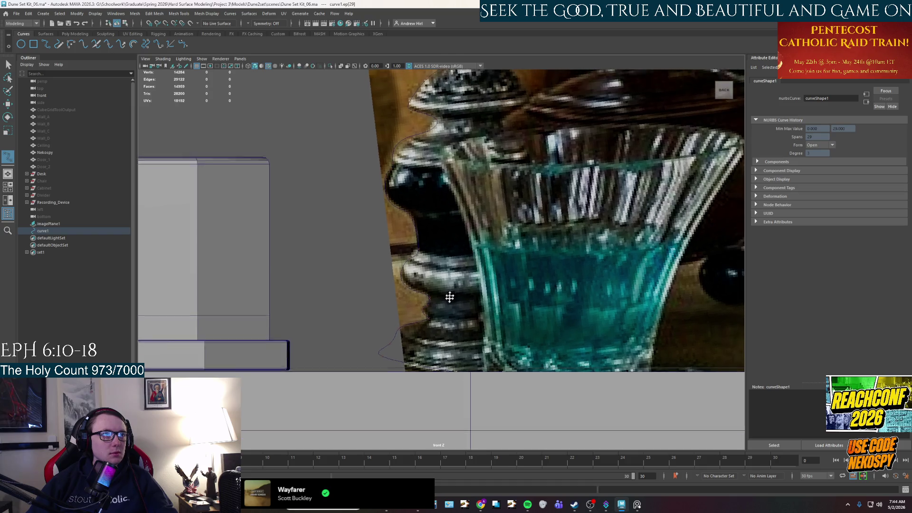
middle_click_drag(418, 233, 409, 265, "alt")
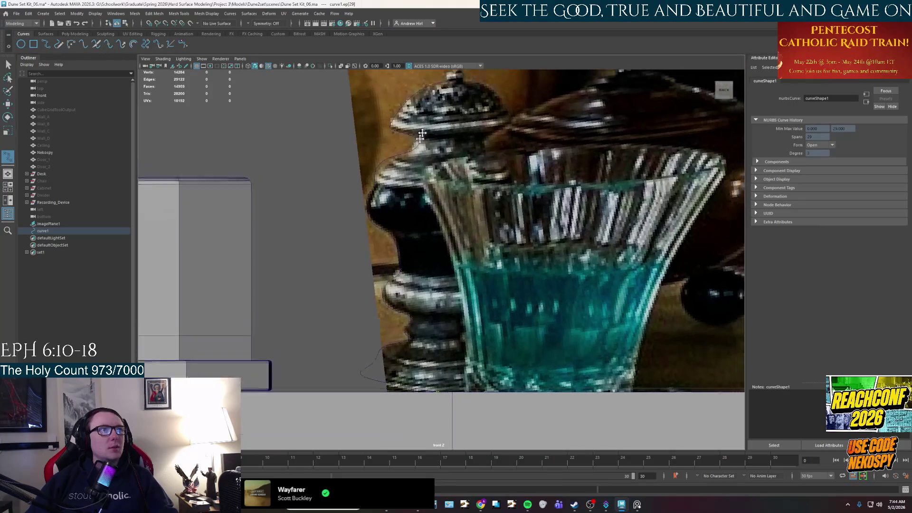
middle_click_drag(427, 191, 417, 159, "alt")
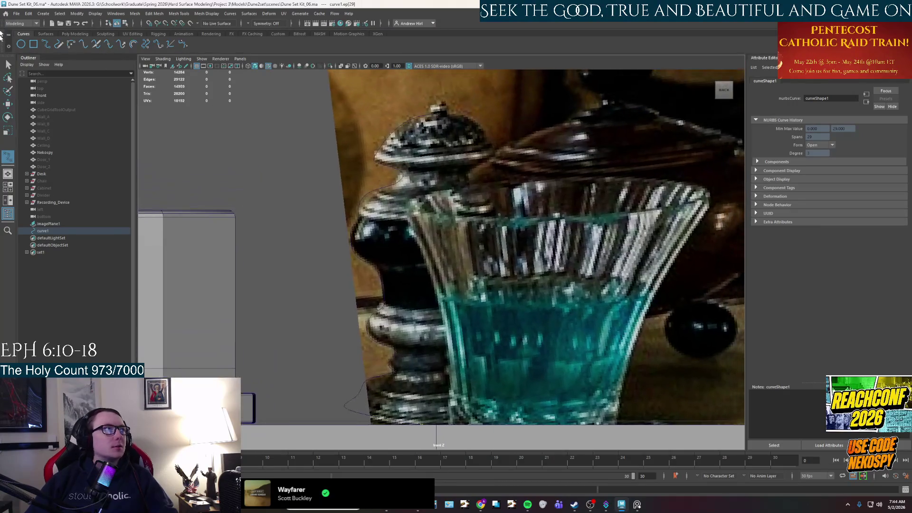
key("Return")
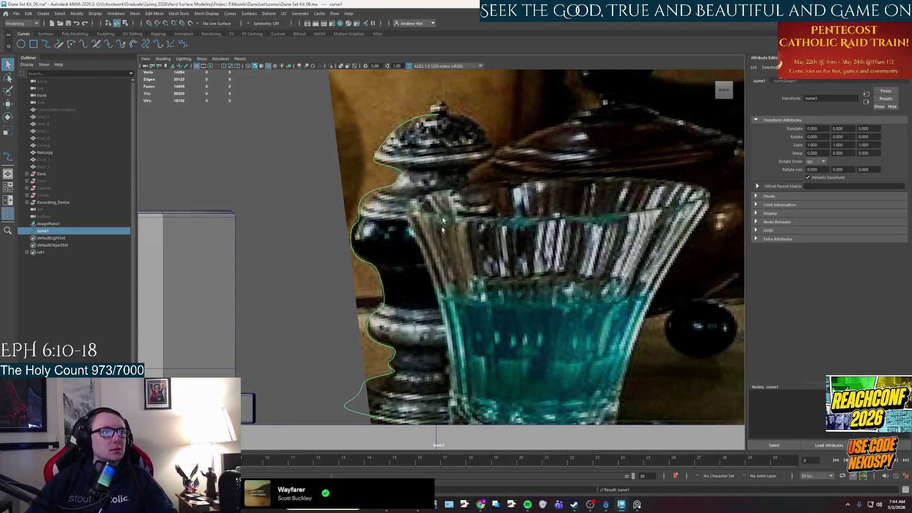
scroll(383, 332, "up", 2)
- Show curve1's control vertices and adjust a CV against the reference photo
right_click(383, 332)
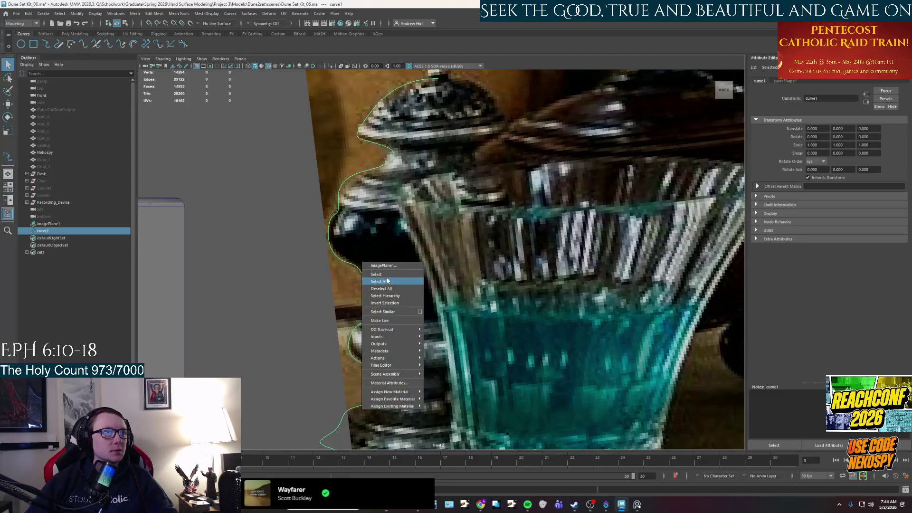
left_click(319, 243)
right_click(333, 256)
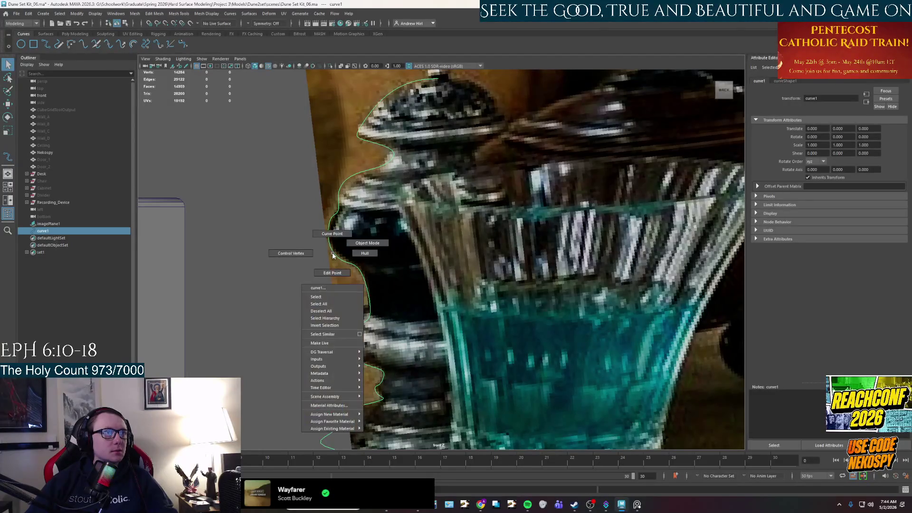
left_click(333, 231)
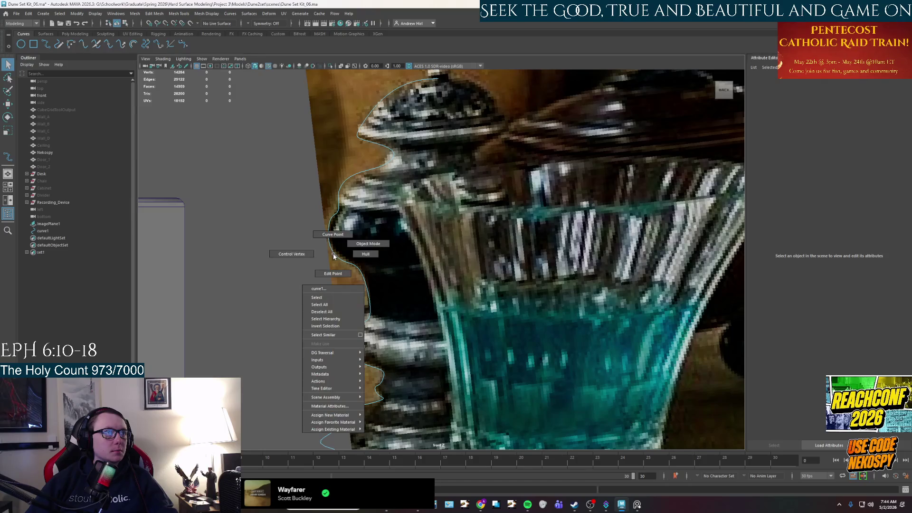
right_click_drag(333, 255, 367, 244)
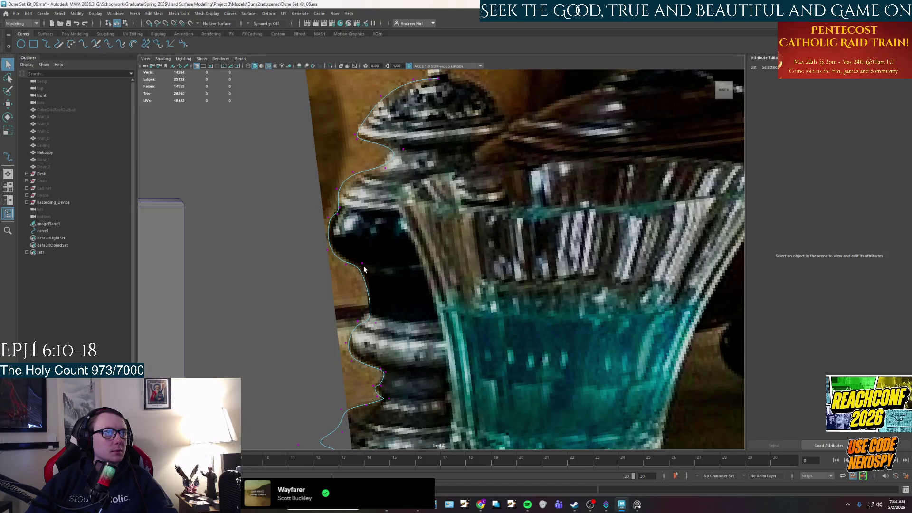
left_click(371, 325)
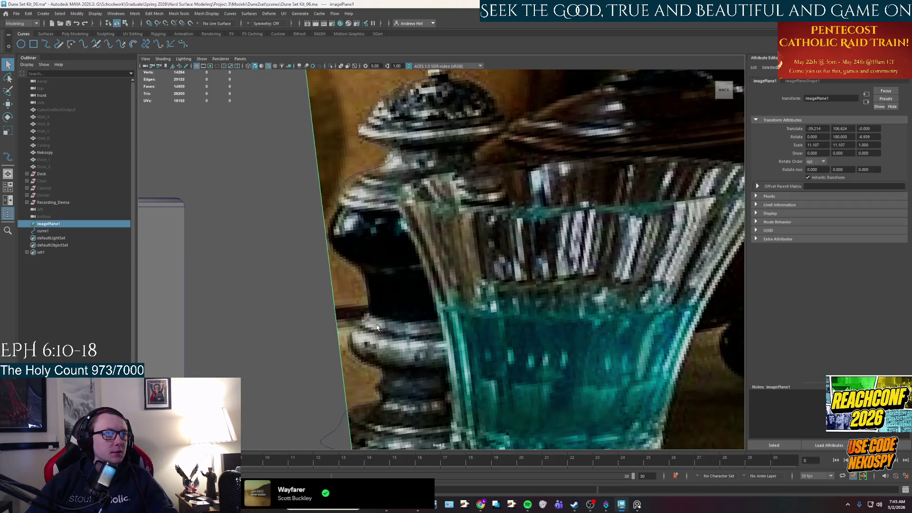
right_click_drag(369, 322, 373, 325)
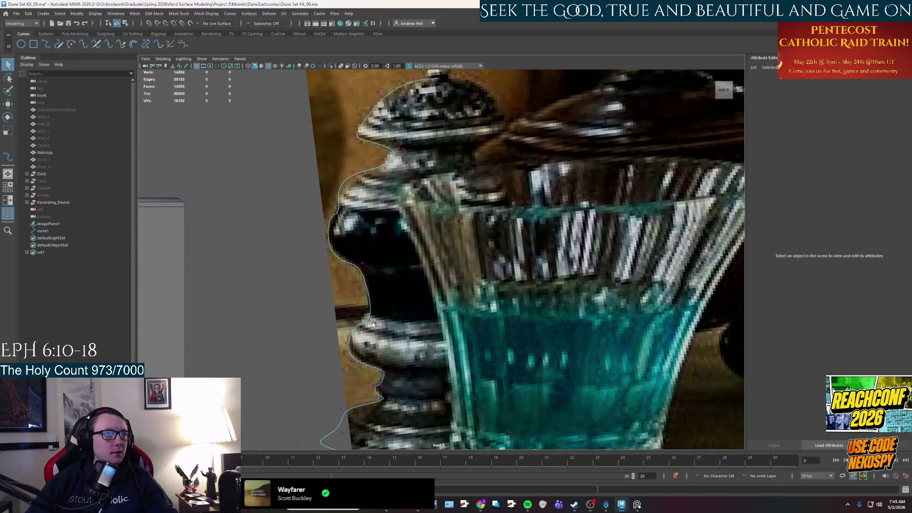
left_click(375, 325)
key("w")
left_click(369, 322)
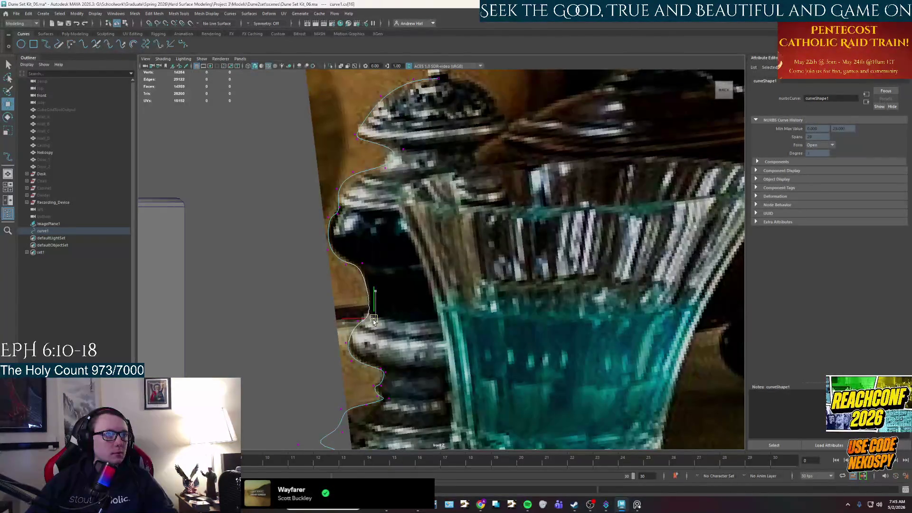
left_click(282, 321)
scroll(367, 232, "down", 2)
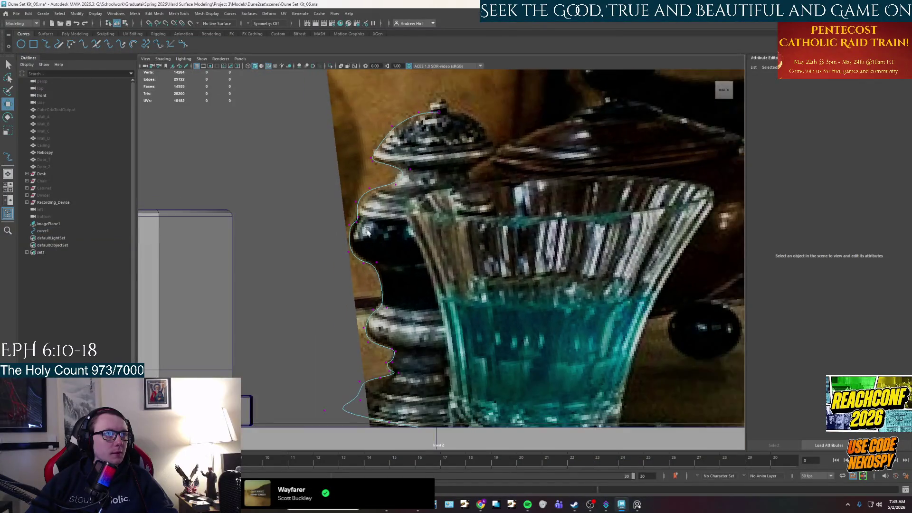
- Return curve1 to object mode and maximise the perspective view
right_click(376, 188)
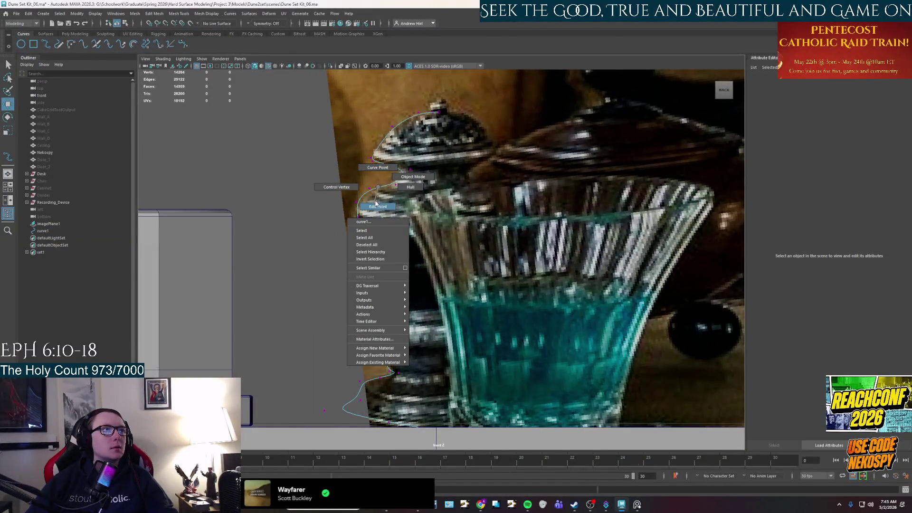
left_click(413, 176)
left_click_drag(413, 177, 391, 184, "alt")
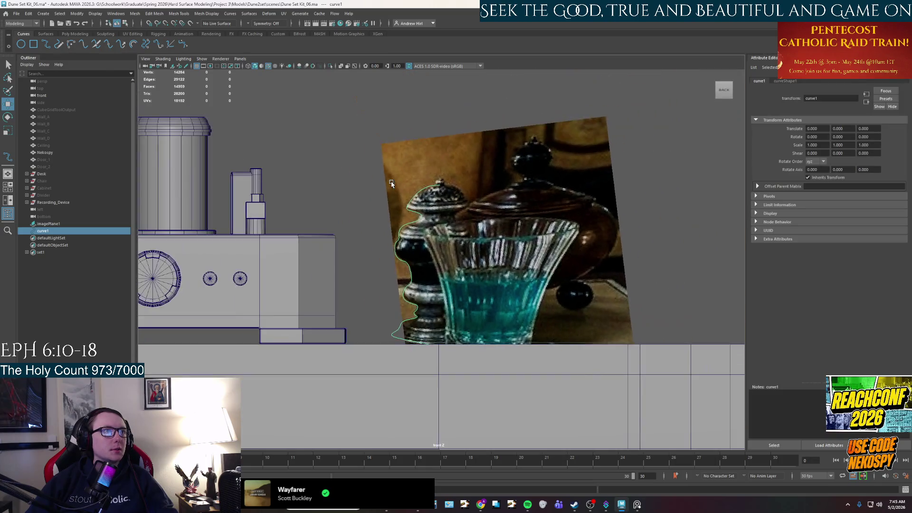
key("space")
key("space")
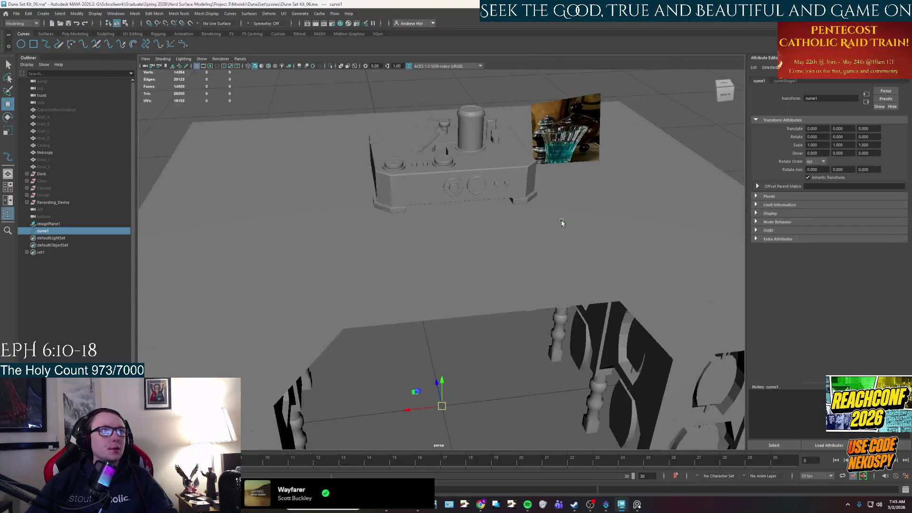
- Orbit to face the desk and slide curve1 back along Z to about -31.8
mouse_move(542, 275)
left_mouse_down("alt")
mouse_move(465, 264)
mouse_move(411, 271)
mouse_move(469, 262)
left_mouse_up("alt")
scroll(465, 265, "up", 3)
scroll(460, 205, "down", 5)
left_click_drag(460, 204, 475, 204, "alt")
left_click(56, 14)
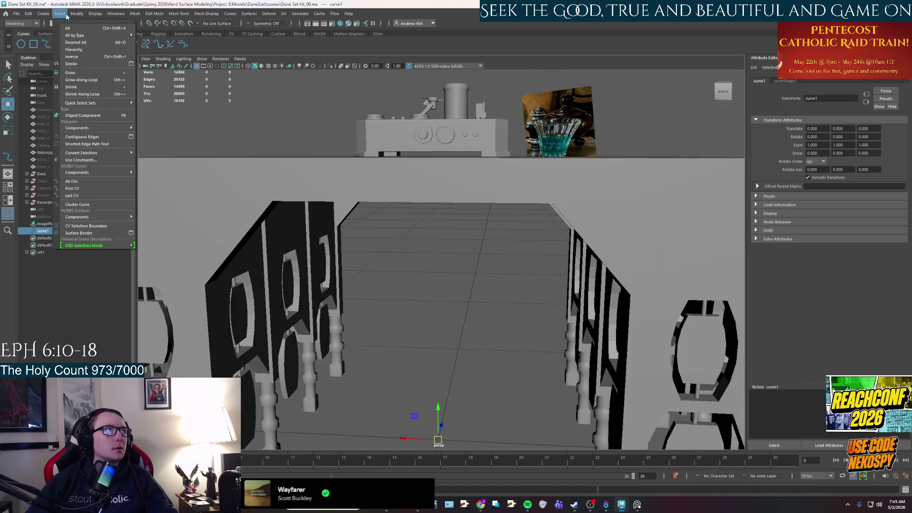
left_click(105, 70)
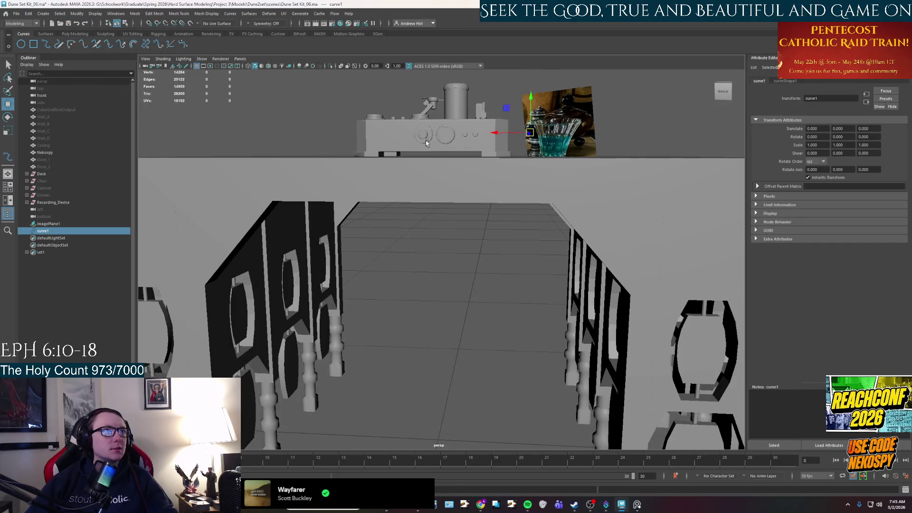
left_click_drag(427, 143, 463, 160, "alt")
scroll(463, 160, "up", 5)
left_click_drag(473, 125, 495, 331)
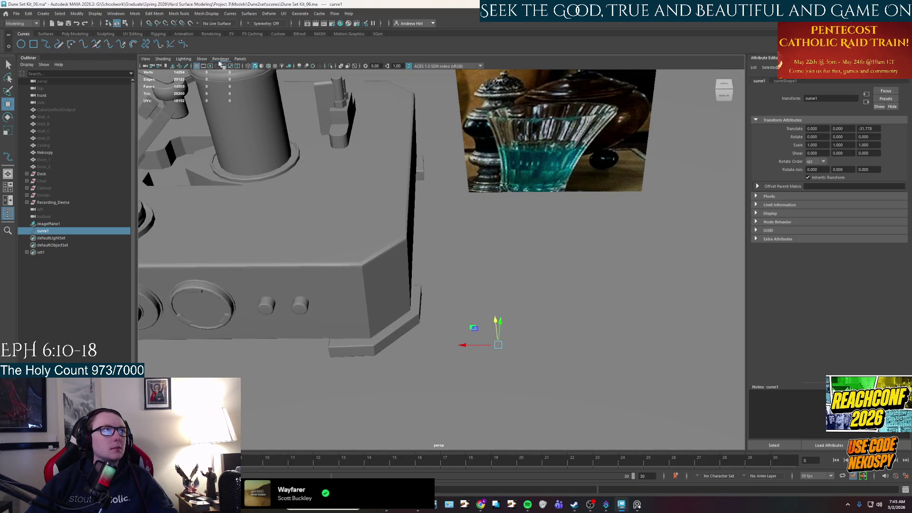
- Enable NURBS Curves in the viewport Show filters and switch to the four-panel layout
left_click(201, 59)
mouse_move(216, 90)
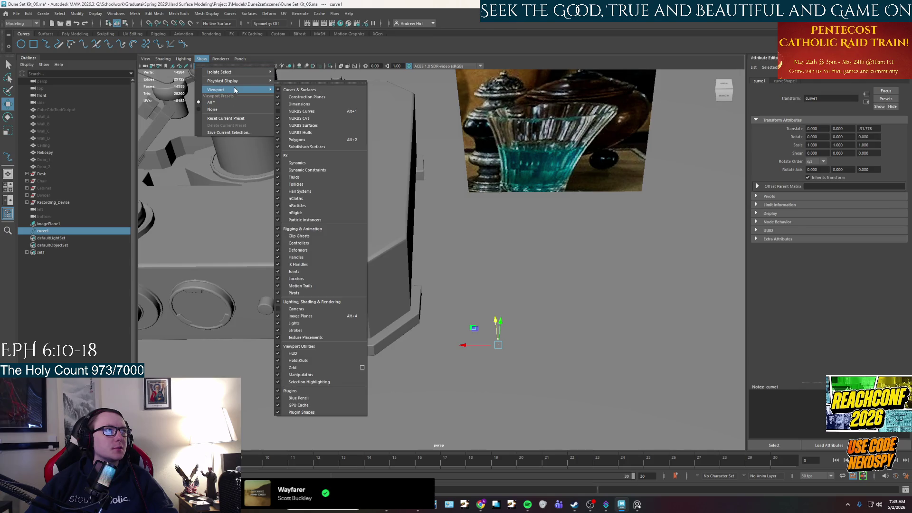
left_click(277, 112)
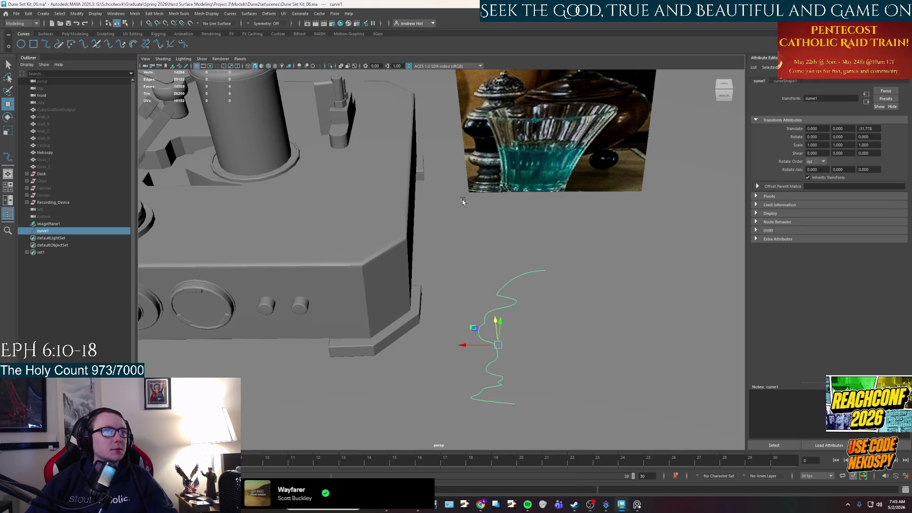
left_click_drag(462, 202, 470, 250, "alt")
scroll(470, 250, "up", 3)
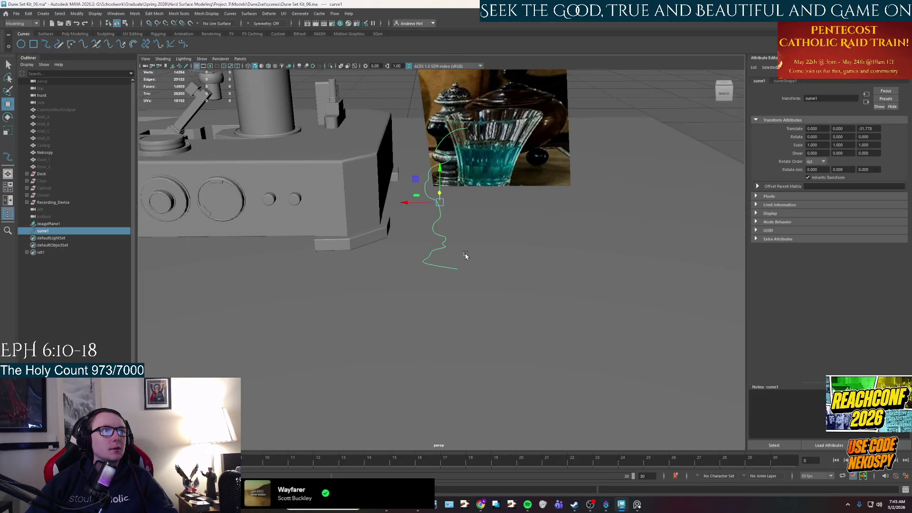
middle_click_drag(465, 256, 464, 252, "alt")
key("space")
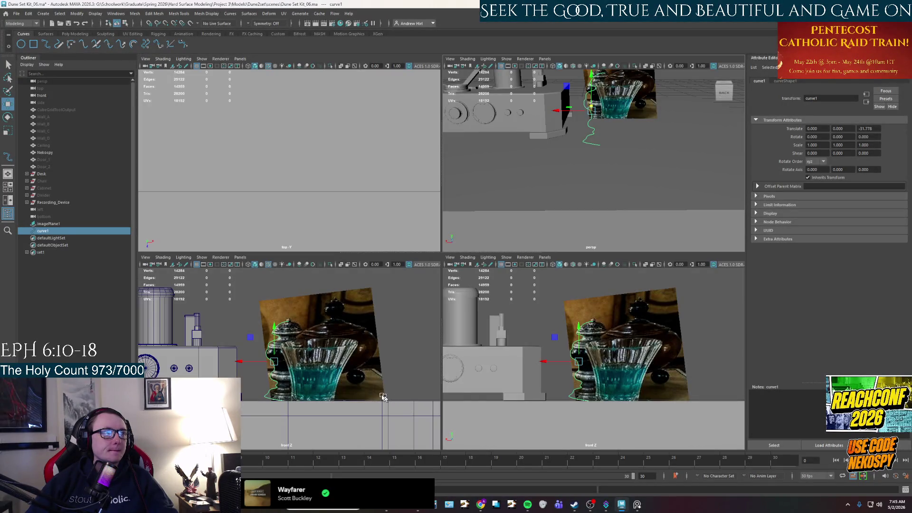
- In the maximized front view, raise curve1's two lowest control vertices along Y toward the grinder base
key("space")
scroll(397, 350, "up", 3)
scroll(394, 327, "up", 3)
scroll(391, 300, "up", 3)
middle_click_drag(391, 301, 389, 324, "alt")
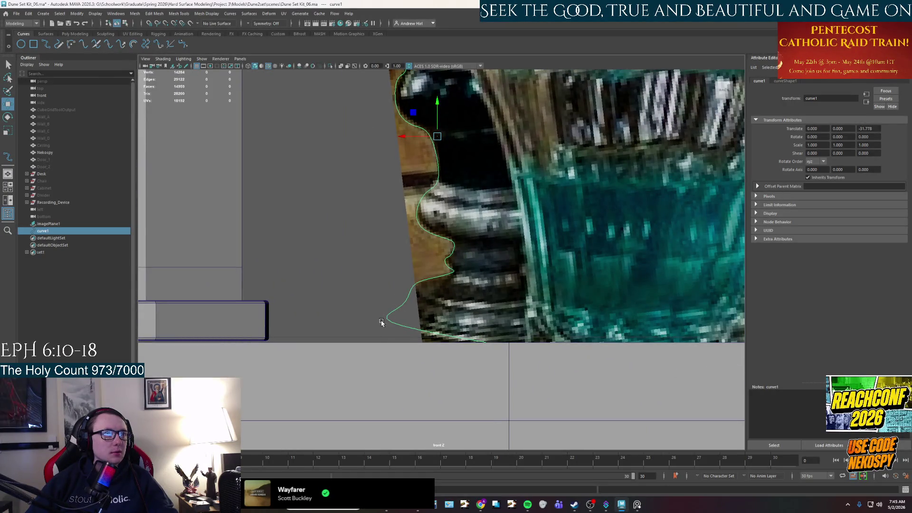
right_click_drag(385, 320, 386, 305)
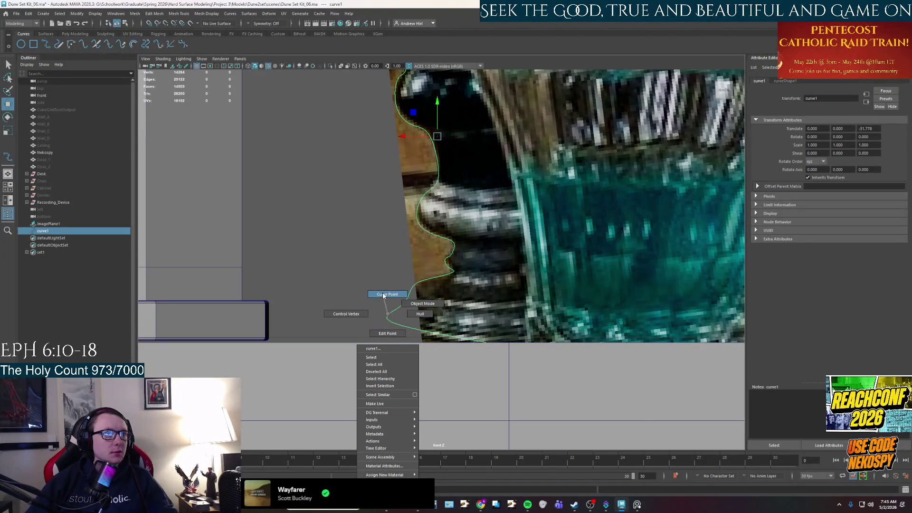
left_click(347, 314)
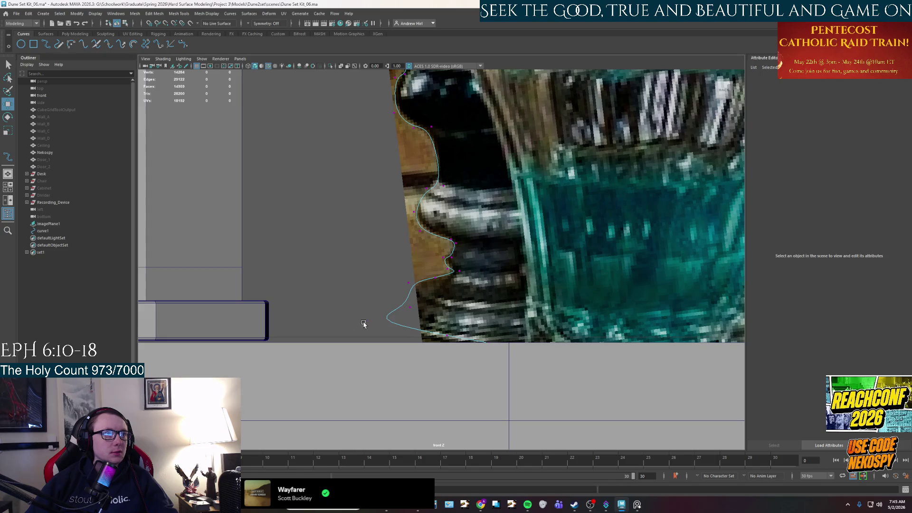
left_click(362, 323)
left_click_drag(361, 314, 362, 330)
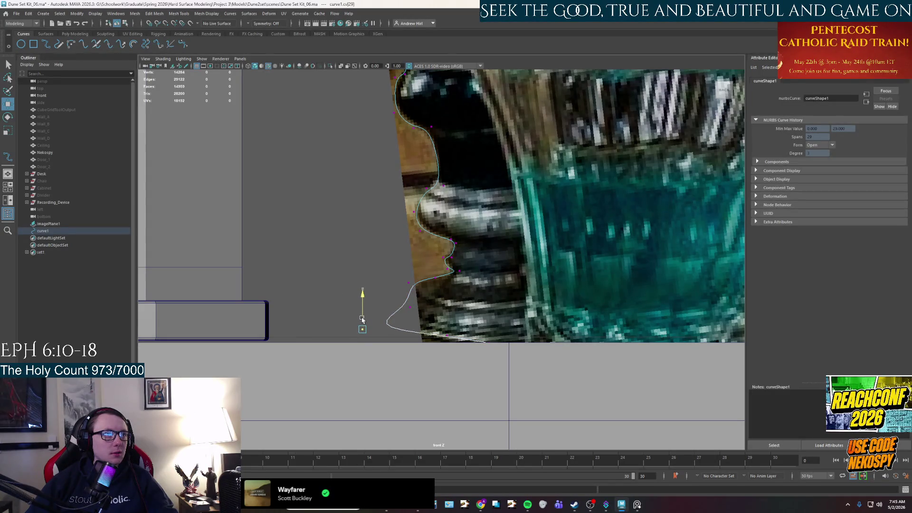
left_click(447, 335)
left_click_drag(449, 338, 448, 328)
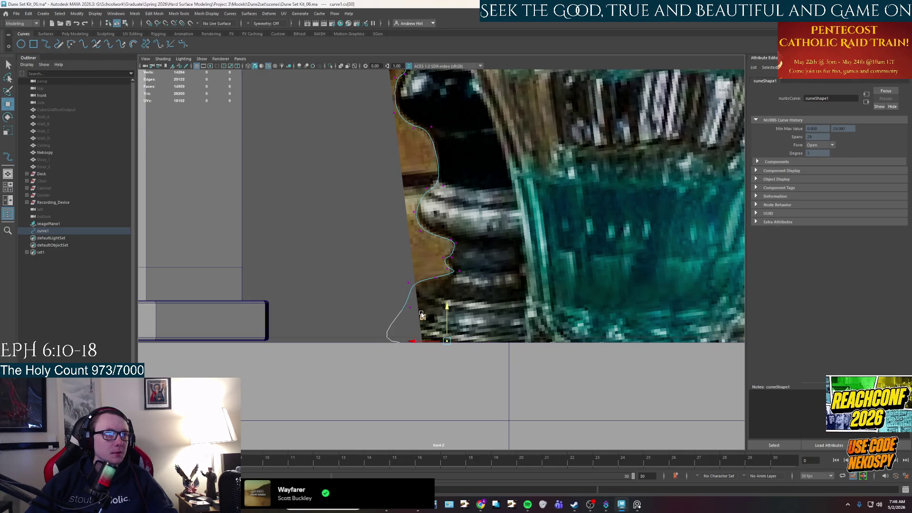
- Return curve1 to object mode and leave imagePlane1 selected
right_click(443, 275)
left_click(431, 280)
right_click(410, 285)
left_click(423, 284)
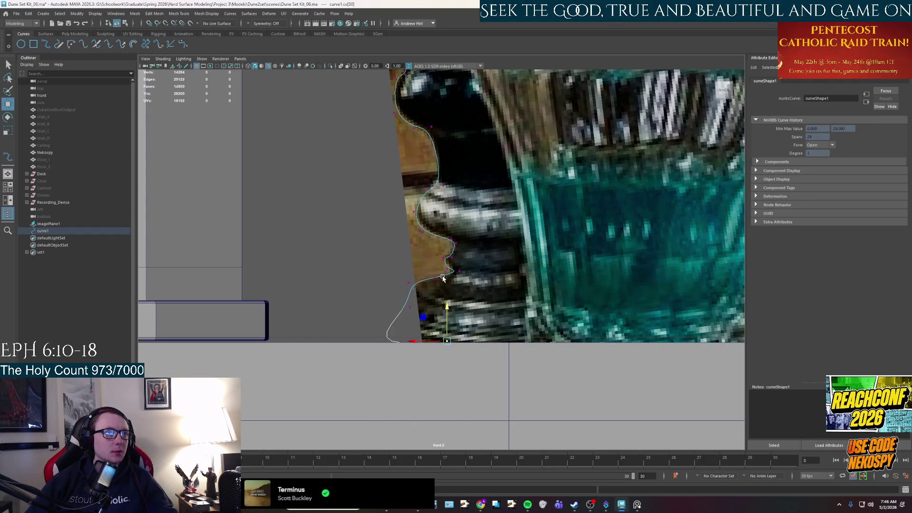
left_click(417, 289)
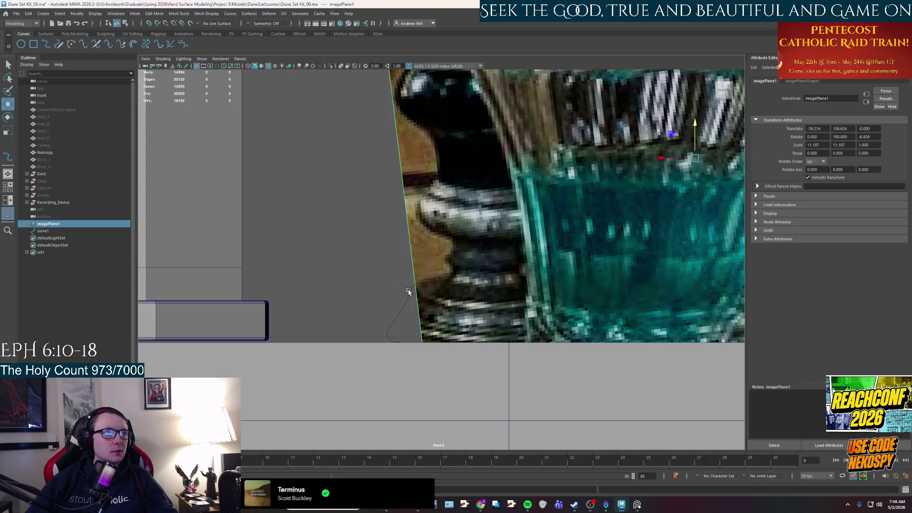
- Reselect curve1, lift it slightly along Y over the grinder photo, and browse the Mesh menu
left_click(410, 295)
scroll(409, 287, "down", 2)
scroll(409, 288, "down", 1)
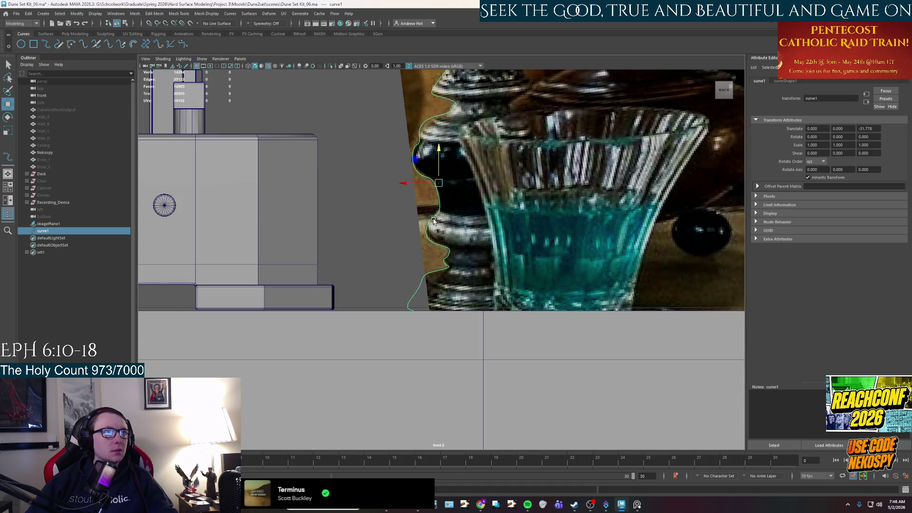
scroll(410, 293, "down", 1)
scroll(410, 298, "down", 1)
scroll(410, 295, "down", 1)
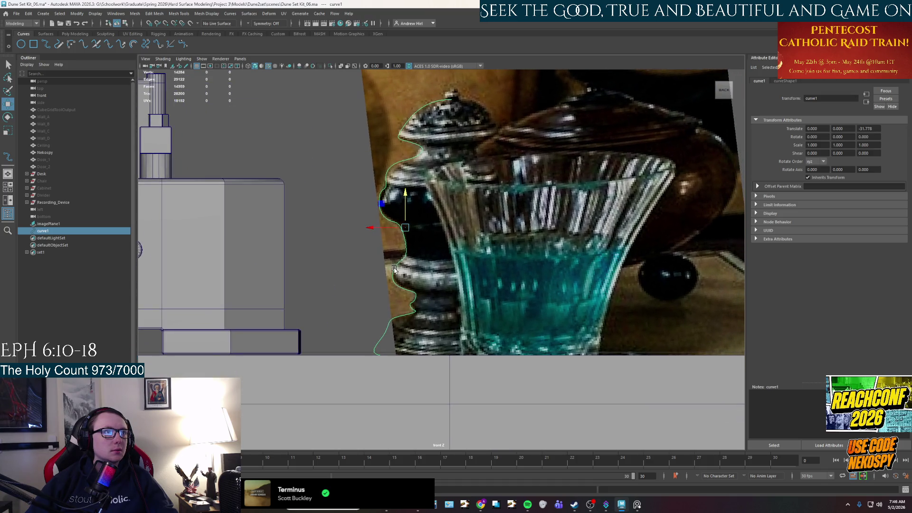
left_click_drag(404, 218, 404, 210)
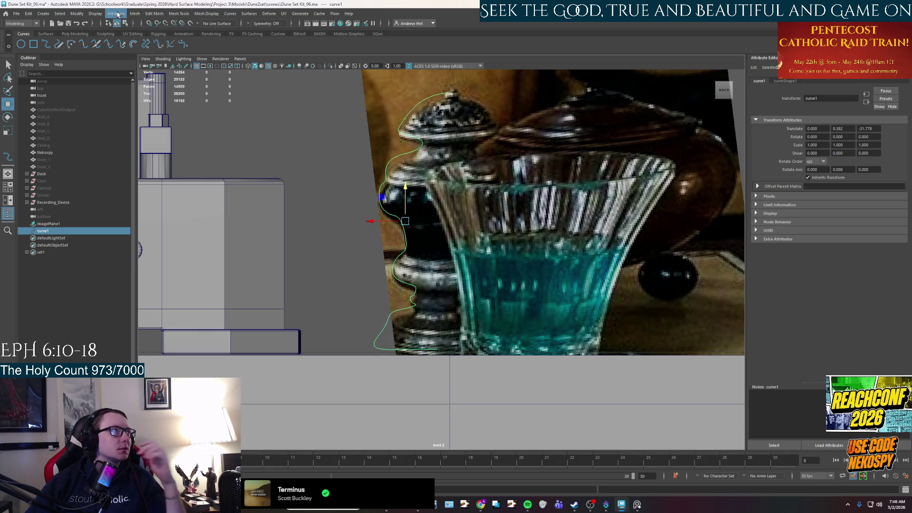
left_click(134, 14)
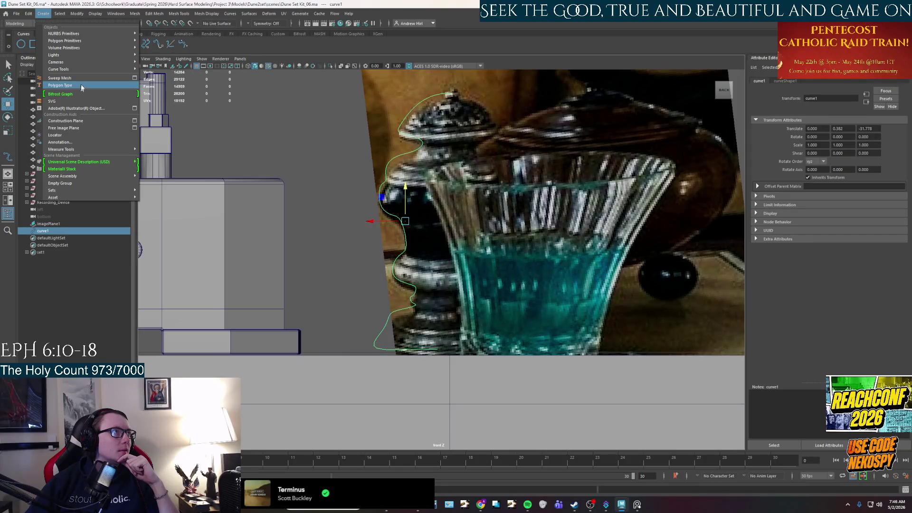
left_click(76, 14)
left_click(43, 14)
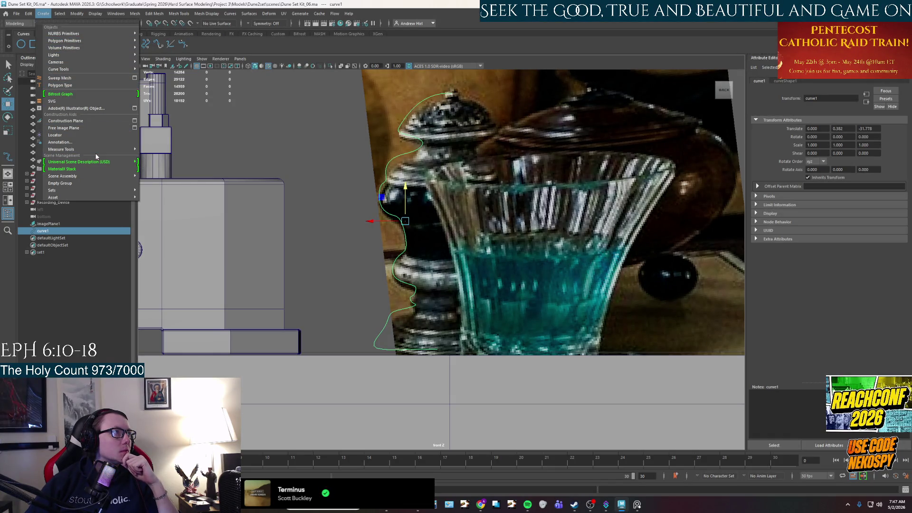
mouse_move(95, 12)
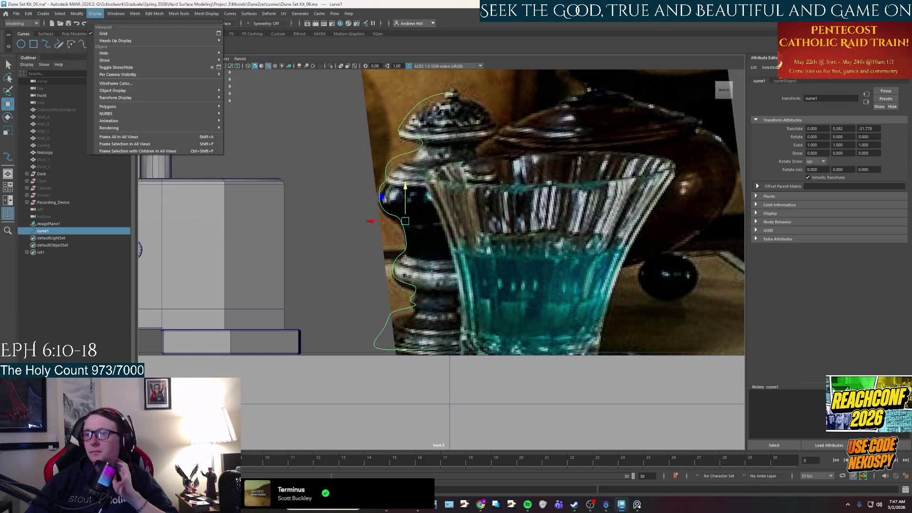
left_click(95, 13)
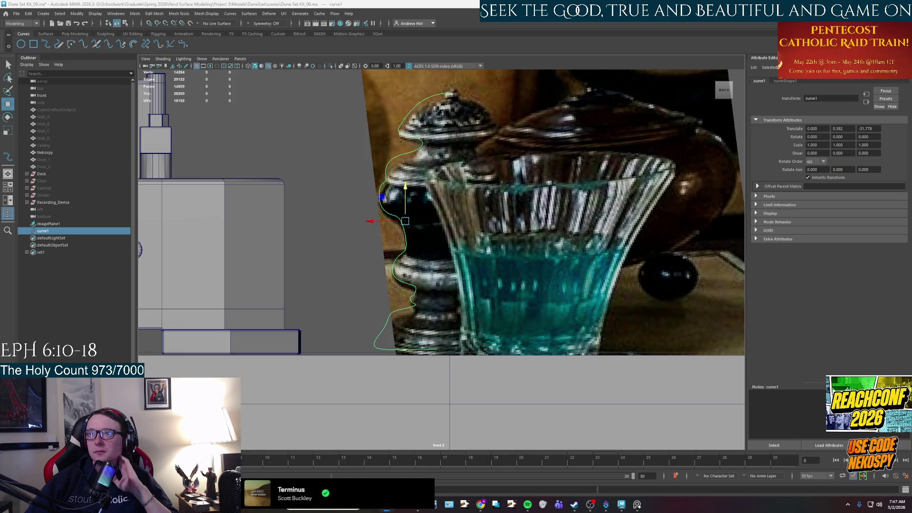
left_click(135, 13)
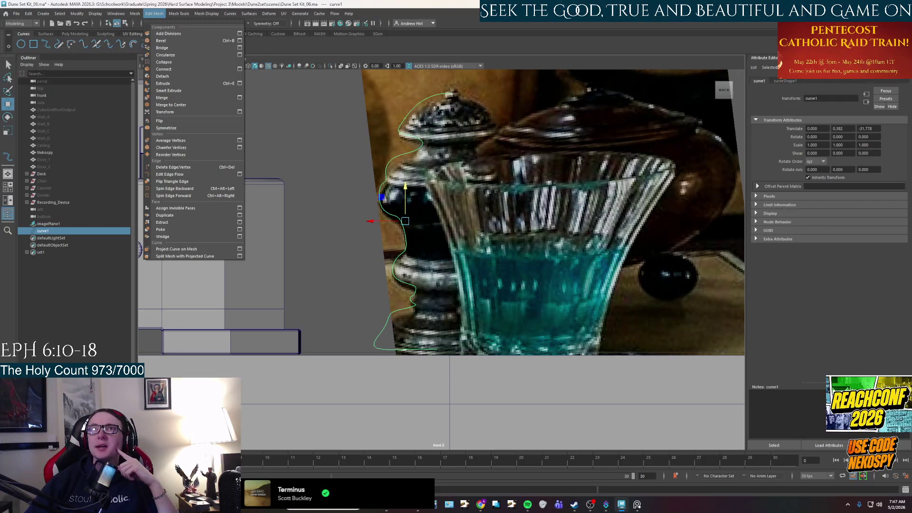
key("Escape")
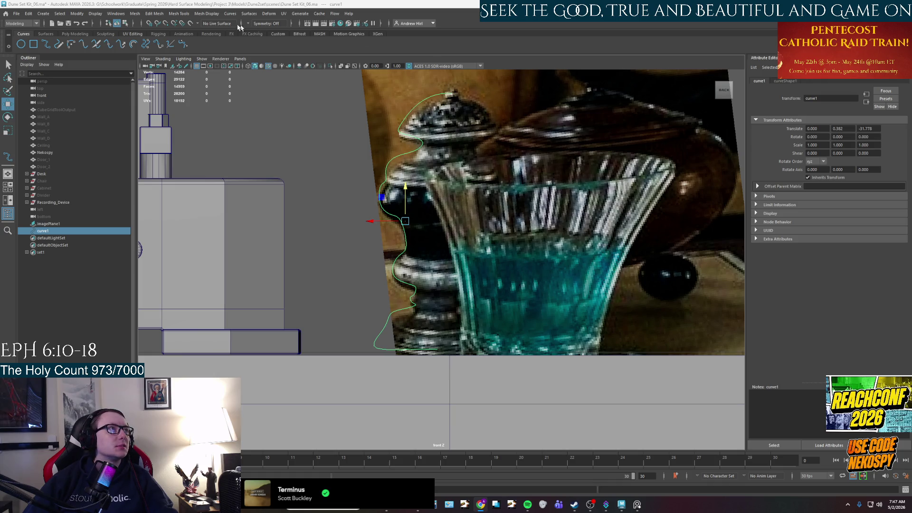
- Apply a trial Revolve on curve1 from its options, undo it, and switch to the perspective view
left_click(250, 13)
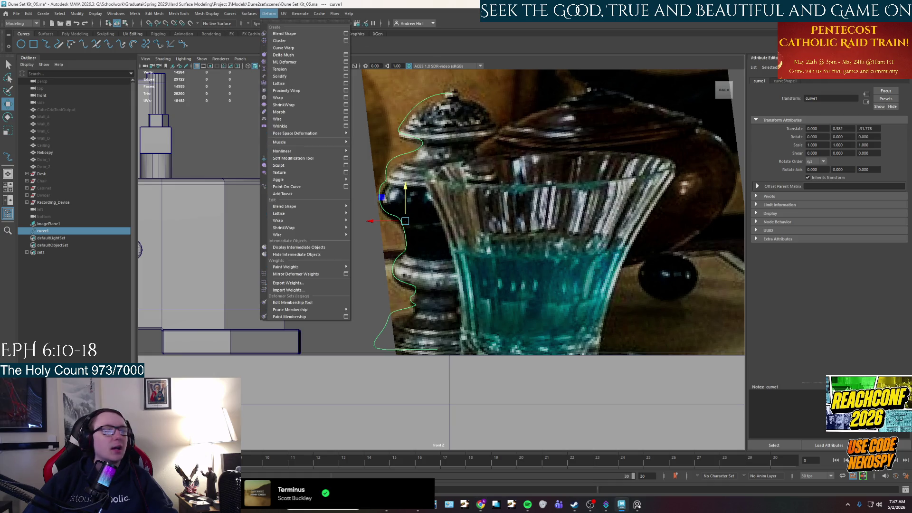
left_click(268, 13)
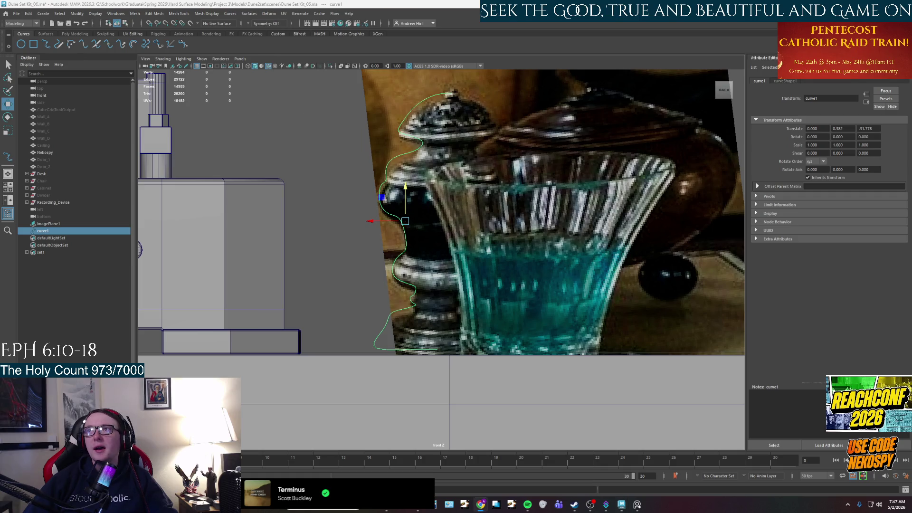
left_click(249, 14)
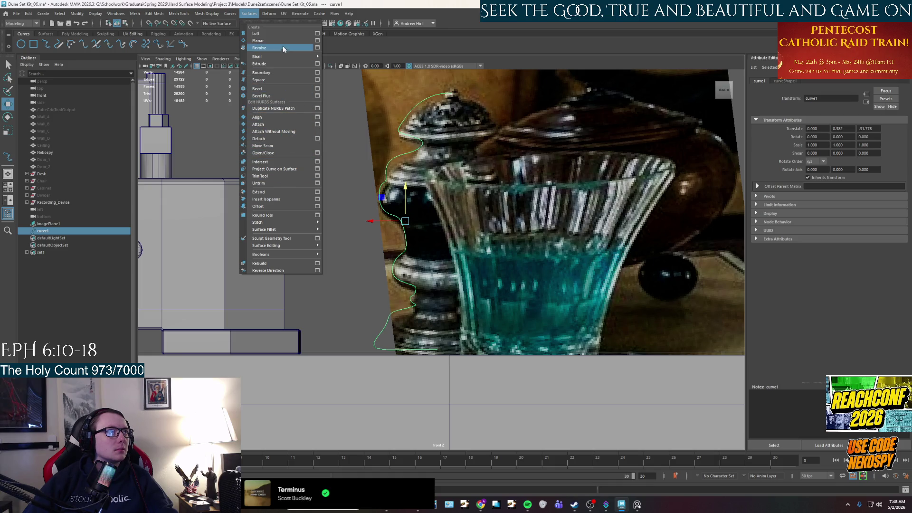
left_click(318, 48)
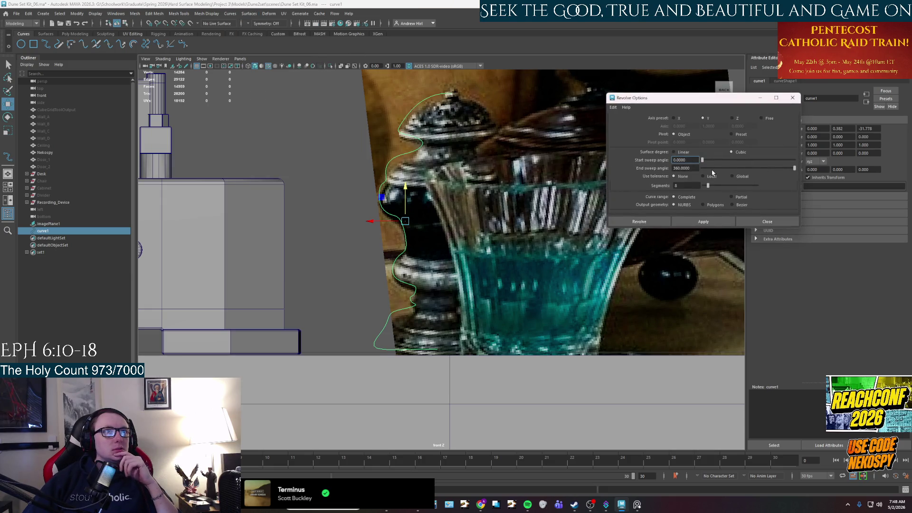
left_click(700, 222)
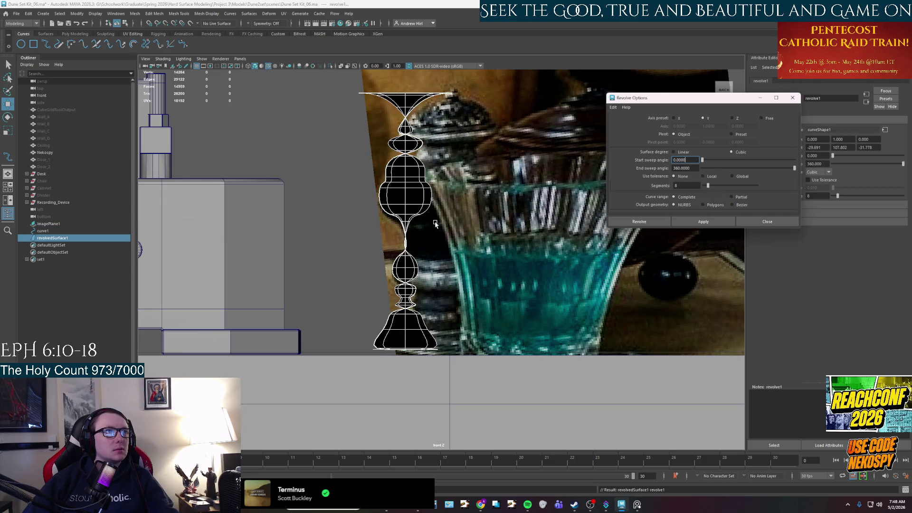
scroll(433, 249, "down", 2)
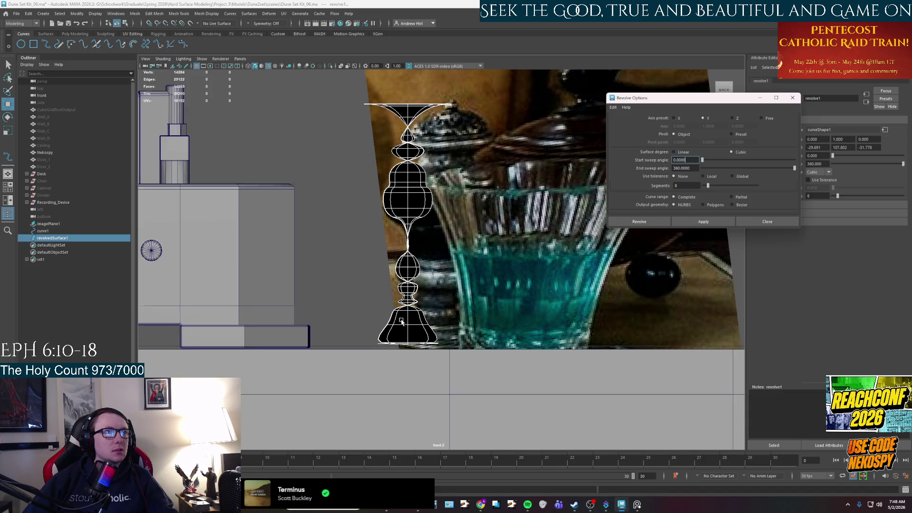
left_click(767, 222)
key("ctrl+z")
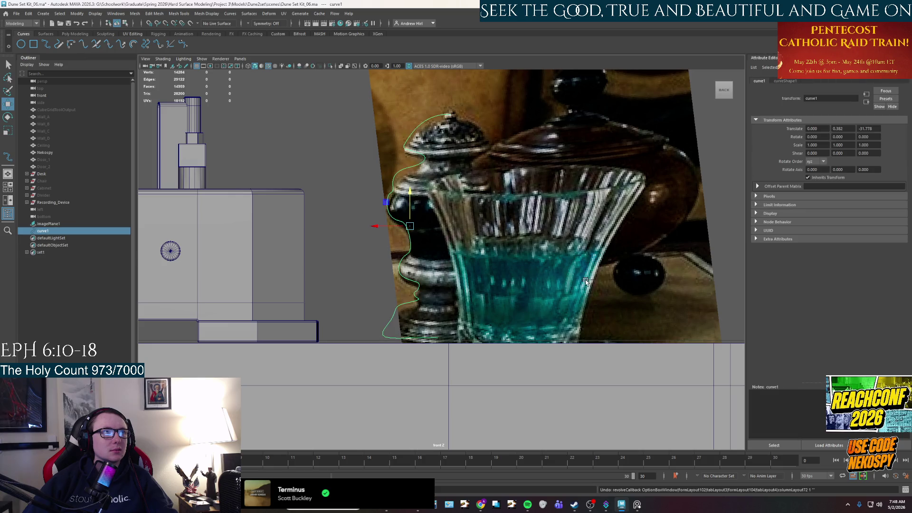
key("space")
key("space")
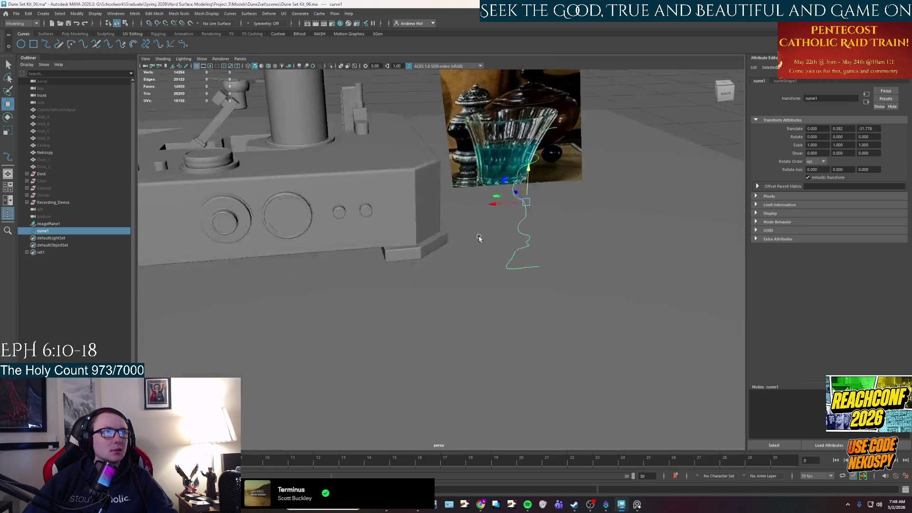
- Try moving curve1's pivot upward with D, undo it, and keep the original pivot
left_click(467, 256)
mouse_move(467, 255)
left_mouse_down("alt")
mouse_move(526, 276)
mouse_move(491, 310)
mouse_move(511, 310)
mouse_move(503, 271)
mouse_move(458, 242)
left_mouse_up("alt")
key("d")
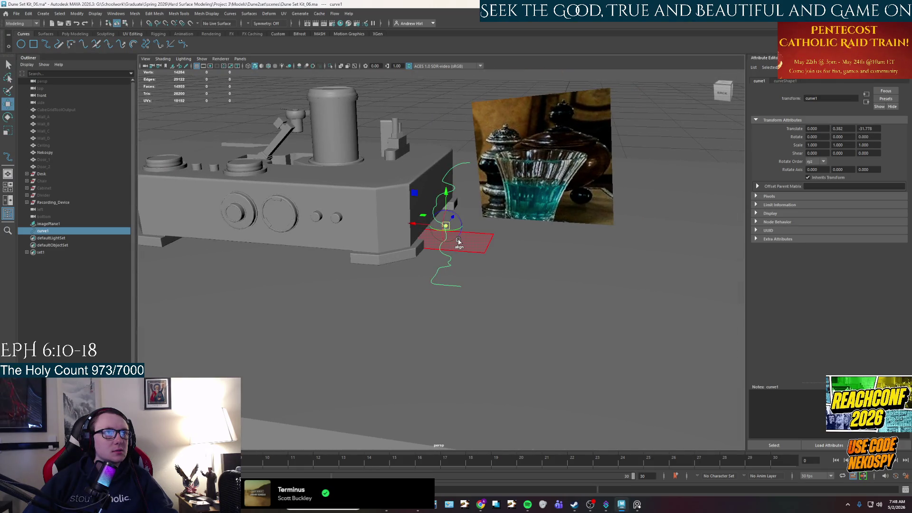
left_click_drag(446, 227, 456, 148)
key("ctrl+z")
left_click_drag(458, 259, 442, 267, "alt")
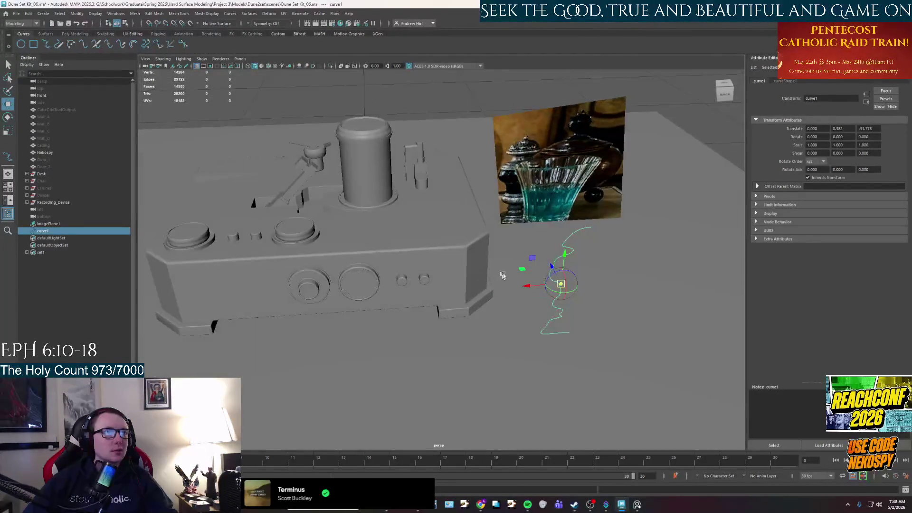
key("d")
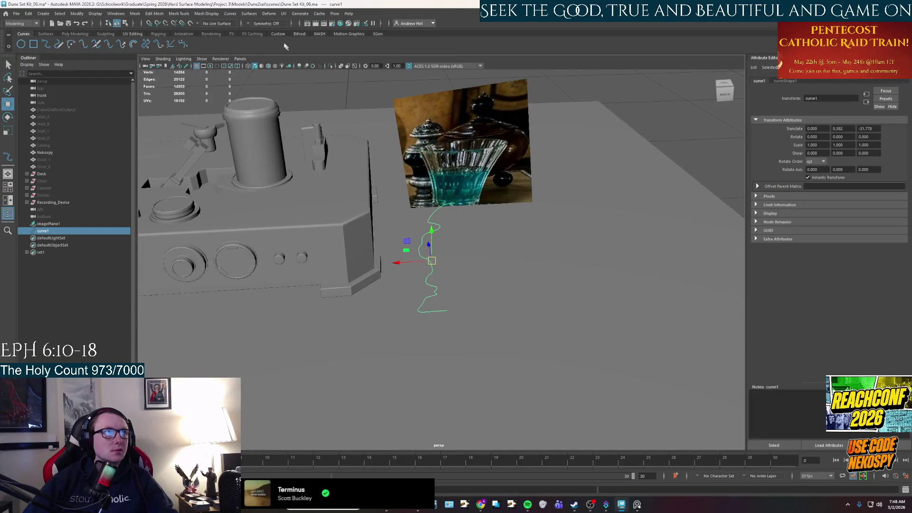
left_click(251, 13)
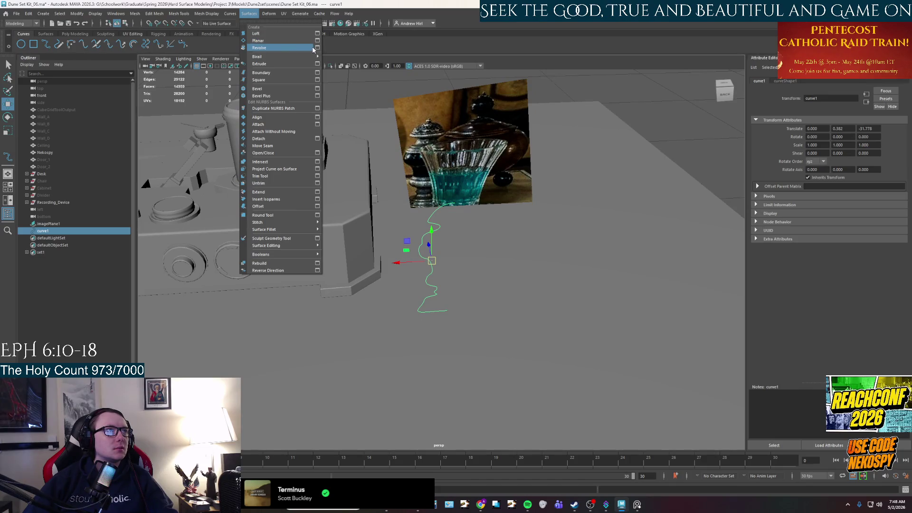
left_click(516, 149)
scroll(542, 263, "down", 5)
- In the front view, drag curve1 down to floor level beneath the table, revolve it and undo
middle_click_drag(536, 270, 485, 182, "alt")
key("space")
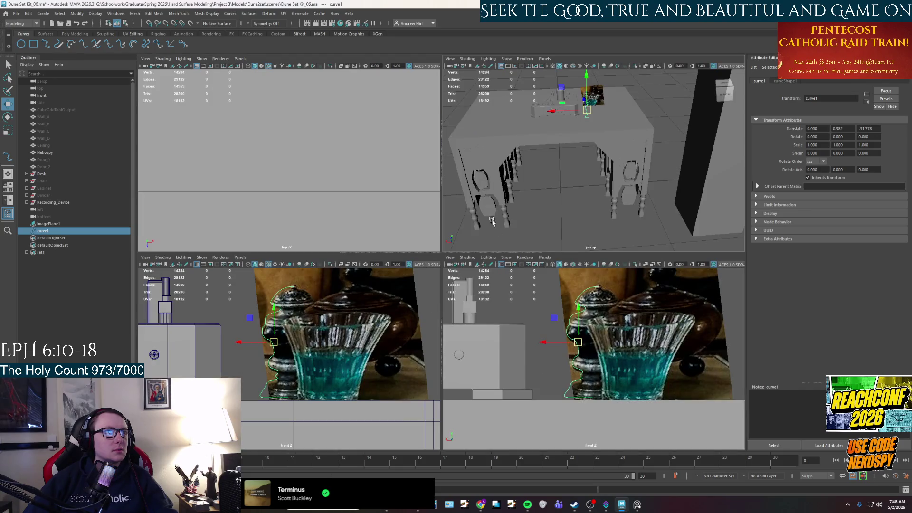
key("space")
scroll(460, 302, "down", 3)
scroll(459, 302, "down", 3)
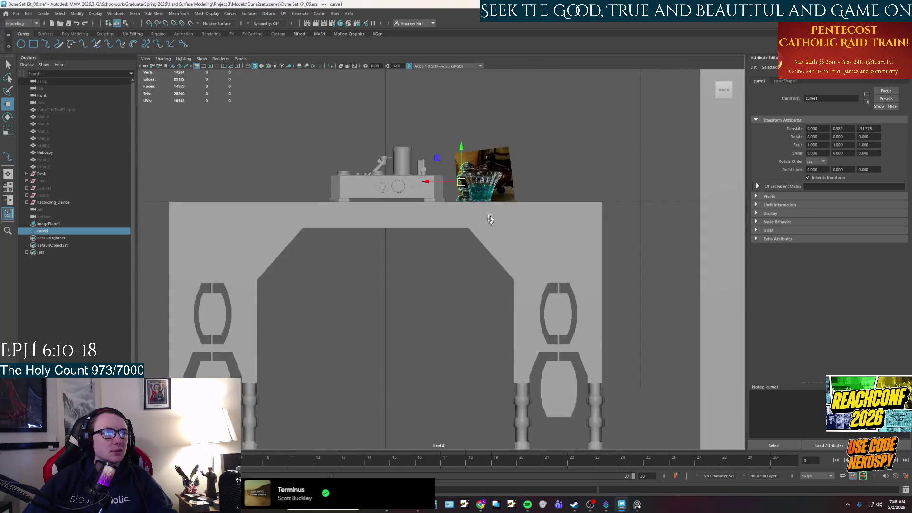
mouse_move(451, 145)
left_mouse_down()
mouse_move(451, 398)
mouse_move(362, 412)
left_mouse_up()
left_click(250, 13)
left_click(318, 49)
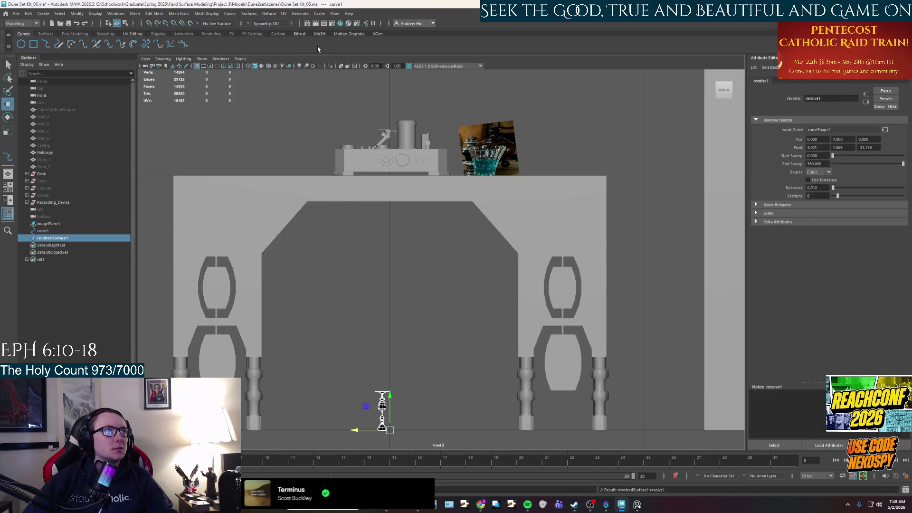
key("ctrl+z")
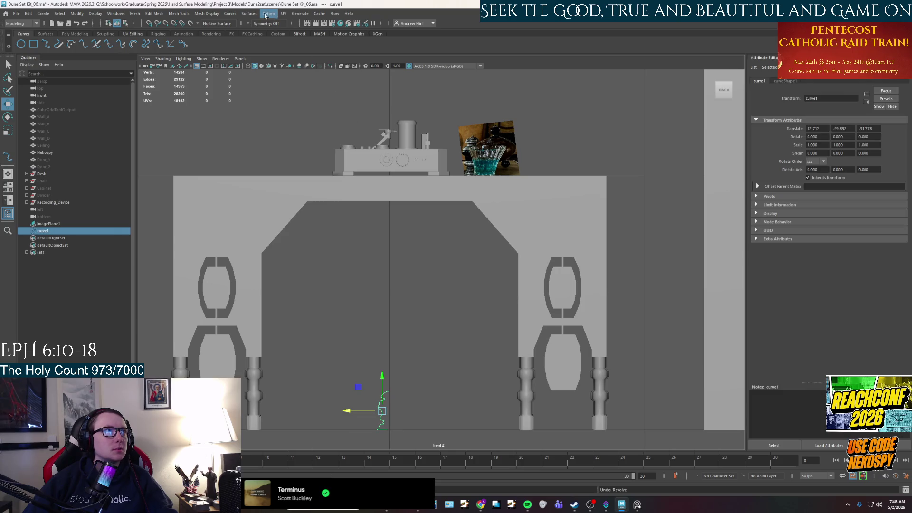
- Revolve curve1 with a Preset origin pivot, undo the oversized result, and set Pivot back to Object
left_click(249, 13)
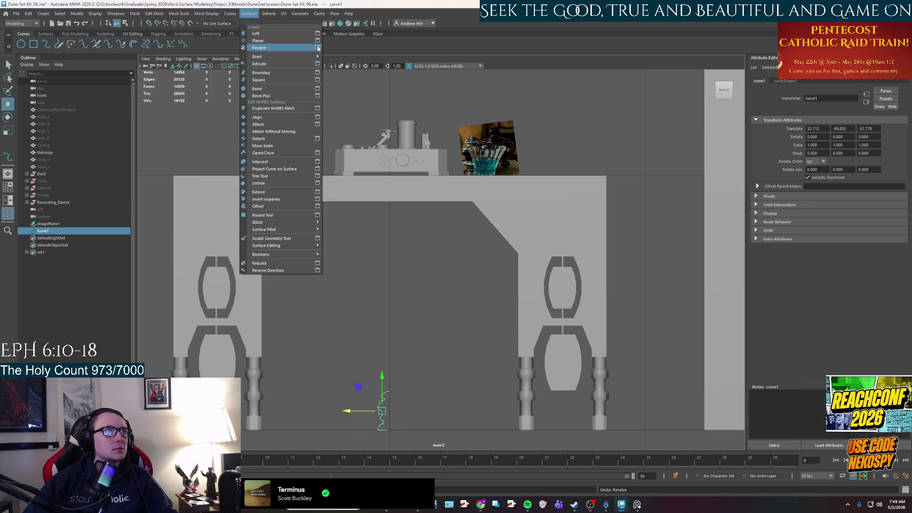
left_click(318, 48)
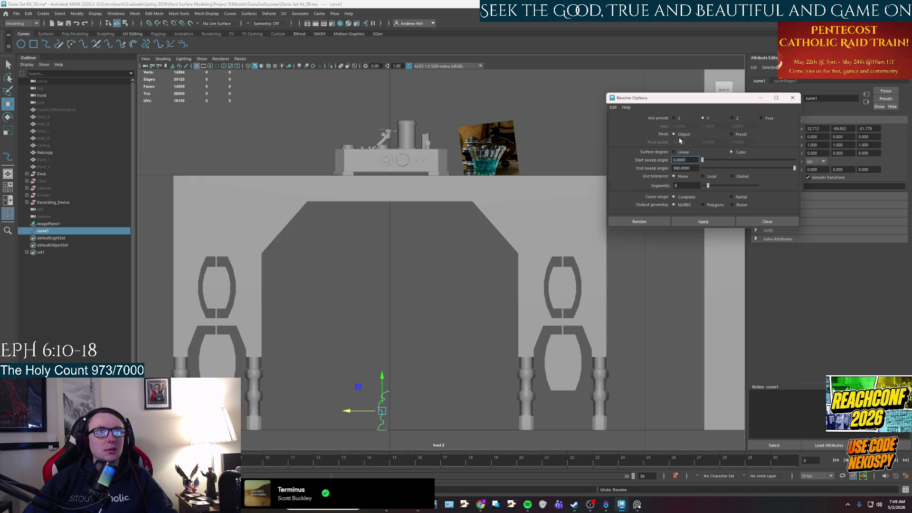
left_click(732, 134)
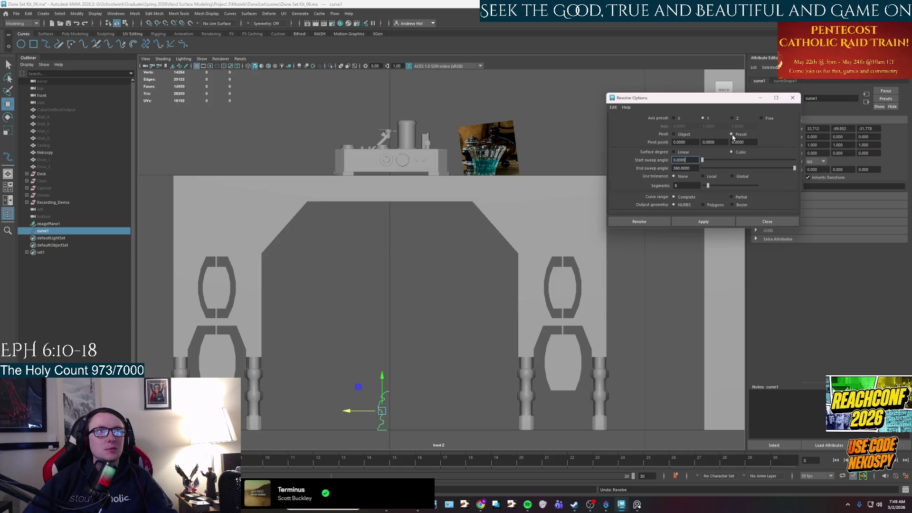
left_click(694, 223)
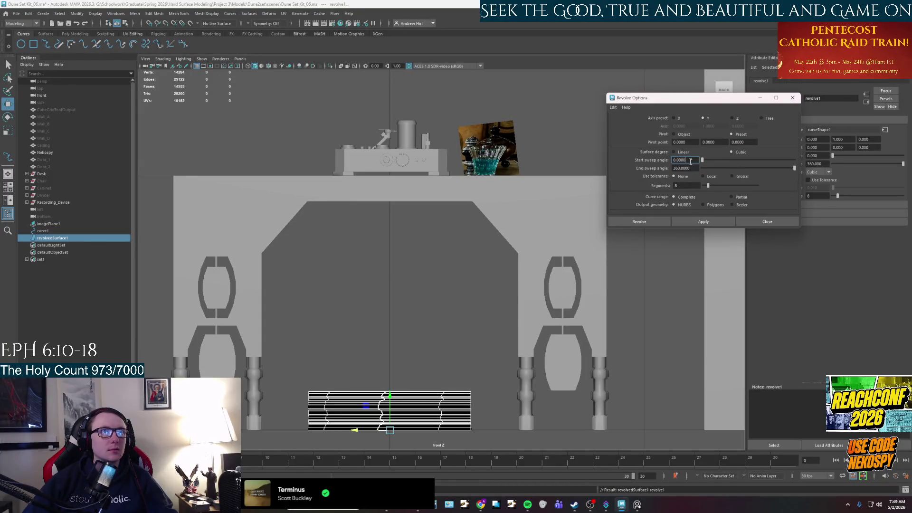
key("ctrl+z")
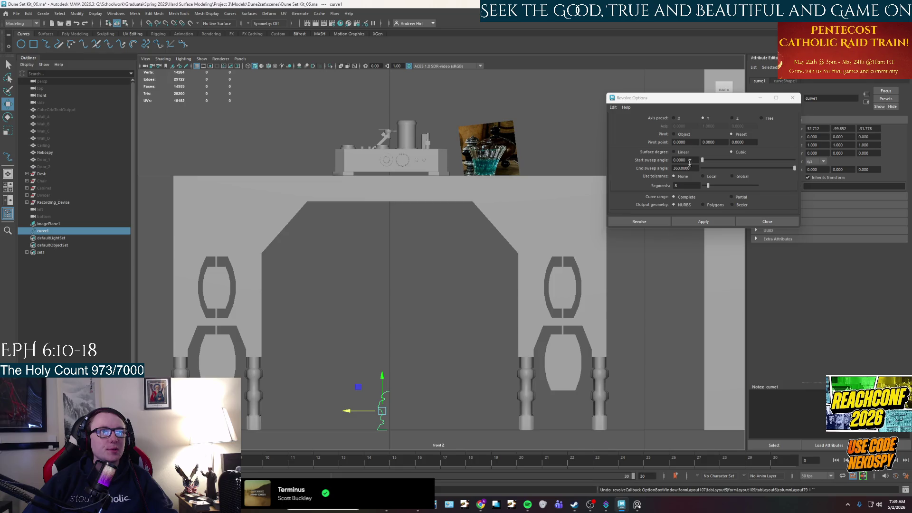
left_click(674, 135)
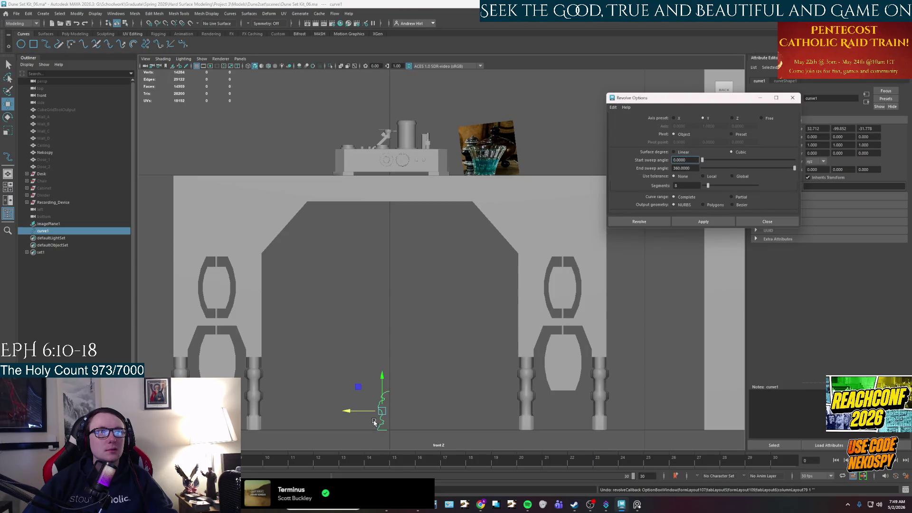
scroll(375, 420, "up", 3)
middle_click_drag(371, 419, 425, 200, "alt")
scroll(413, 278, "up", 2)
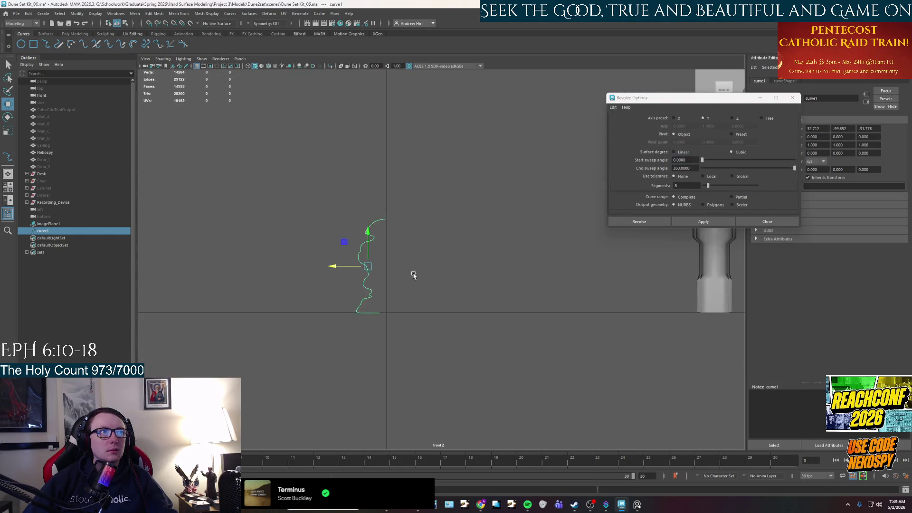
scroll(362, 230, "up", 2)
scroll(405, 239, "up", 1)
- Move curve1 to the grid origin and snap its end control vertex onto the centre axis
left_click_drag(348, 187, 340, 188)
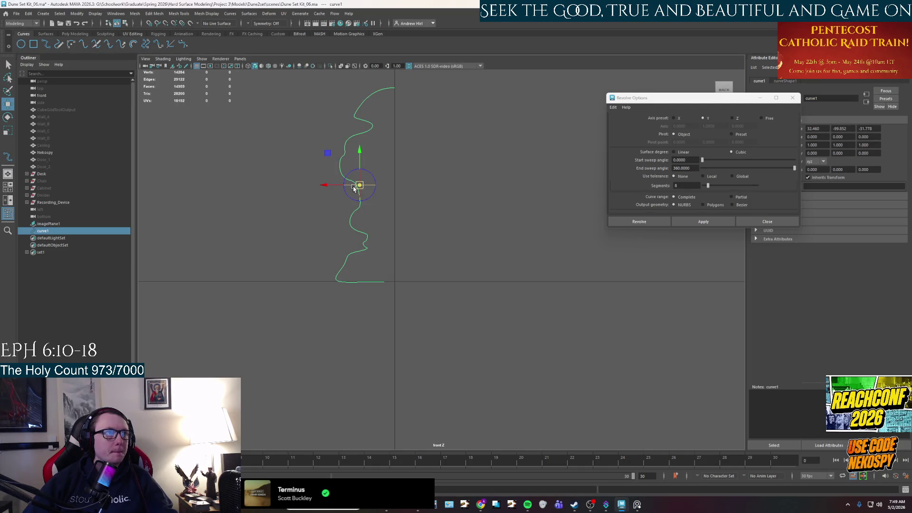
left_click_drag(360, 187, 423, 302)
scroll(380, 289, "up", 2)
scroll(379, 289, "up", 2)
right_click_drag(297, 313, 302, 315)
left_click(305, 315)
left_click_drag(299, 315, 329, 313)
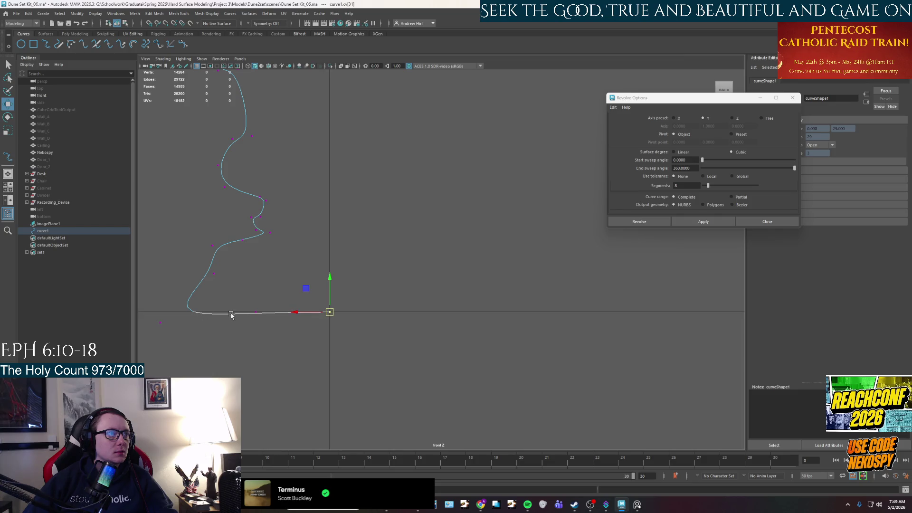
left_click(255, 312)
left_click_drag(255, 312, 255, 309)
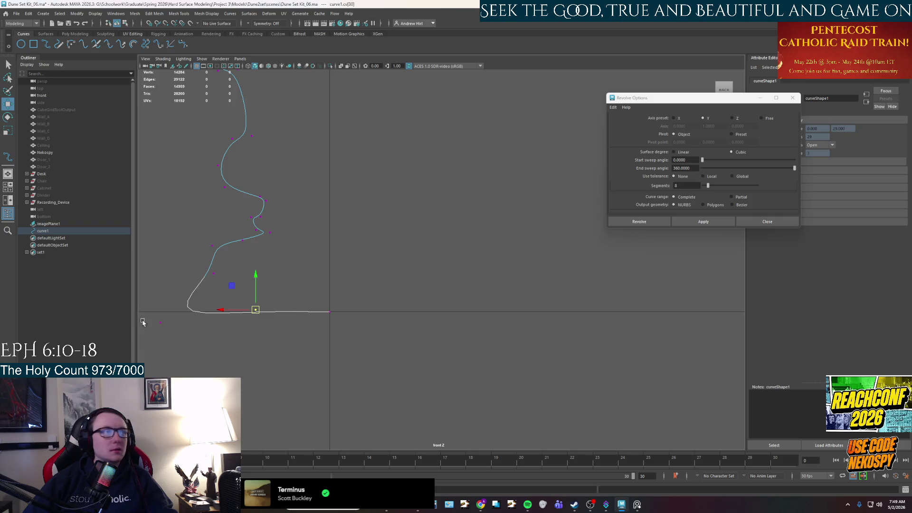
- Raise the stray bottom vertex, return to object mode, and apply Revolve to create revolvedSurface1
left_click(160, 323)
left_click_drag(161, 324, 161, 318)
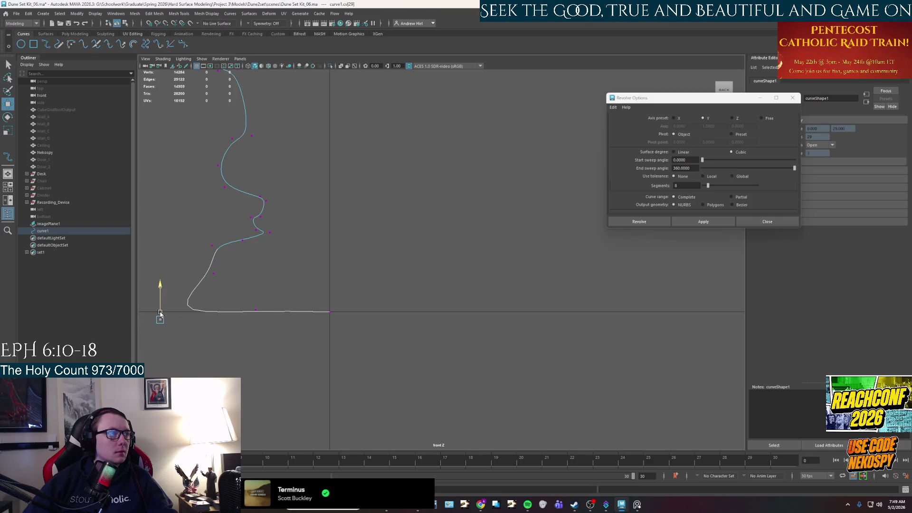
middle_click_drag(191, 307, 325, 261, "alt")
scroll(335, 355, "down", 3)
middle_click_drag(335, 355, 337, 336, "alt")
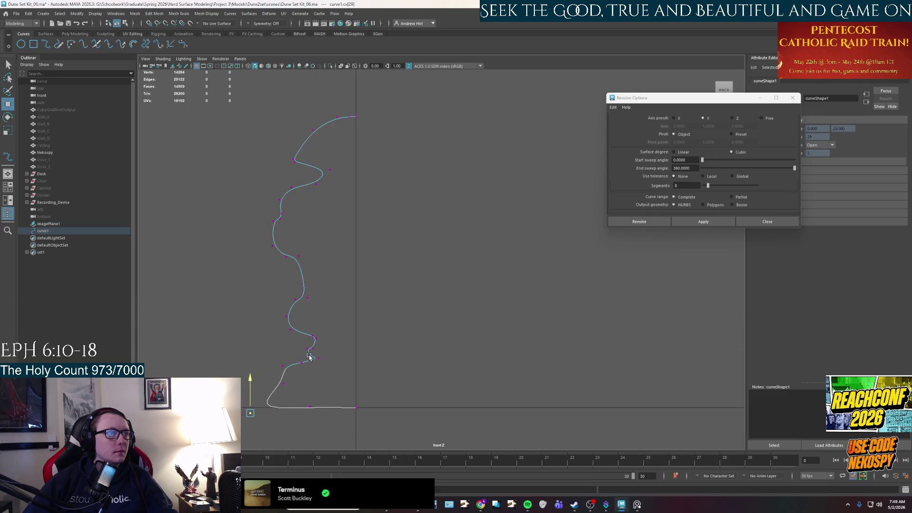
right_click_drag(346, 368, 366, 313)
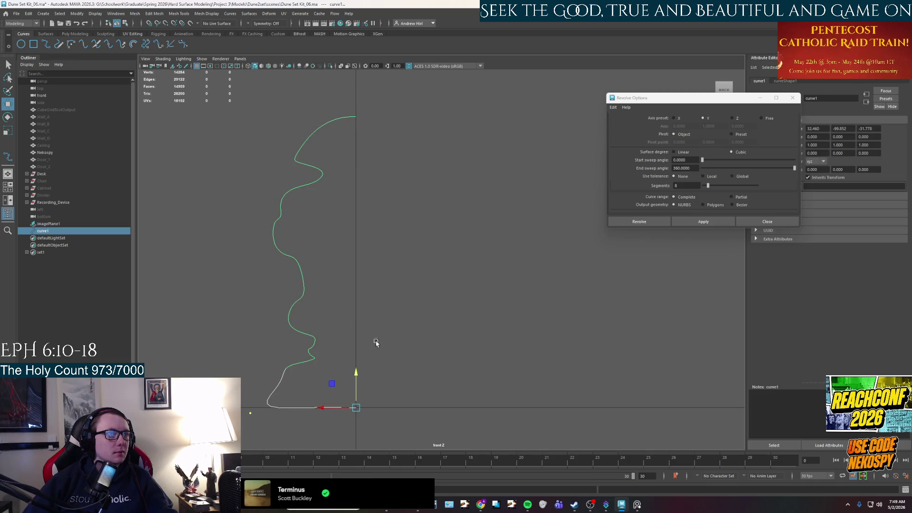
left_click(704, 221)
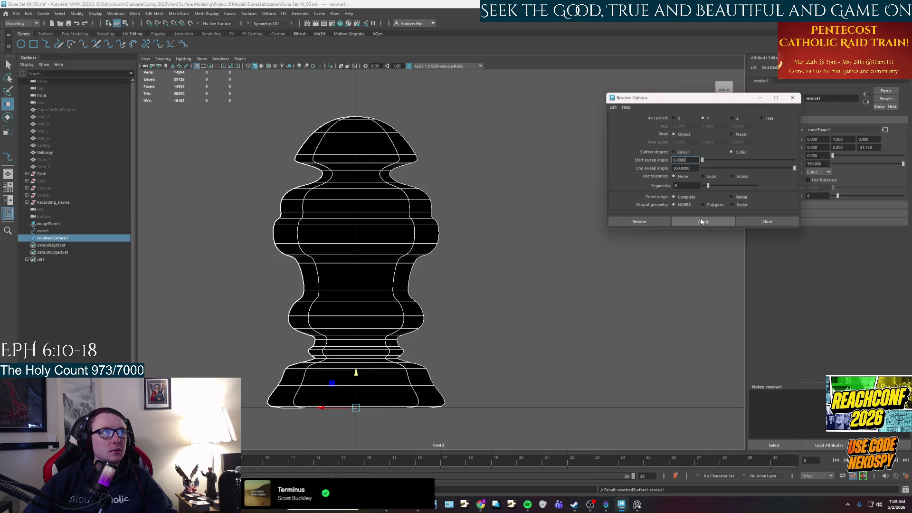
scroll(420, 309, "down", 4)
scroll(420, 309, "down", 1)
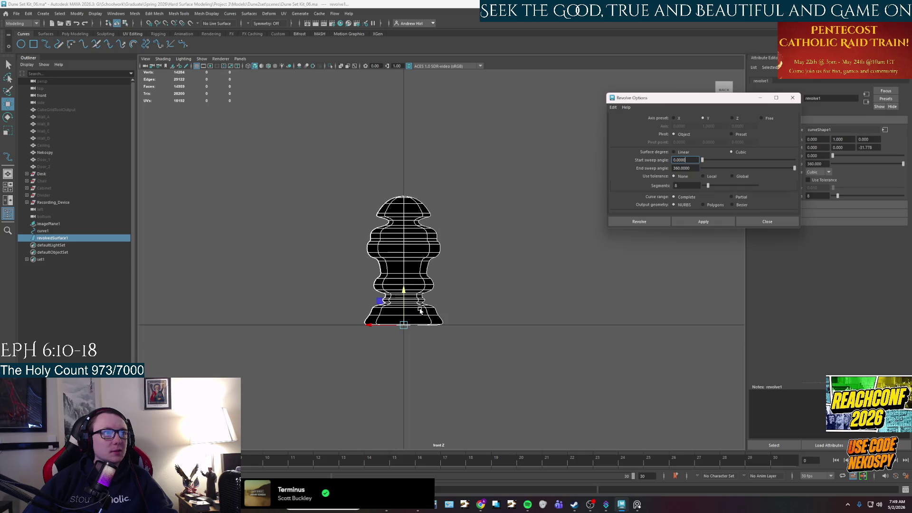
- Close Revolve Options, reselect revolvedSurface1 and glance at the mesh display options unchanged
left_click(793, 98)
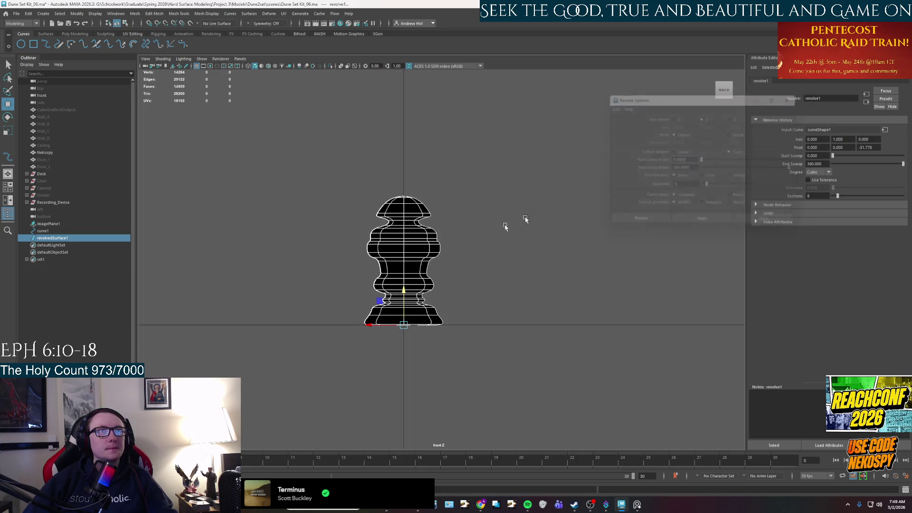
left_click(452, 240)
right_click_drag(454, 241, 473, 230)
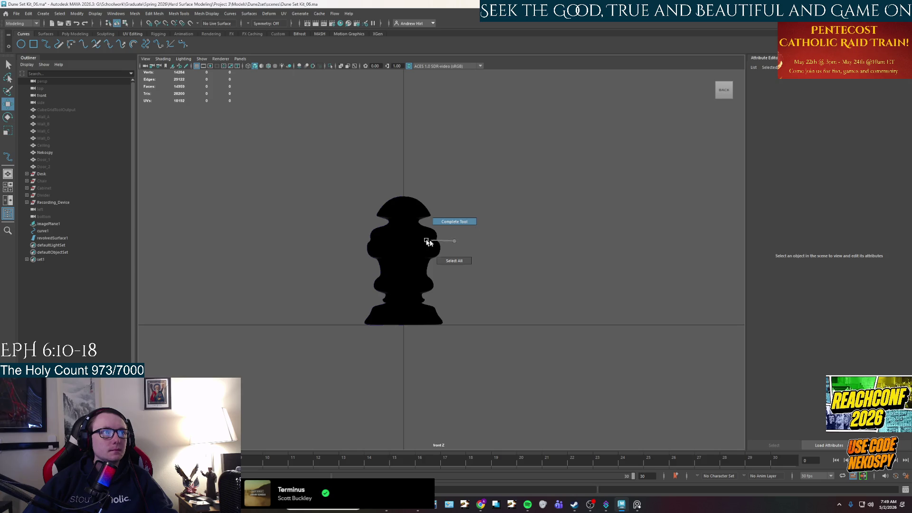
left_click(429, 244)
left_click(213, 15)
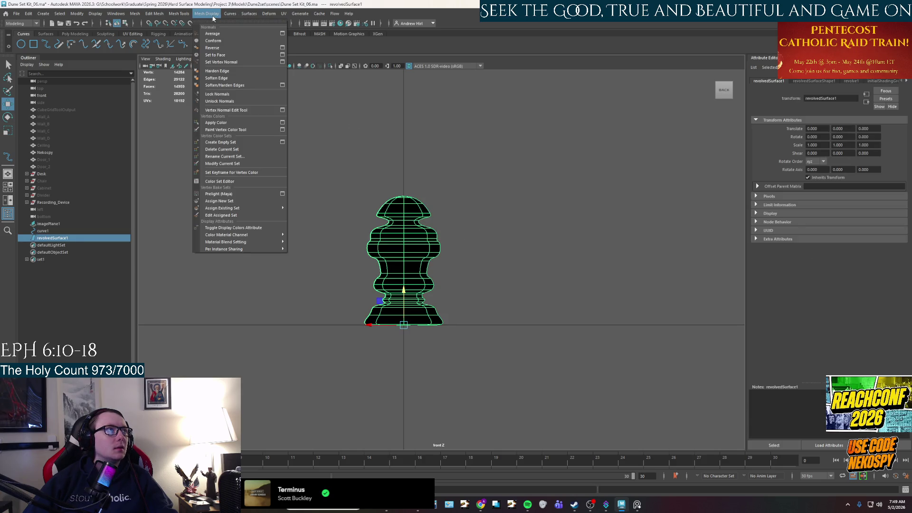
left_click(221, 50)
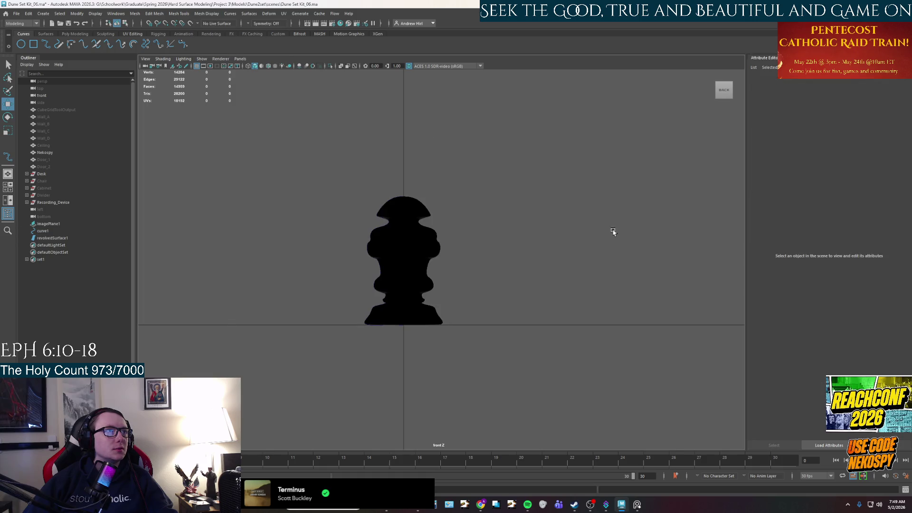
left_click(430, 262)
- Frame and orbit the revolved surface in perspective, then undo the revolve
key("space")
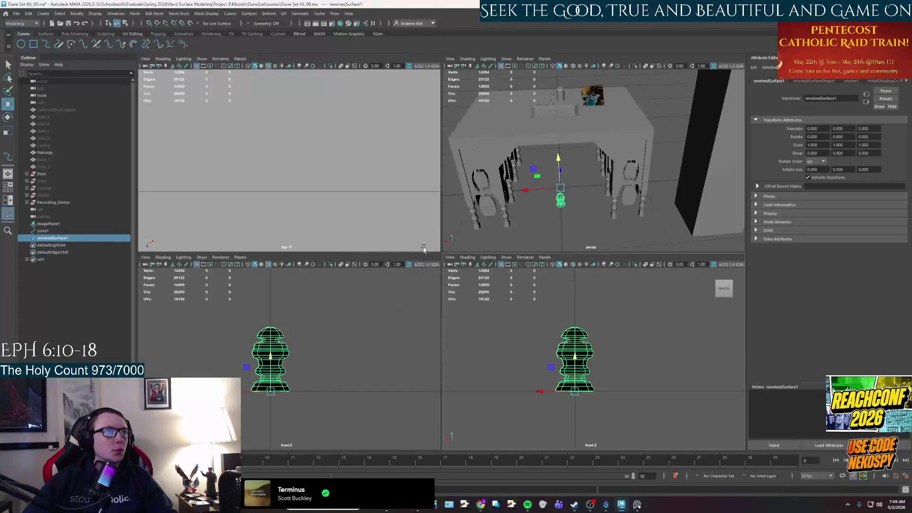
key("space")
key("f")
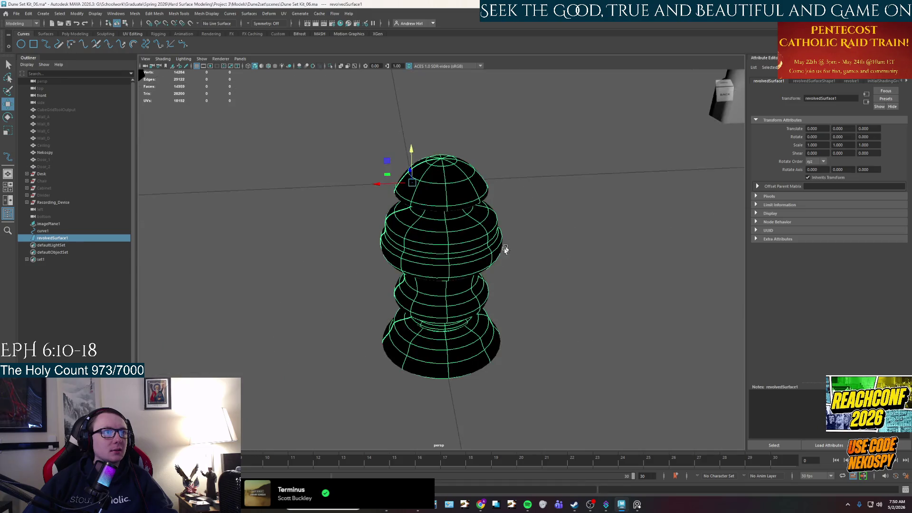
left_click_drag(507, 279, 411, 277, "alt")
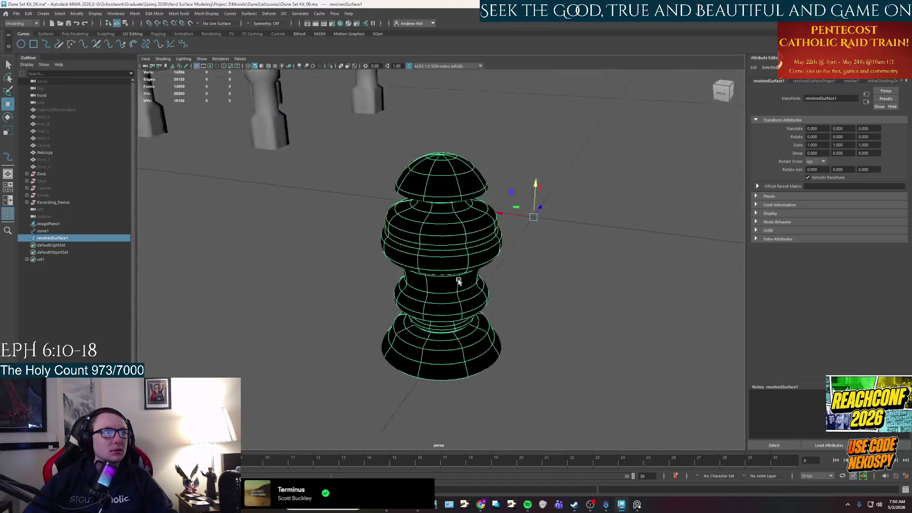
left_click_drag(411, 277, 465, 271, "alt")
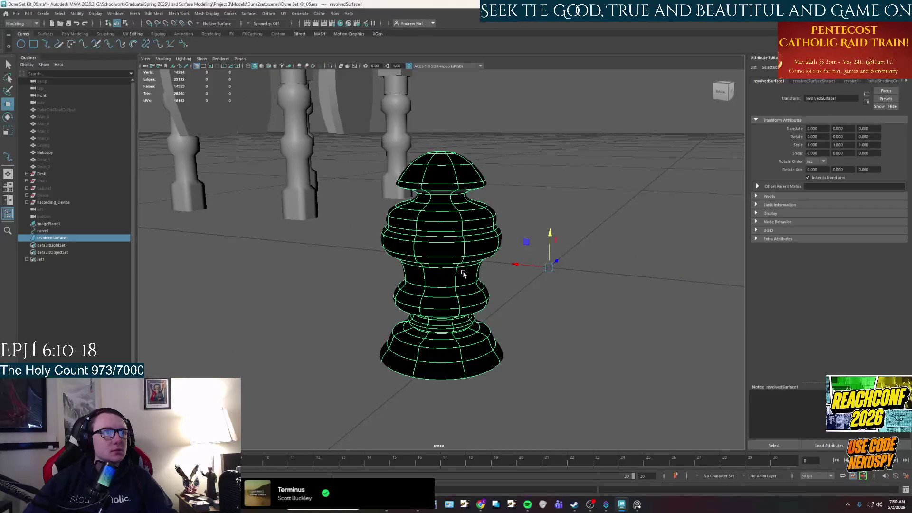
key("ctrl+z")
key("ctrl+z")
key("ctrl+z")
key("ctrl+z")
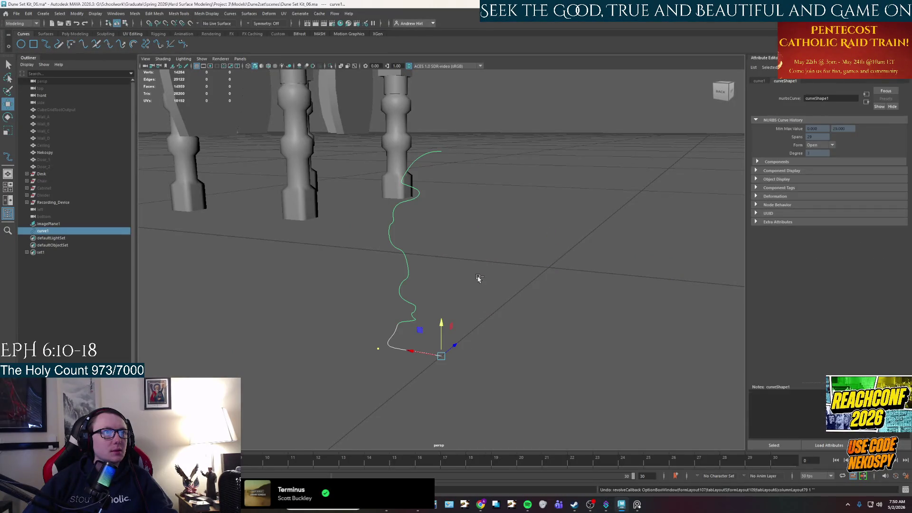
- Reselect curve1 and reposition it up and to the right on the ground
left_click_drag(441, 346, 544, 260)
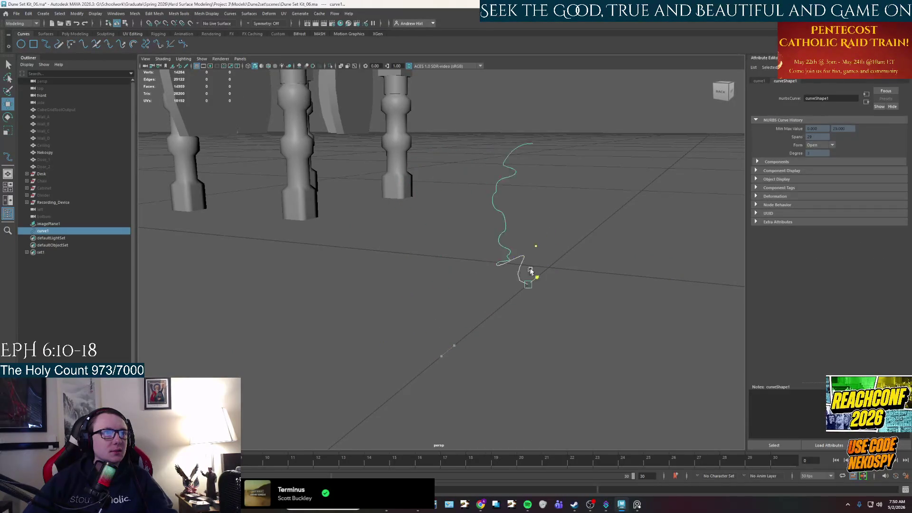
key("ctrl+z")
right_click_drag(420, 314, 443, 285)
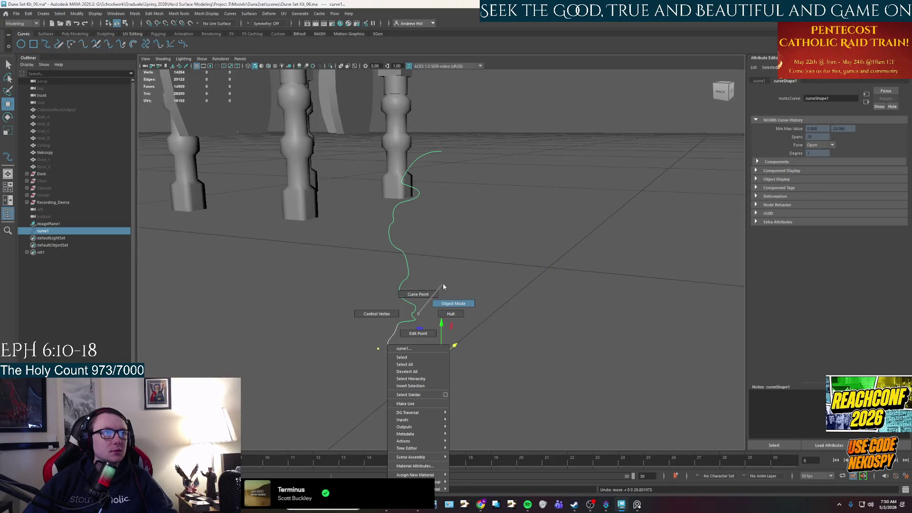
left_click(418, 307)
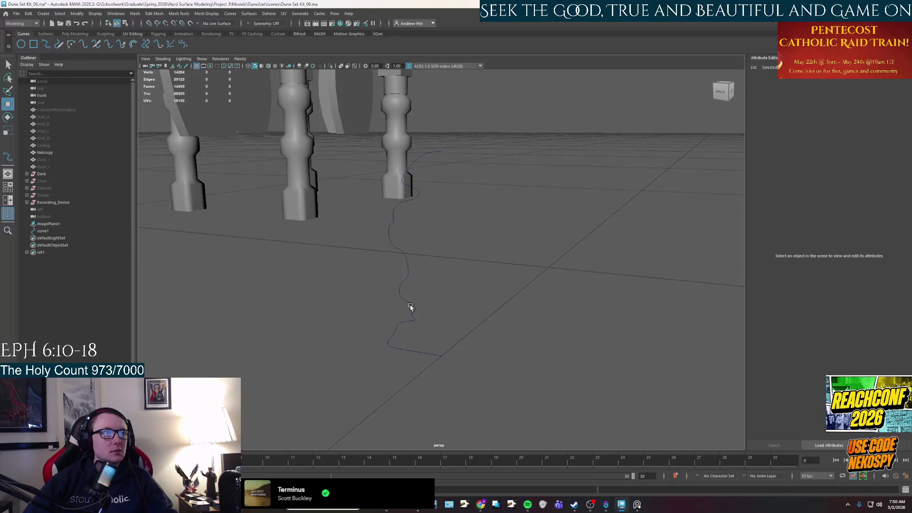
left_click(410, 305)
left_click_drag(455, 346, 562, 258)
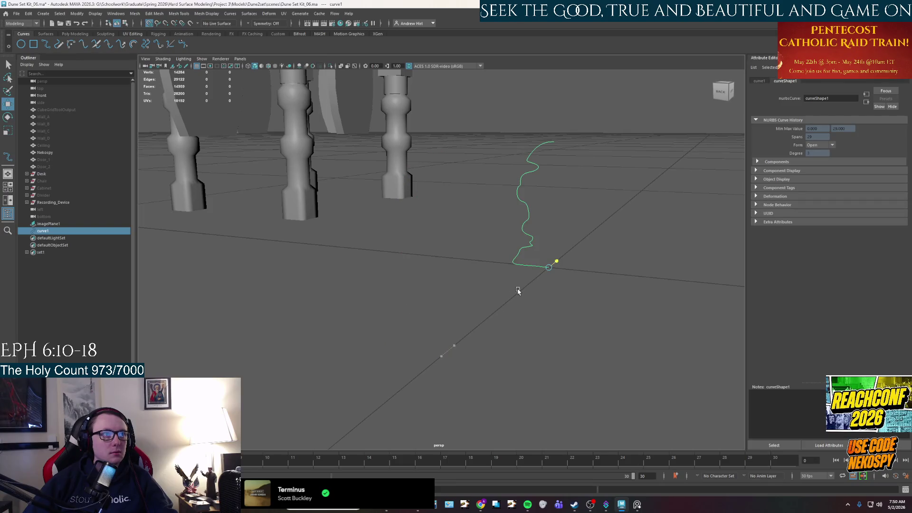
- Revolve curve1 with Segments set to 20, giving a denser grinder surface, and inspect it
left_click(208, 15)
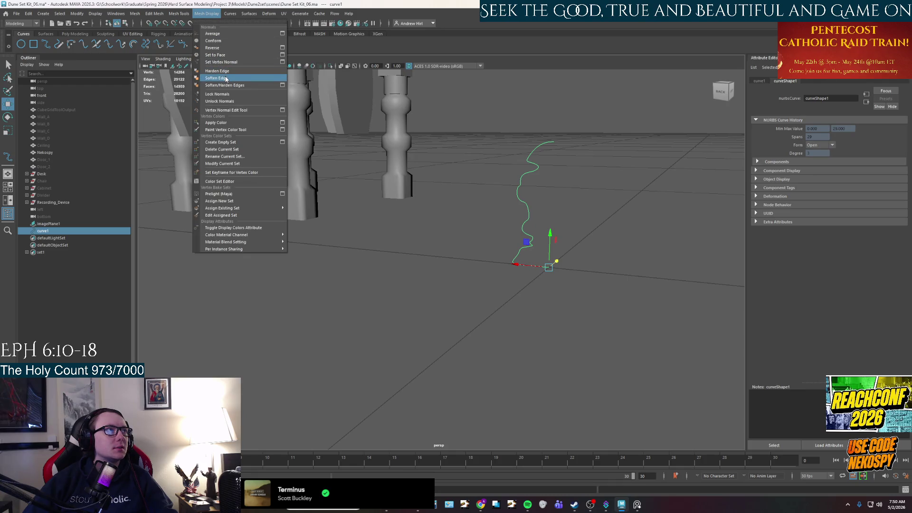
mouse_move(249, 14)
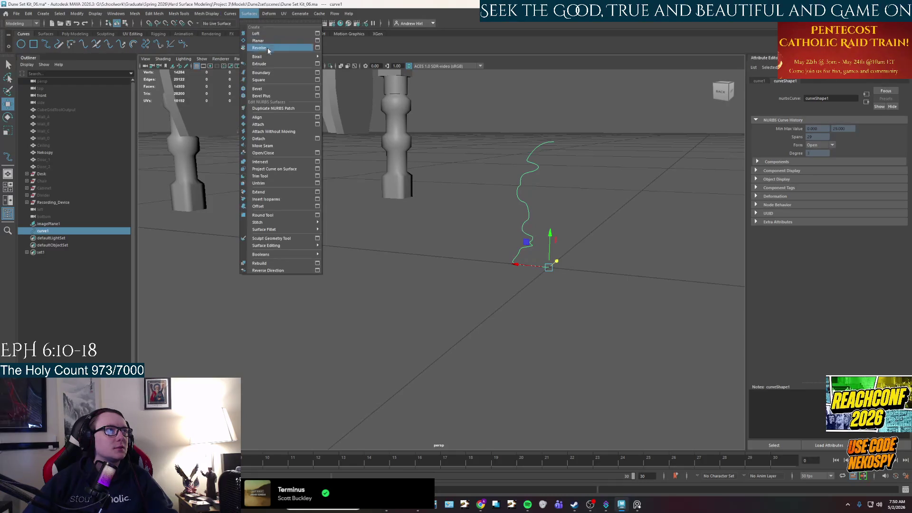
left_click(316, 48)
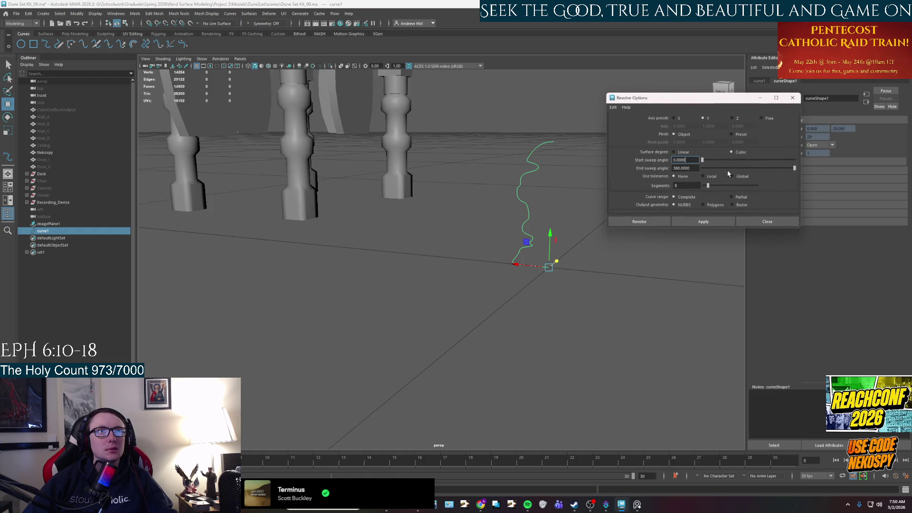
mouse_move(523, 230)
left_mouse_down("alt")
mouse_move(485, 297)
mouse_move(482, 226)
left_mouse_up("alt")
left_click(670, 185)
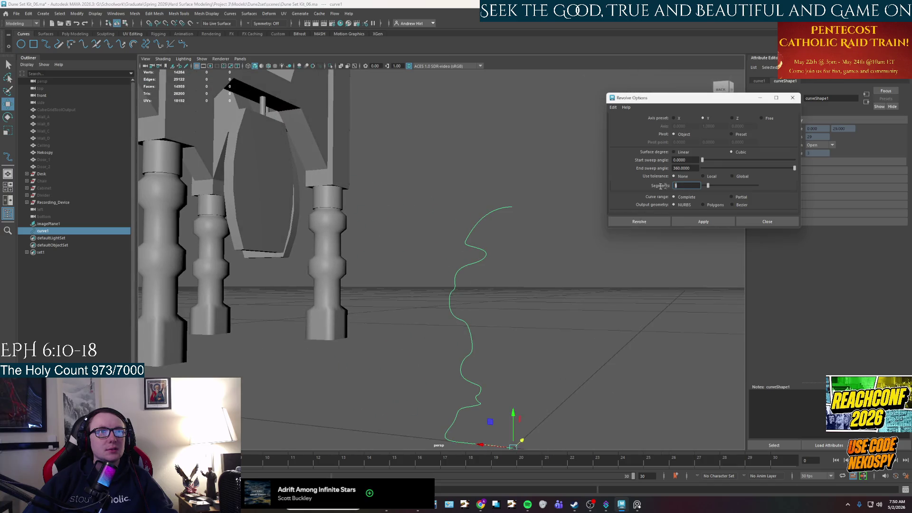
type("10")
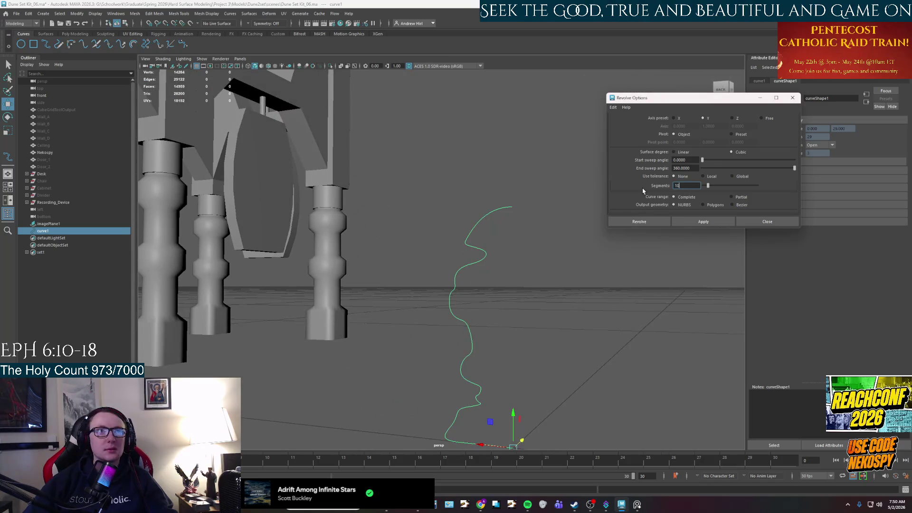
key("BackSpace")
key("BackSpace")
type("20")
left_click(639, 222)
mouse_move(672, 249)
left_mouse_down("alt")
mouse_move(531, 214)
mouse_move(515, 307)
mouse_move(578, 312)
mouse_move(499, 302)
left_mouse_up("alt")
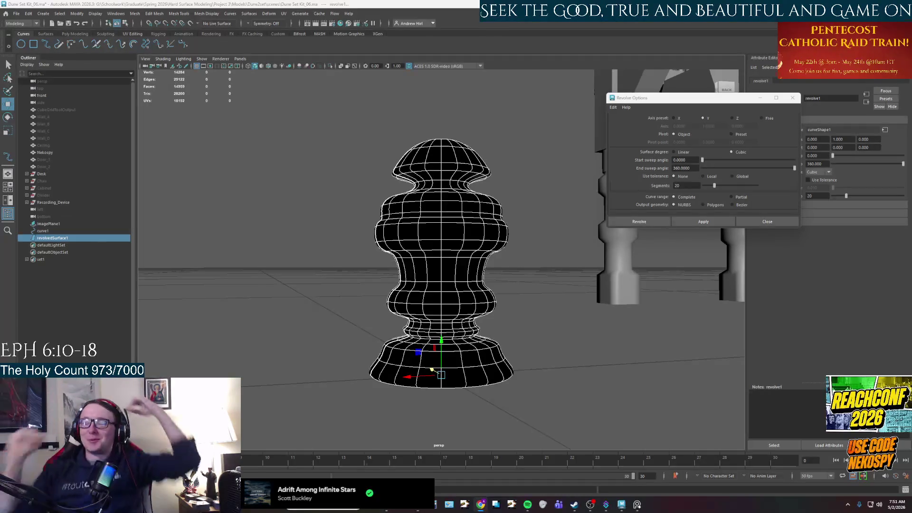
left_click(502, 318)
- Reselect revolvedSurface1 as a whole object, orbit to a side view, and bring up the Modify menu
left_click(453, 317)
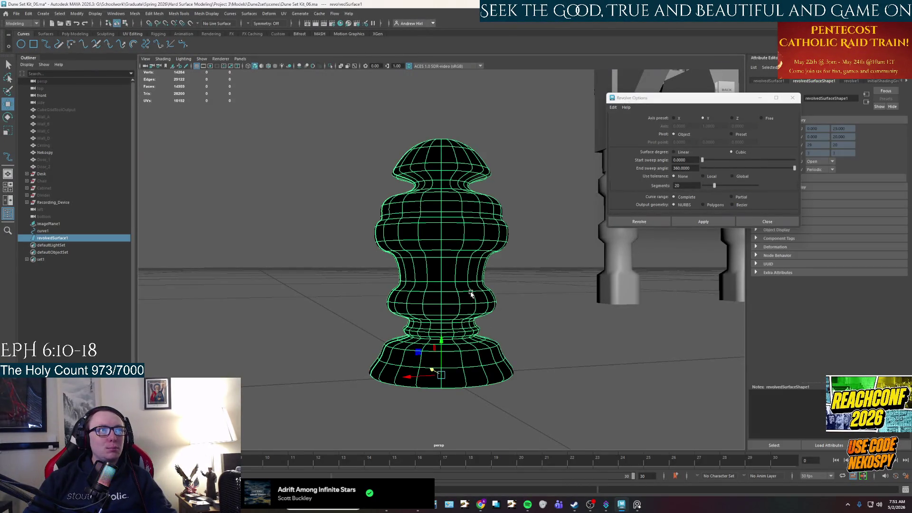
left_click_drag(470, 293, 456, 305, "alt")
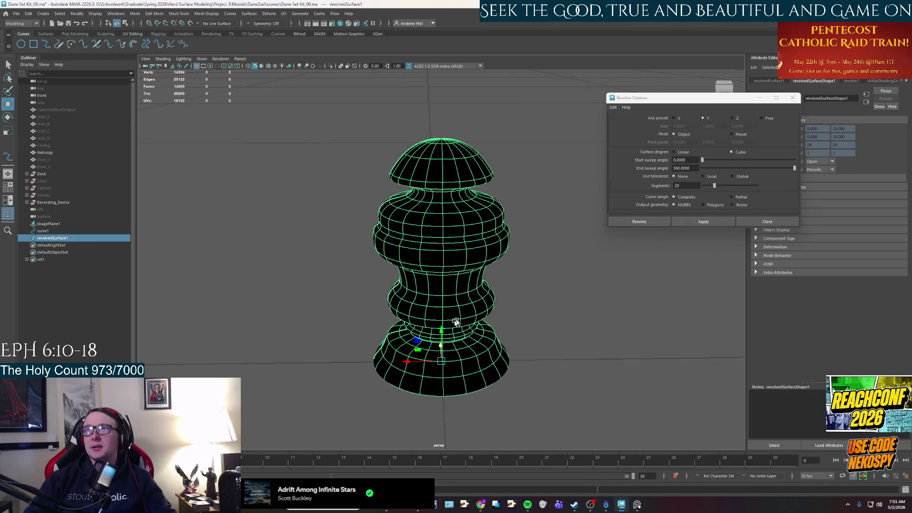
left_click_drag(460, 320, 448, 276, "alt")
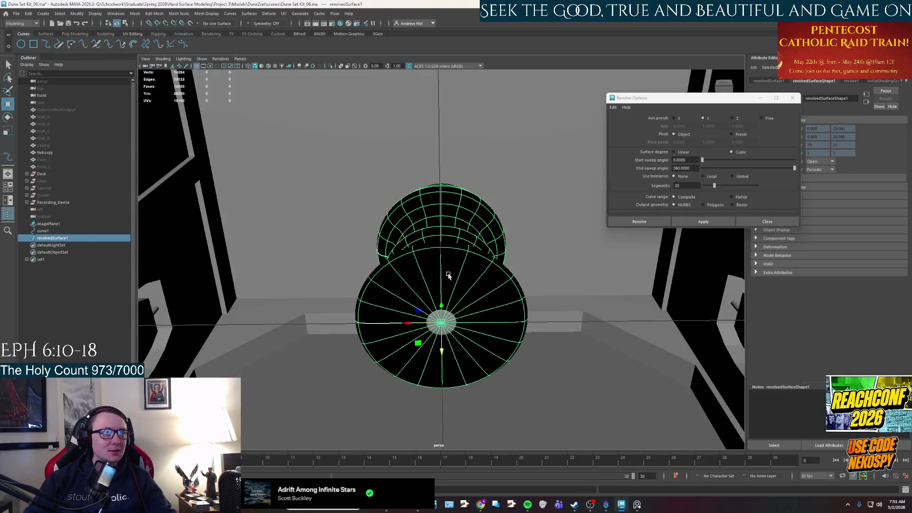
scroll(448, 276, "up", 3)
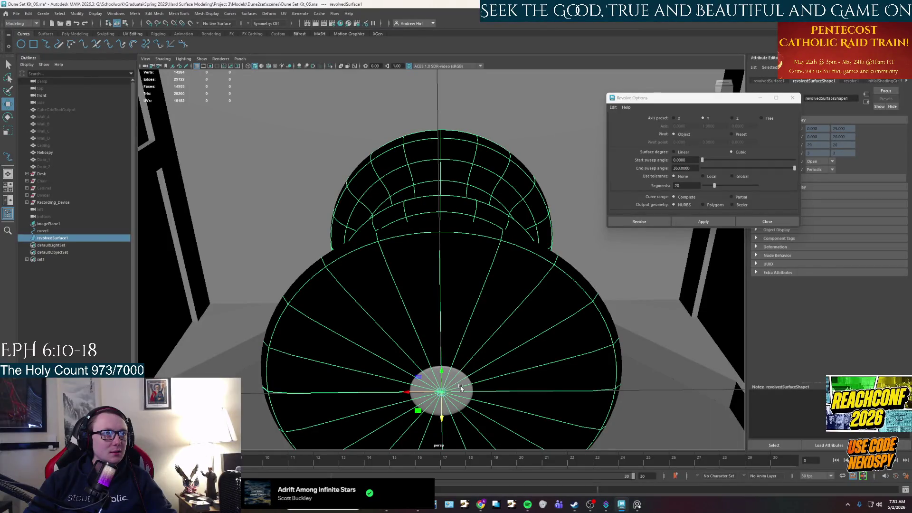
right_click_drag(460, 386, 466, 321)
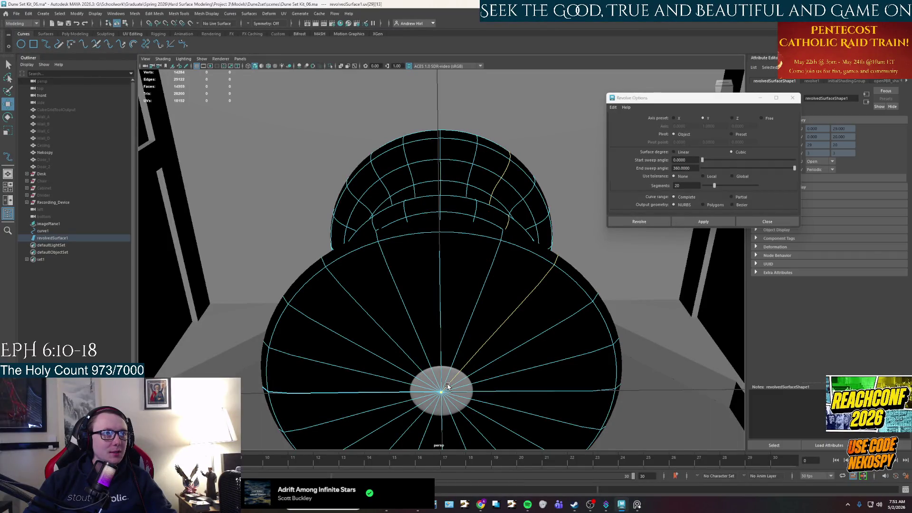
key("ctrl+z")
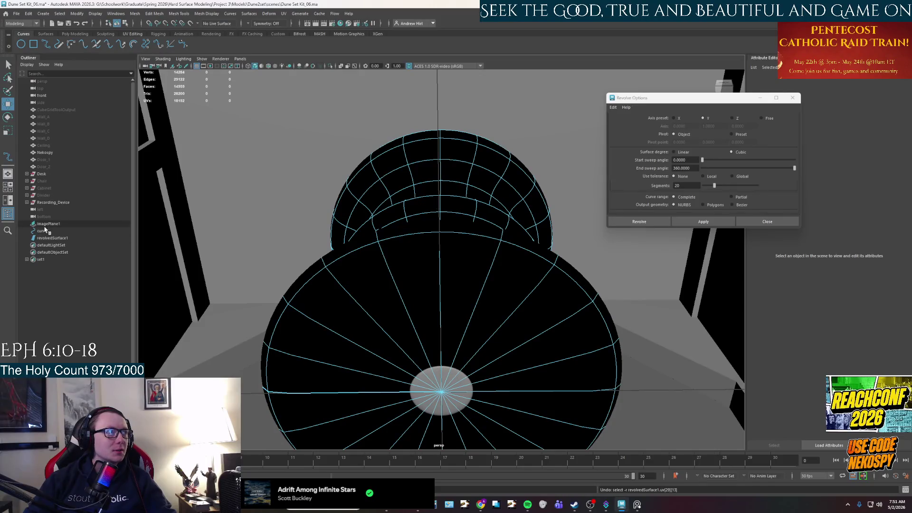
left_click(427, 389)
scroll(475, 302, "down", 2)
left_click_drag(476, 303, 475, 257, "alt")
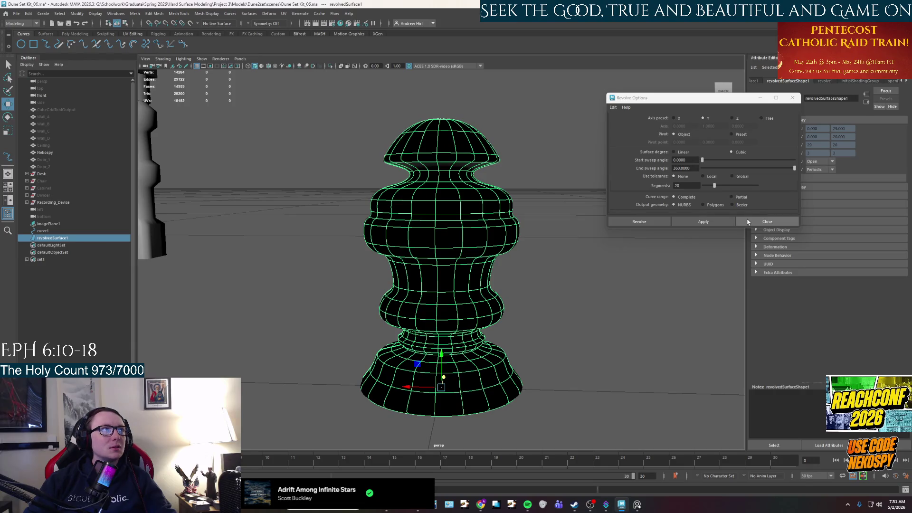
left_click(77, 13)
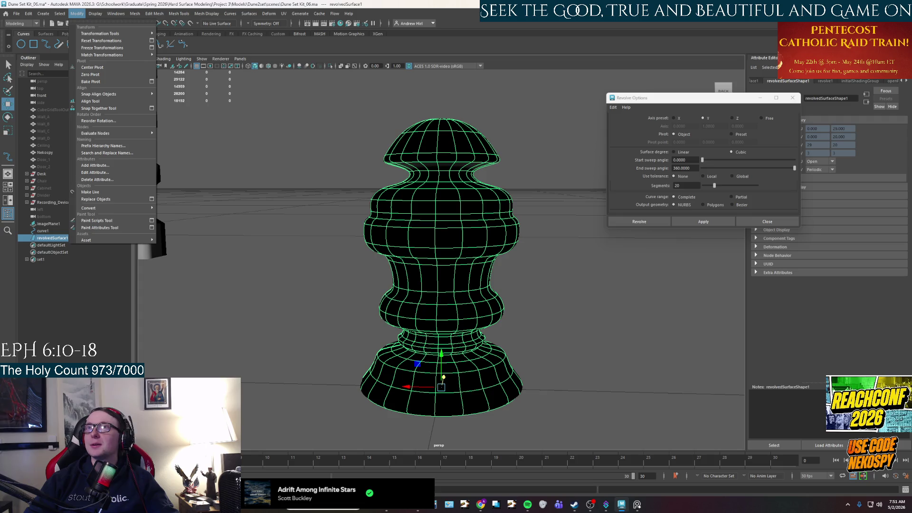
- Tumble around the grinder, then convert revolvedSurface1 via Modify > Convert > NURBS to Polygons into nurbsToPoly1
left_click(479, 370)
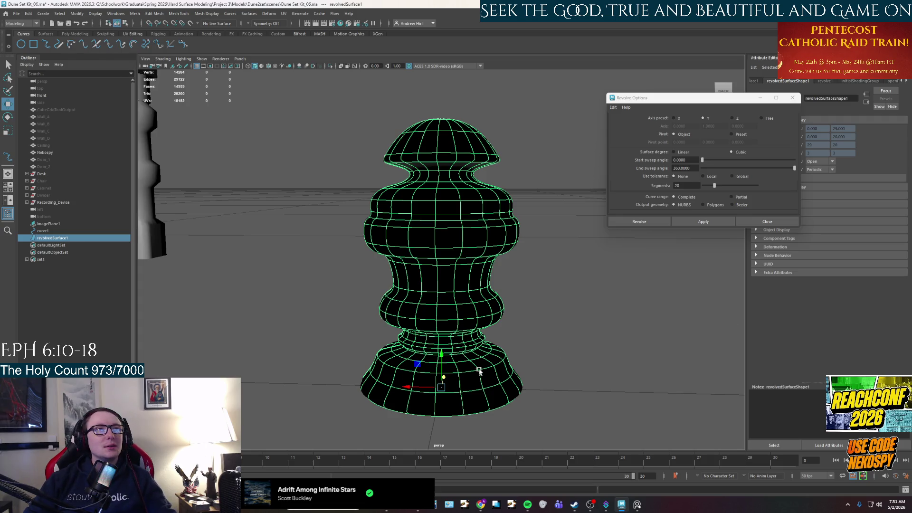
mouse_move(616, 326)
left_mouse_down("alt")
mouse_move(596, 331)
mouse_move(138, 126)
left_mouse_up("alt")
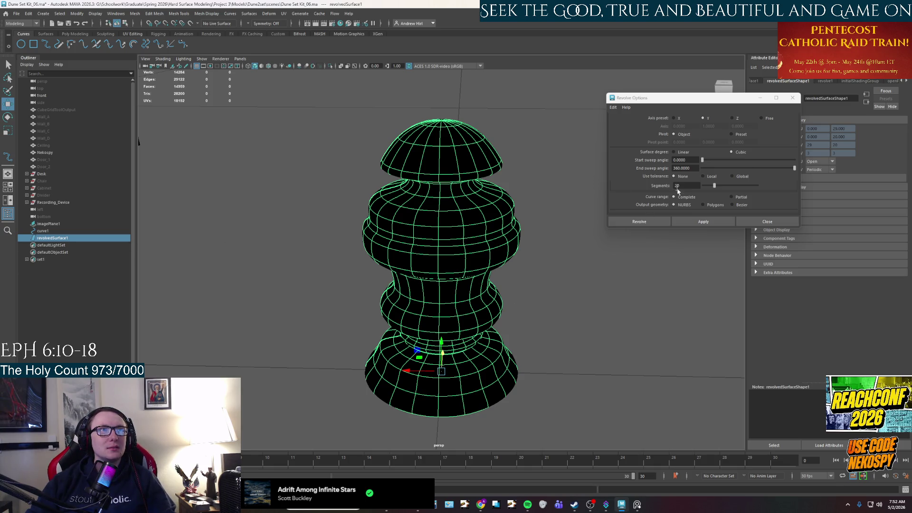
right_click(431, 245)
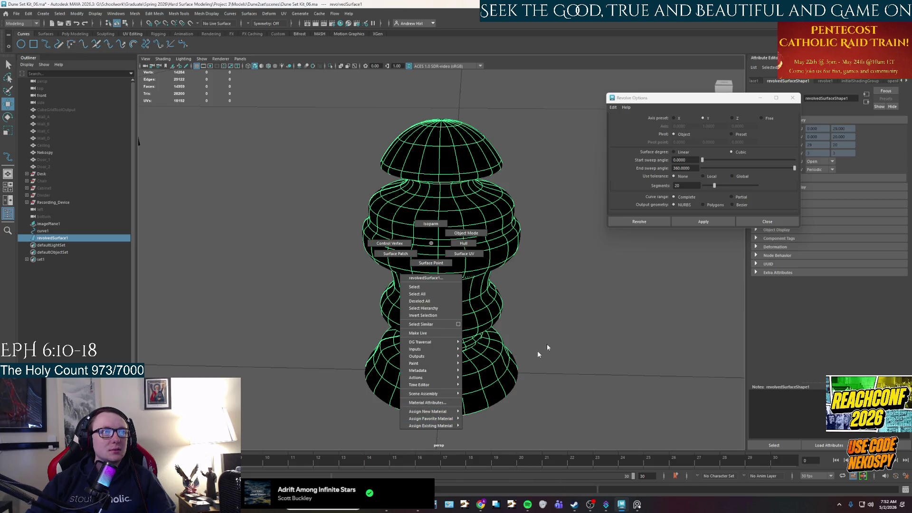
left_click(564, 335)
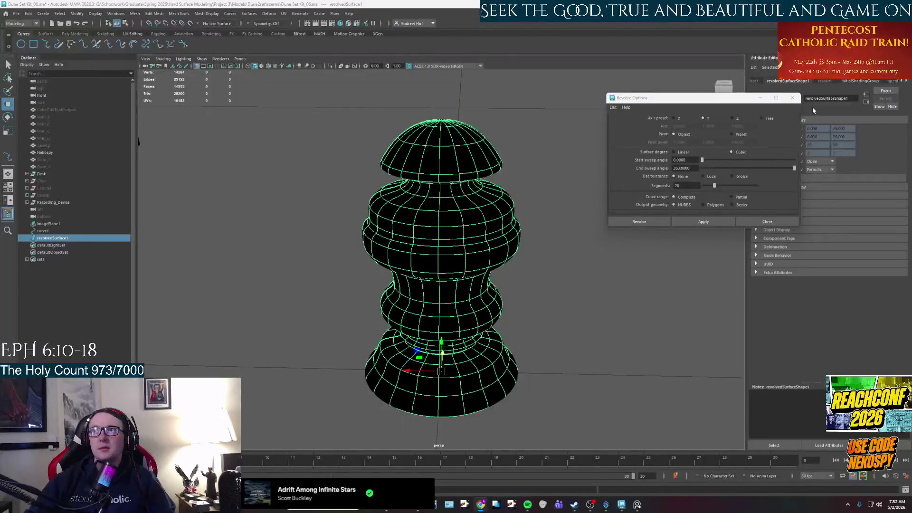
left_click(115, 13)
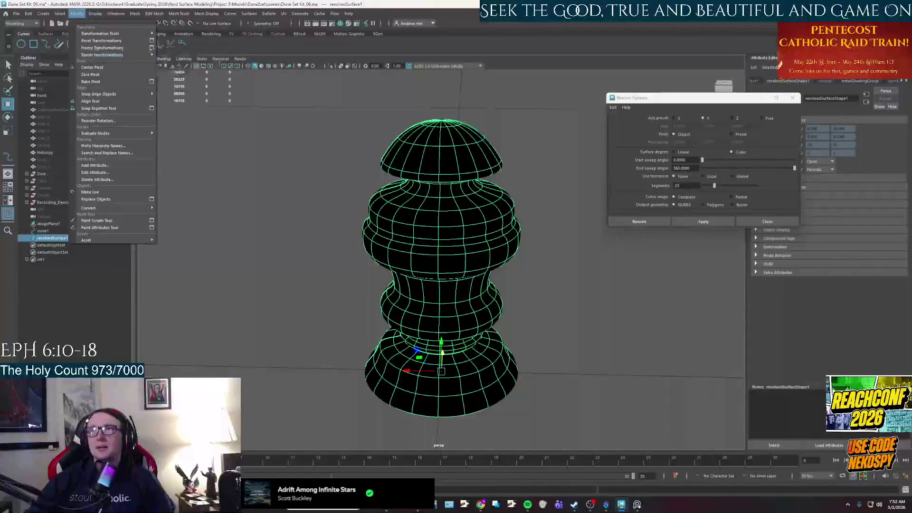
mouse_move(101, 56)
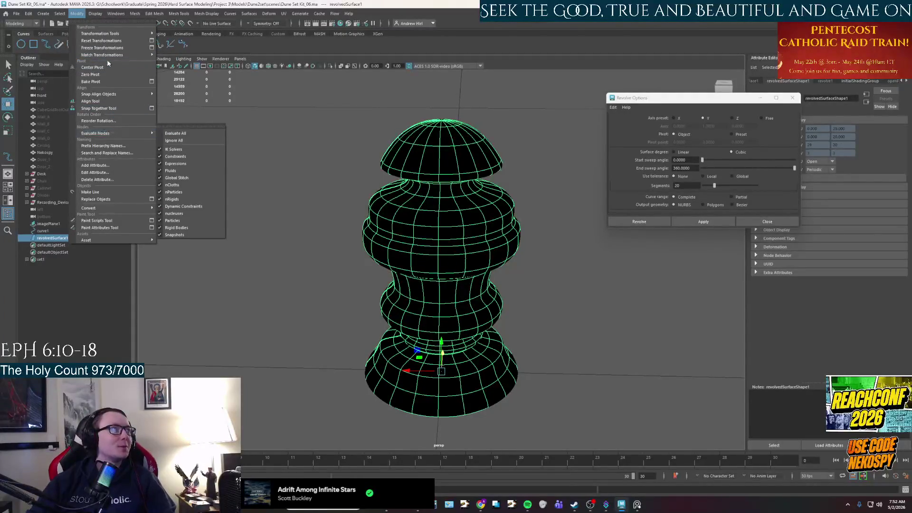
left_click(83, 11)
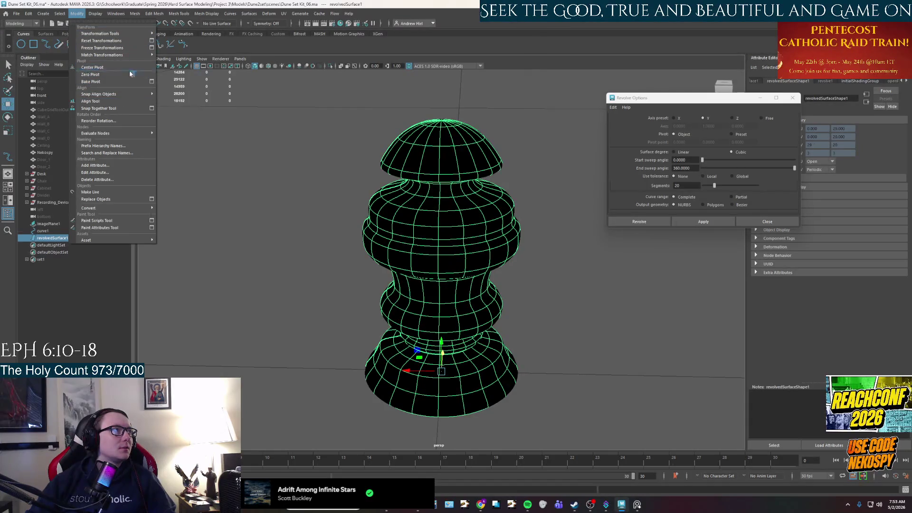
mouse_move(100, 208)
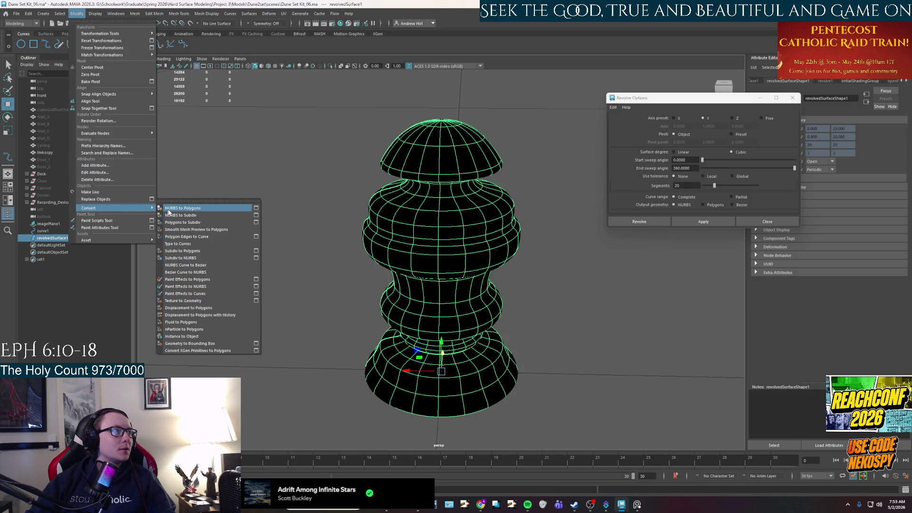
left_click(183, 208)
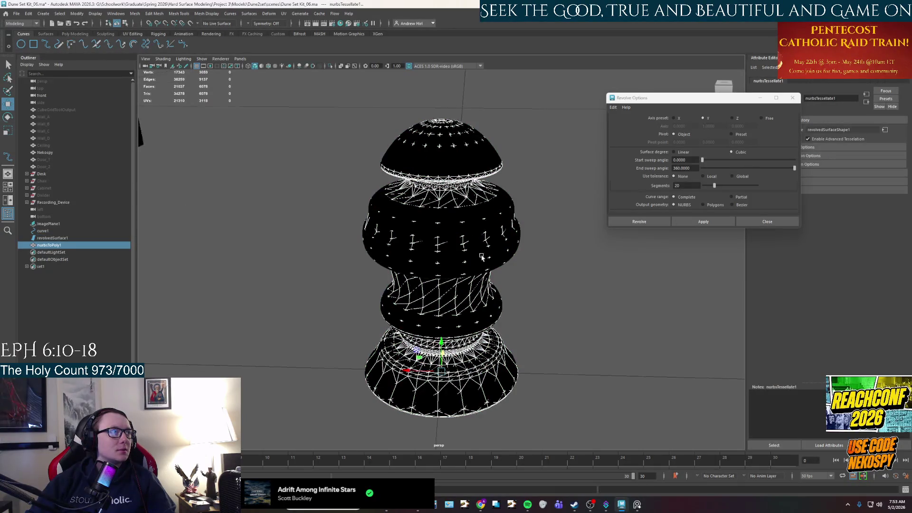
- Undo the quick polygon conversion so revolvedSurface1 remains, then reach the Modify commands again
left_click_drag(414, 372, 272, 390)
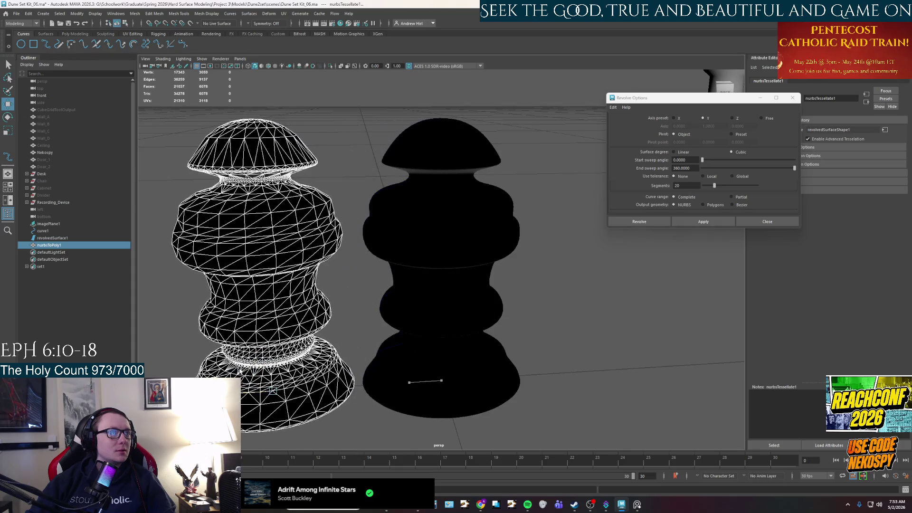
key("ctrl+z")
key("ctrl+z")
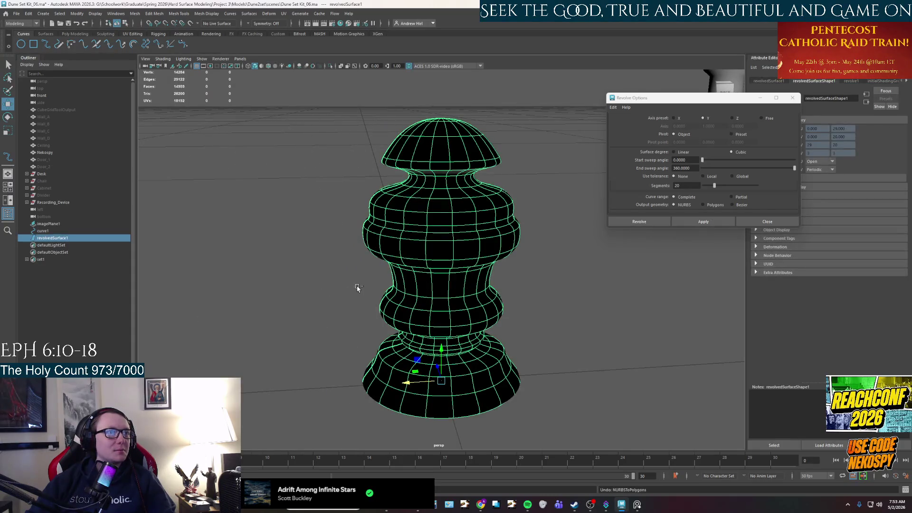
left_click(76, 13)
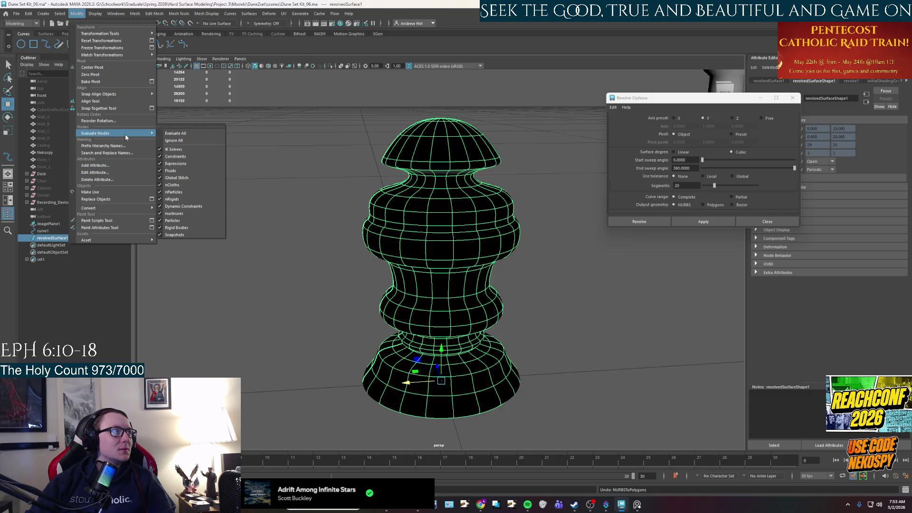
mouse_move(90, 208)
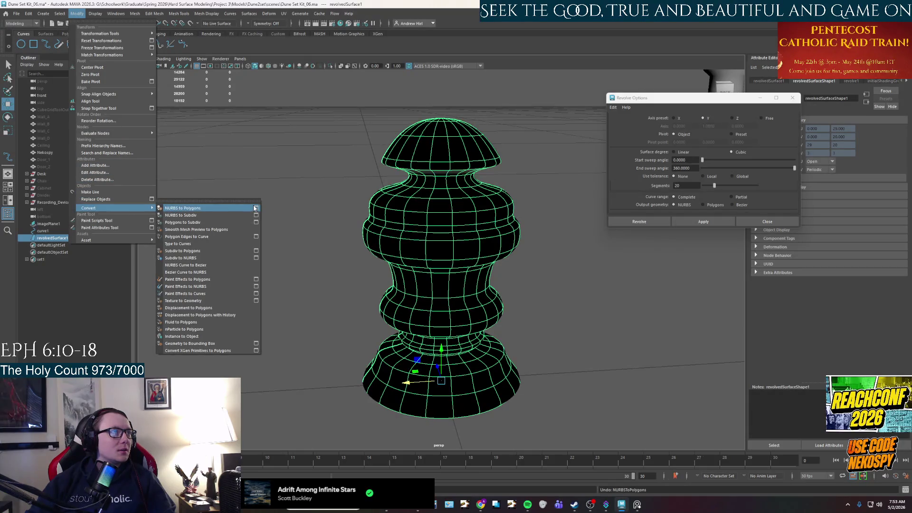
- Apply NURBS to Polygons with Type set to Quads, producing nurbsToPoly1 moved left of the surface
left_click(256, 207)
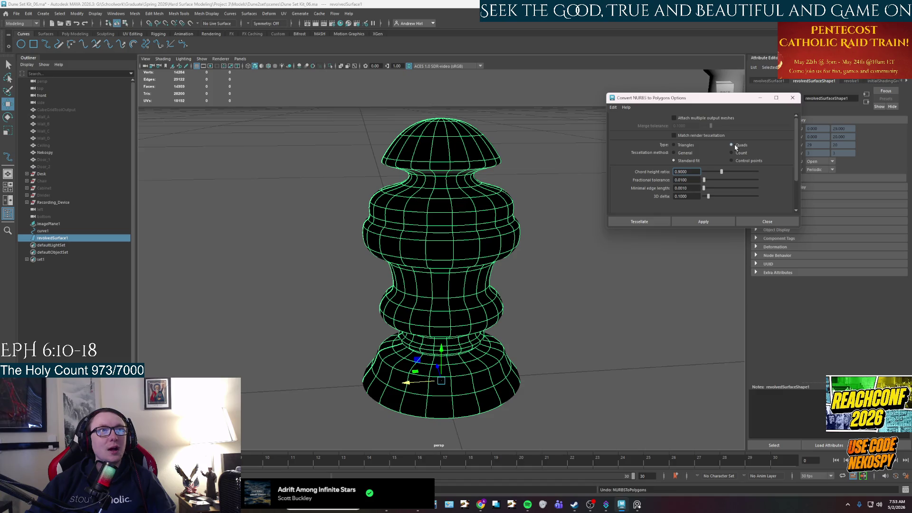
left_click(703, 221)
left_click_drag(425, 371, 217, 375)
mouse_move(253, 326)
left_mouse_down("alt")
mouse_move(301, 295)
mouse_move(370, 272)
left_mouse_up("alt")
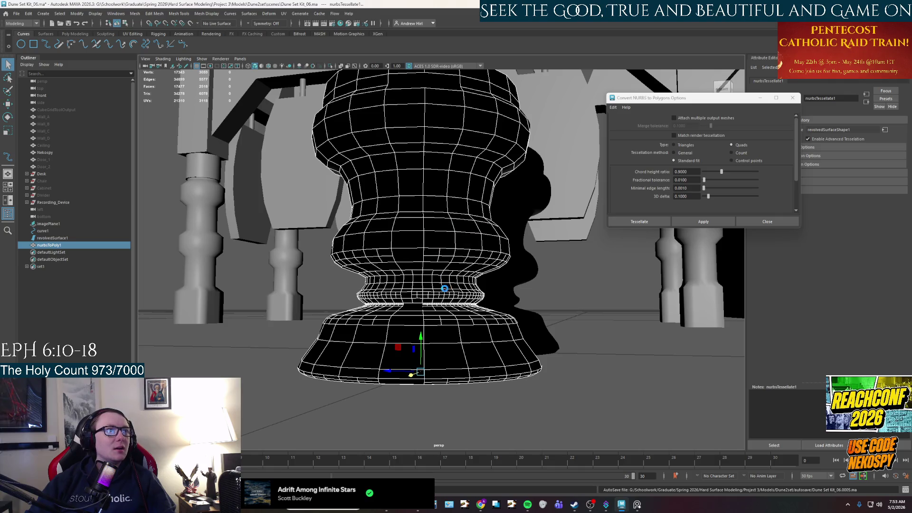
left_click_drag(445, 289, 447, 289, "alt")
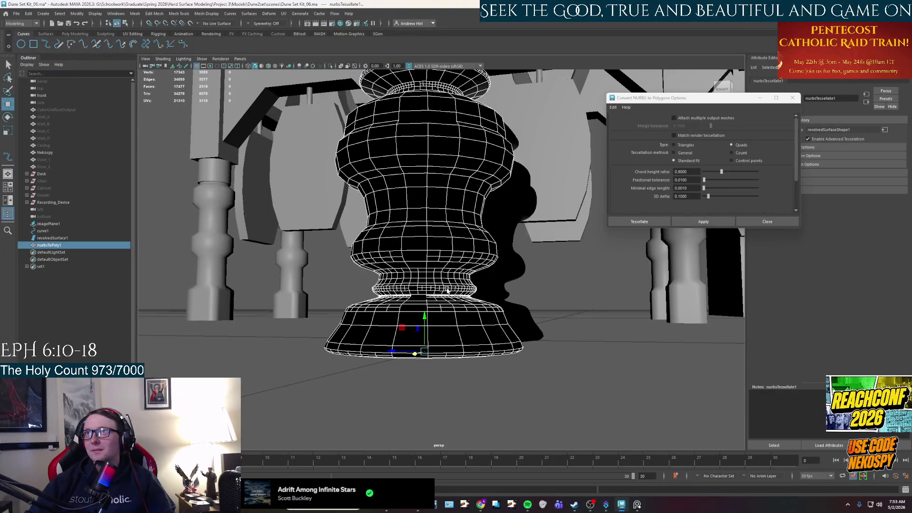
scroll(447, 291, "up", 3)
- Enter edge mode on nurbsToPoly1 and select the first edge loop around the dome rim
mouse_move(434, 261)
left_mouse_down("alt")
mouse_move(450, 281)
mouse_move(390, 159)
left_mouse_up("alt")
right_click_drag(375, 136, 381, 117)
scroll(379, 118, "up", 3)
scroll(421, 197, "down", 2)
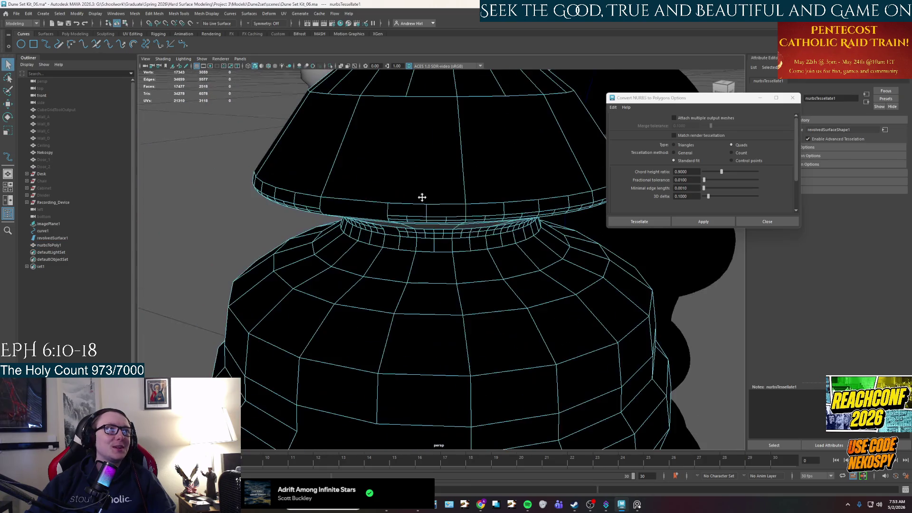
left_click(402, 216)
scroll(406, 223, "up", 2)
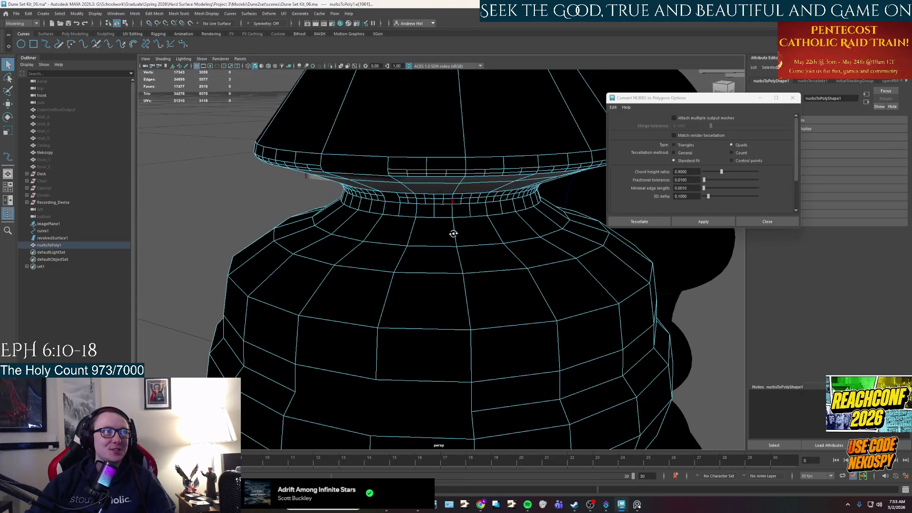
left_click_drag(397, 230, 430, 237, "alt")
scroll(430, 237, "up", 2)
scroll(431, 237, "up", 2)
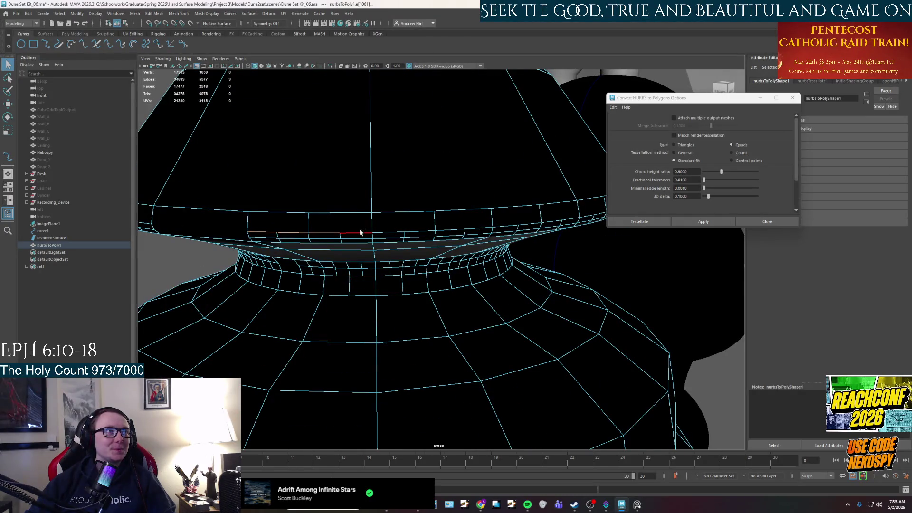
left_click(421, 234)
double_click(422, 234)
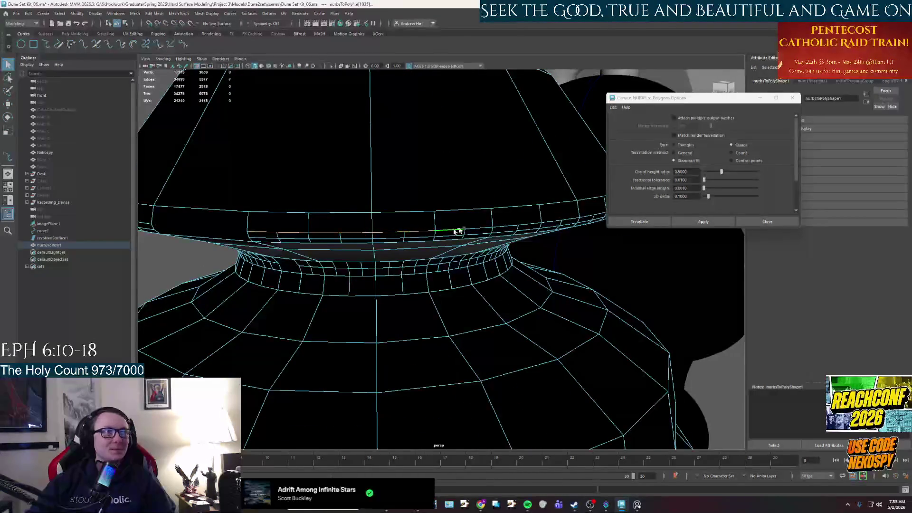
scroll(527, 200, "down", 3)
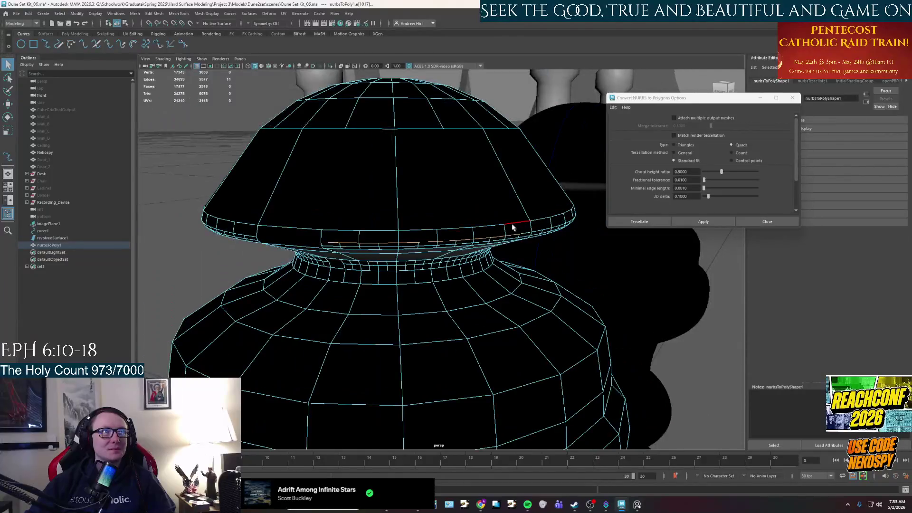
- Add the neighbouring rim edge loops to the selection, about 136 edges, and inspect them
left_click_drag(518, 169, 335, 179, "alt")
left_click(343, 182, "shift")
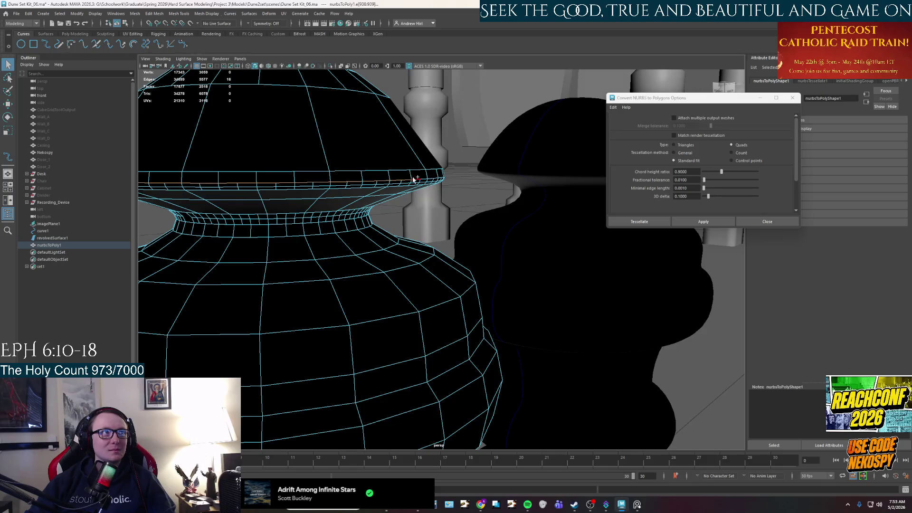
key("f")
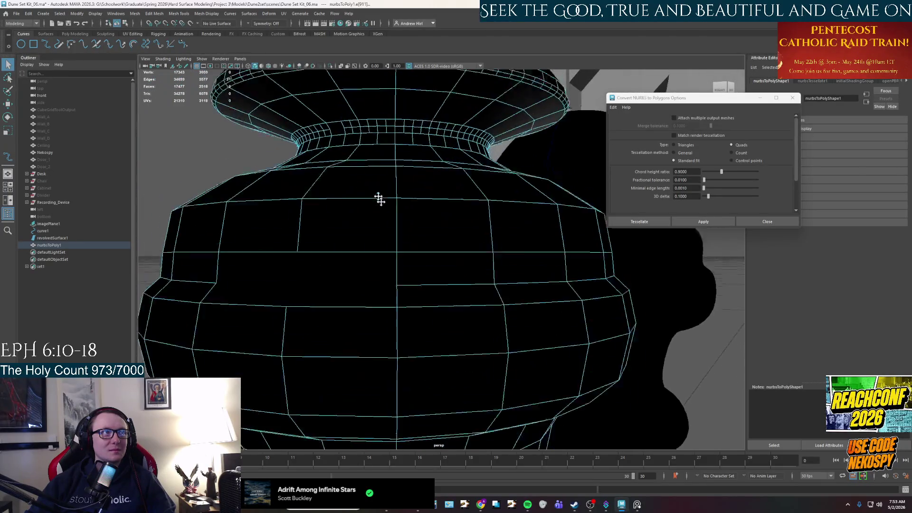
double_click(400, 158, "shift")
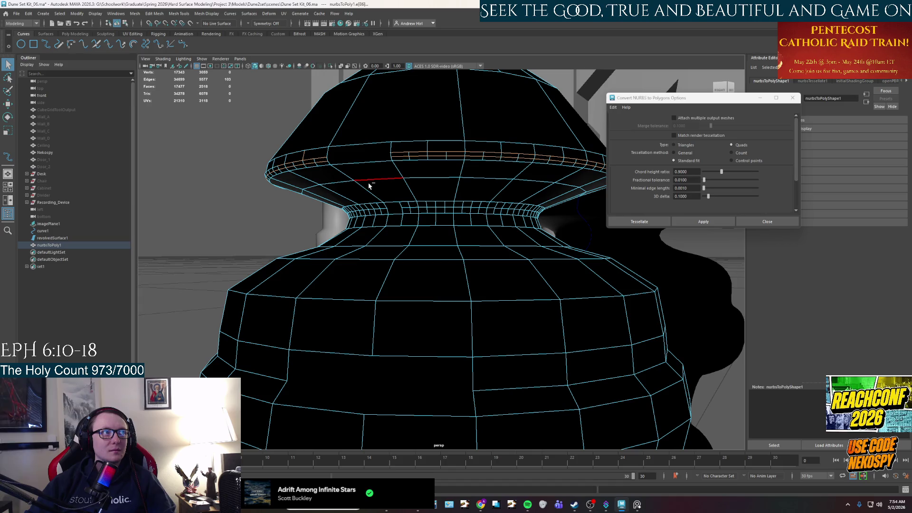
scroll(305, 174, "up", 3)
left_click_drag(305, 173, 396, 221, "alt")
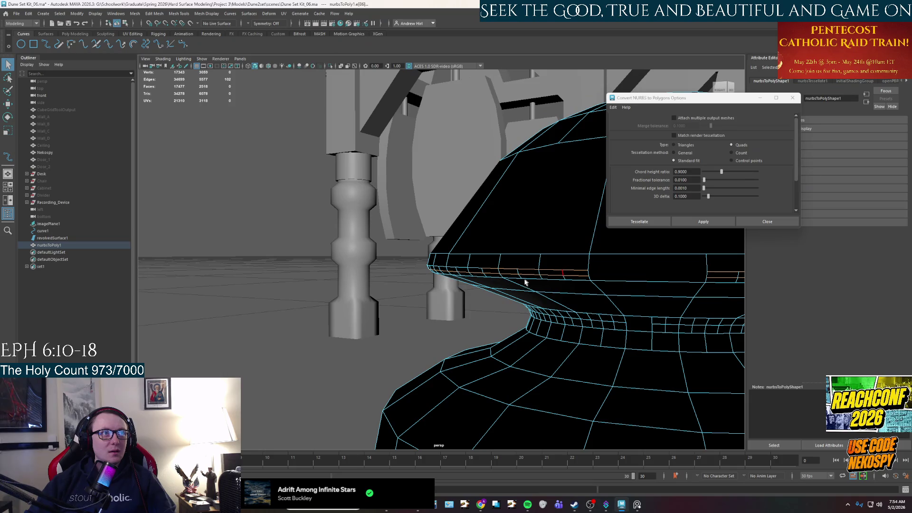
mouse_move(515, 267)
left_mouse_down("alt")
mouse_move(417, 297)
mouse_move(462, 220)
left_mouse_up("alt")
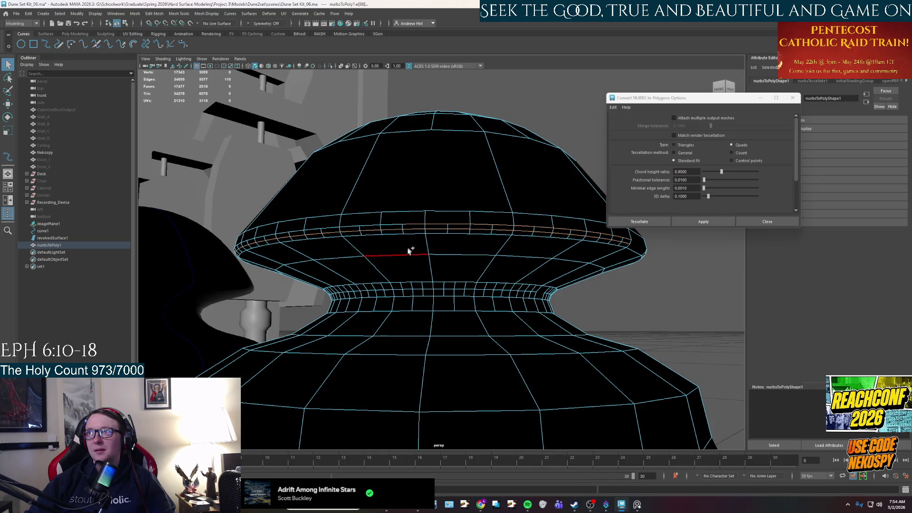
mouse_move(401, 266)
left_mouse_down("alt")
mouse_move(401, 279)
mouse_move(483, 241)
left_mouse_up("alt")
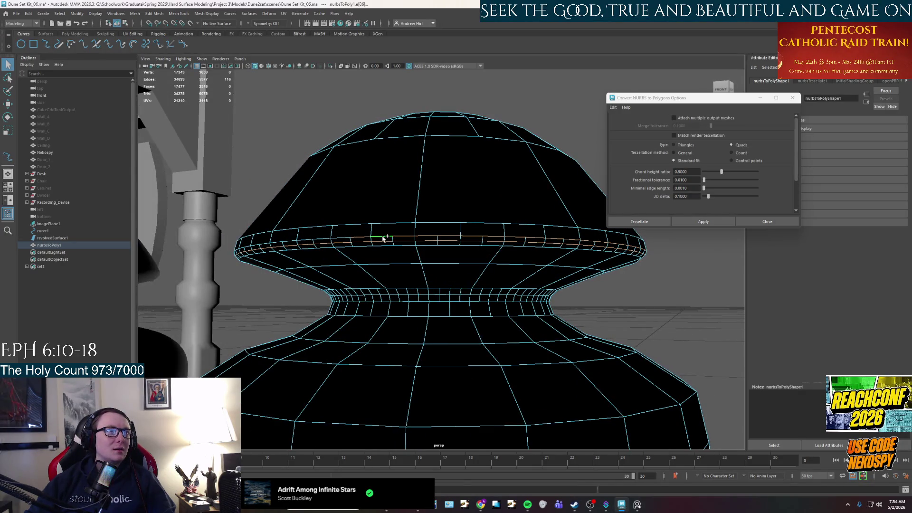
mouse_move(354, 301)
left_mouse_down("alt")
mouse_move(361, 240)
mouse_move(390, 300)
left_mouse_up("alt")
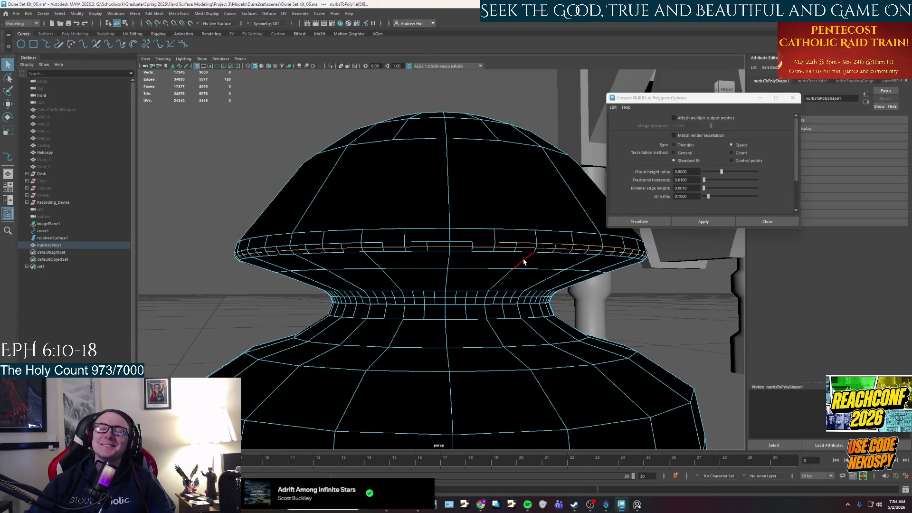
left_click_drag(454, 237, 491, 239, "alt")
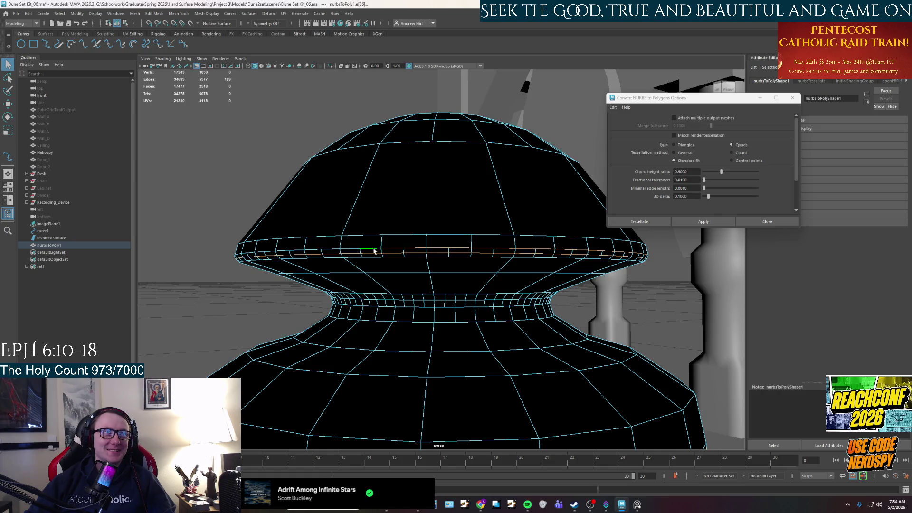
left_click_drag(357, 248, 383, 277, "alt")
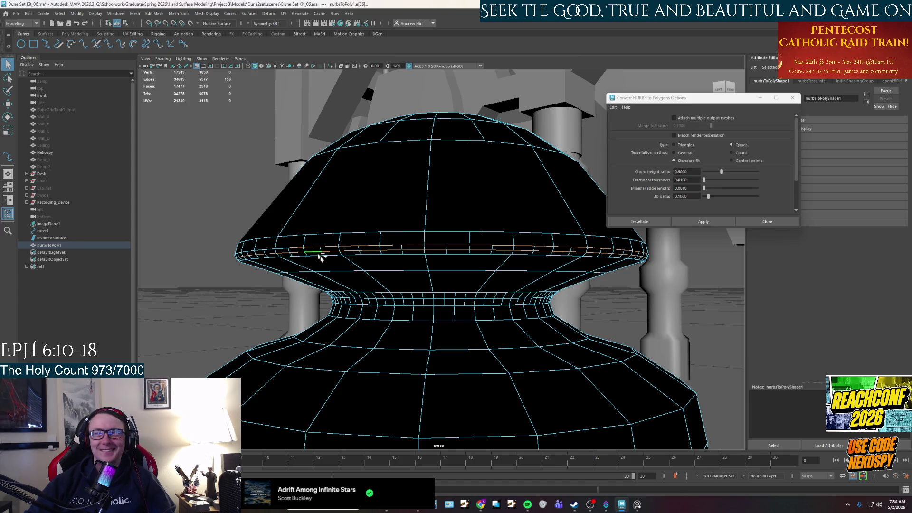
scroll(317, 255, "up", 5)
scroll(373, 224, "down", 5)
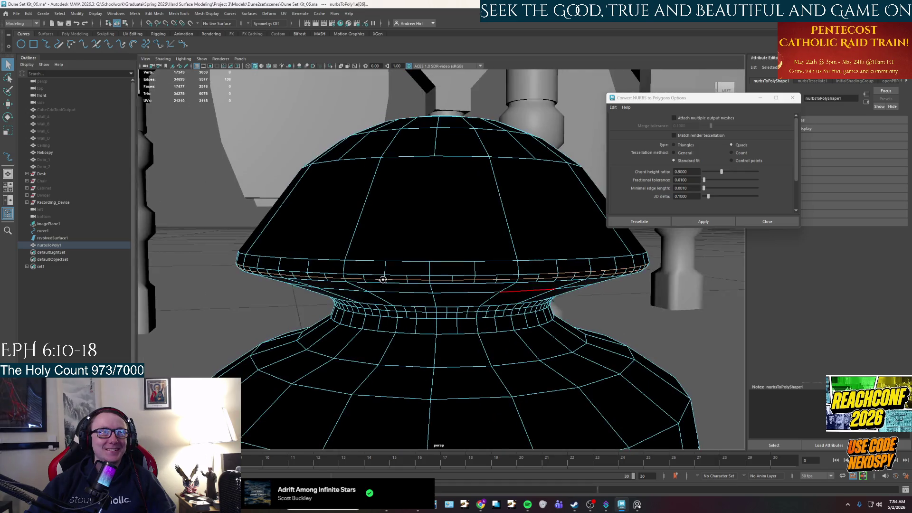
left_click_drag(382, 279, 350, 271, "alt")
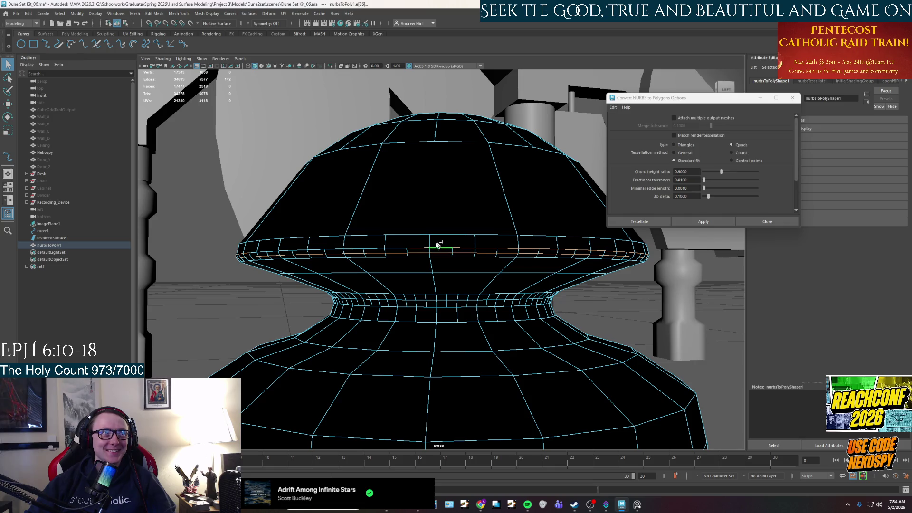
left_click_drag(355, 251, 364, 285, "alt")
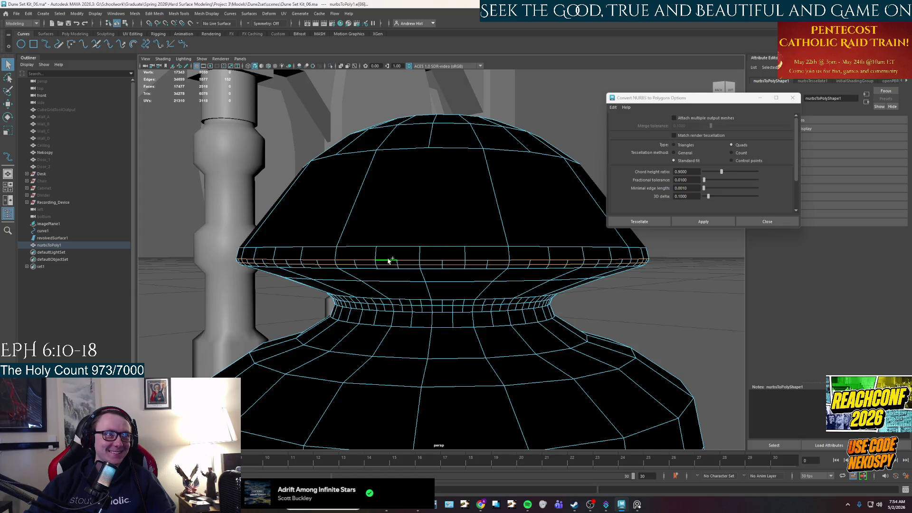
mouse_move(379, 273)
left_mouse_down("alt")
mouse_move(410, 258)
mouse_move(370, 283)
left_mouse_up("alt")
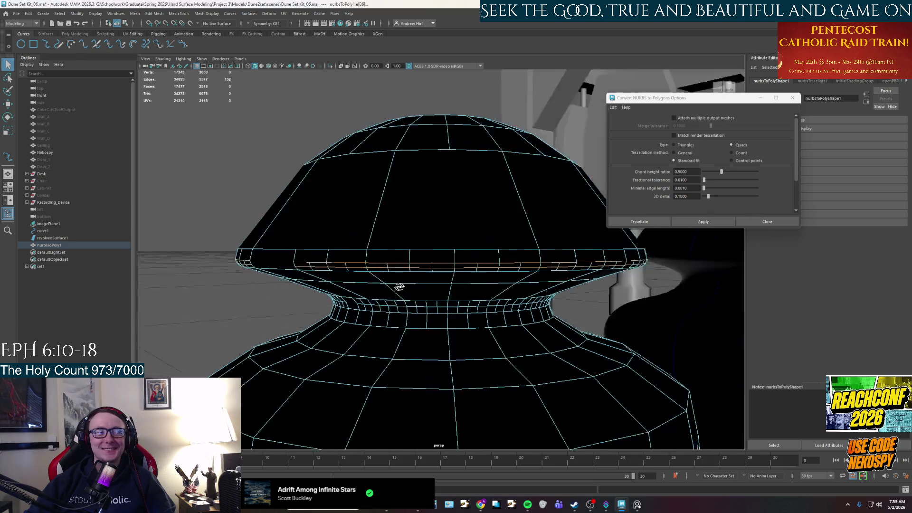
left_click_drag(370, 283, 431, 283, "alt")
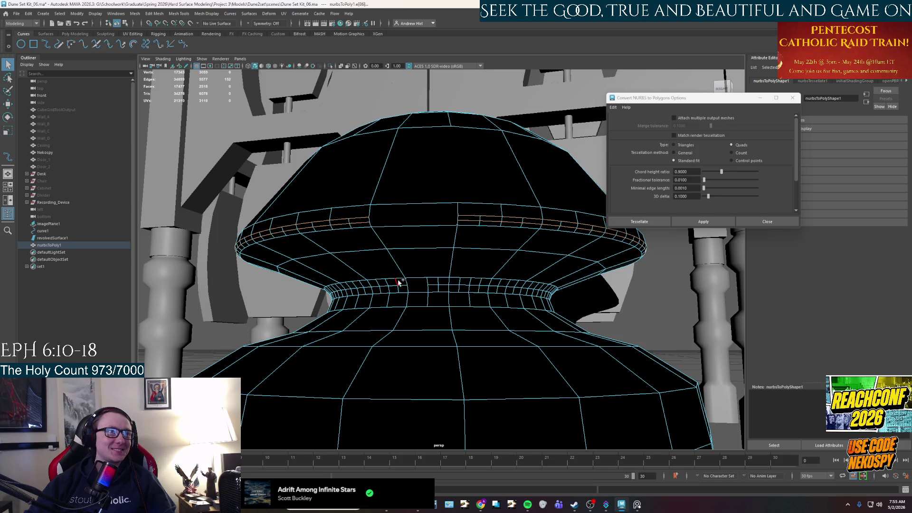
scroll(433, 291, "up", 2)
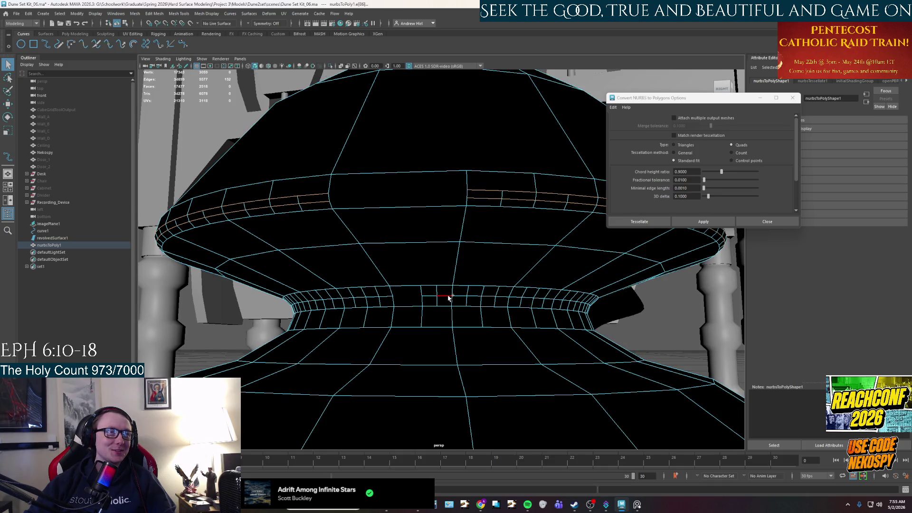
left_click_drag(448, 297, 439, 280, "alt")
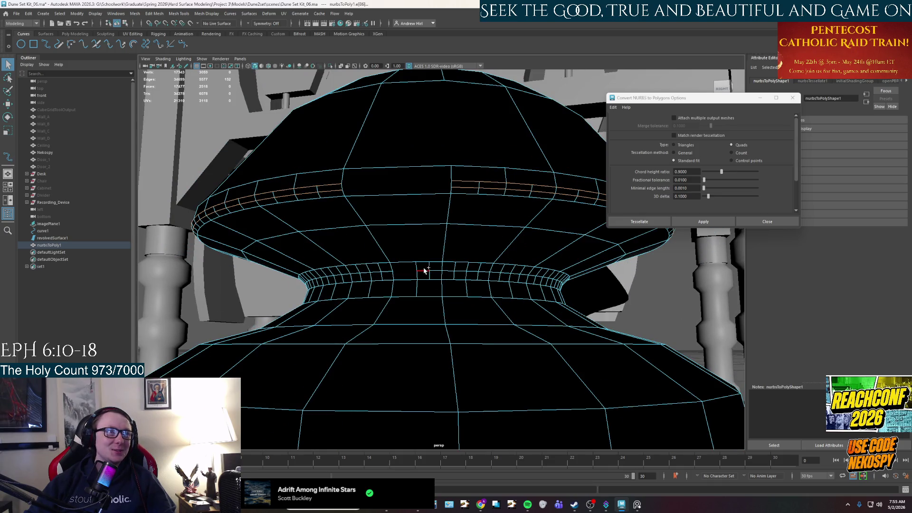
scroll(422, 282, "down", 1)
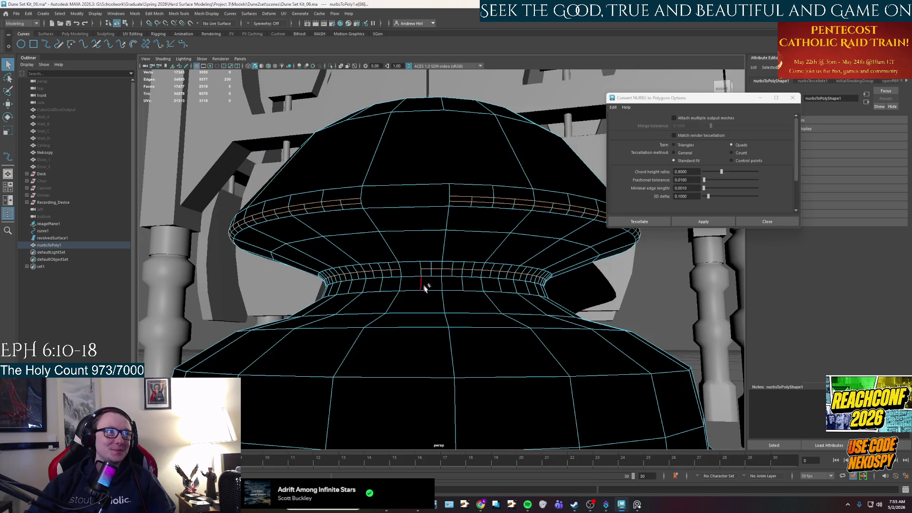
mouse_move(432, 301)
left_mouse_down("alt")
mouse_move(428, 310)
mouse_move(377, 306)
mouse_move(402, 238)
left_mouse_up("alt")
scroll(438, 323, "down", 1)
scroll(464, 209, "up", 1)
scroll(459, 298, "up", 1)
mouse_move(459, 298)
left_mouse_down("alt")
mouse_move(516, 299)
mouse_move(488, 311)
mouse_move(495, 190)
mouse_move(470, 259)
mouse_move(452, 232)
mouse_move(462, 300)
mouse_move(459, 240)
mouse_move(434, 216)
left_mouse_up("alt")
scroll(424, 316, "up", 2)
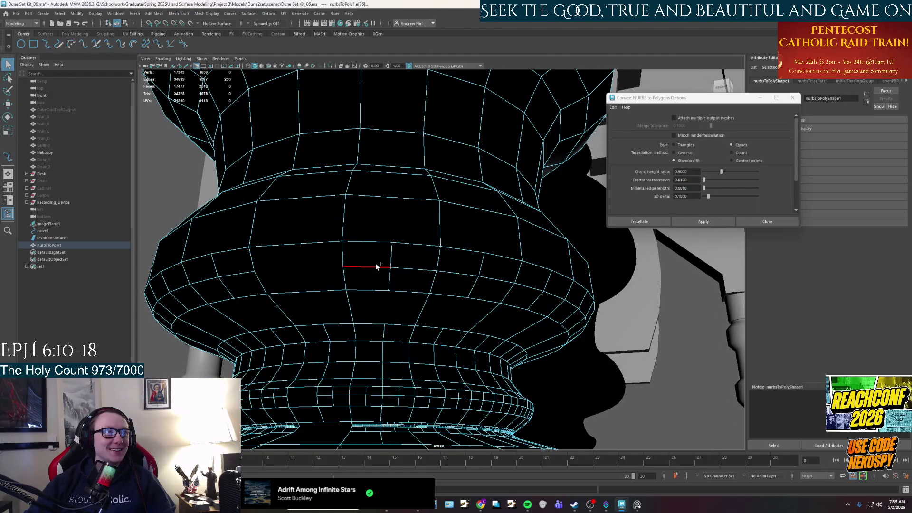
mouse_move(382, 314)
left_mouse_down("alt")
mouse_move(402, 259)
mouse_move(421, 283)
mouse_move(413, 238)
mouse_move(426, 320)
left_mouse_up("alt")
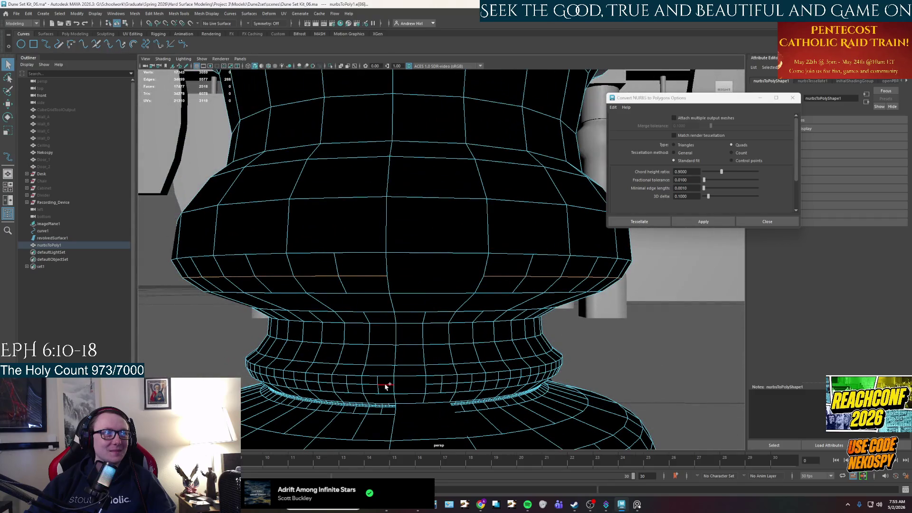
mouse_move(378, 384)
left_mouse_down("alt")
mouse_move(418, 368)
mouse_move(403, 368)
left_mouse_up("alt")
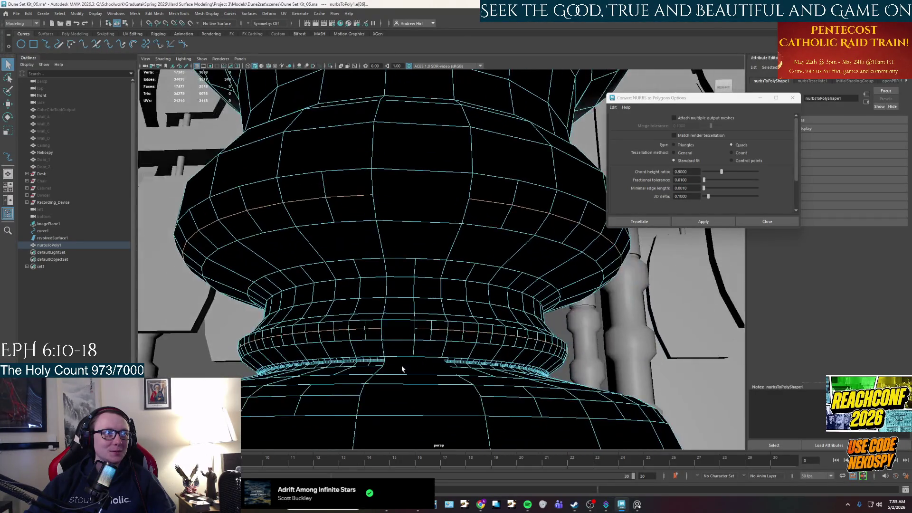
scroll(432, 245, "up", 3)
scroll(430, 246, "up", 2)
scroll(431, 246, "down", 3)
scroll(444, 285, "up", 3)
scroll(438, 284, "up", 2)
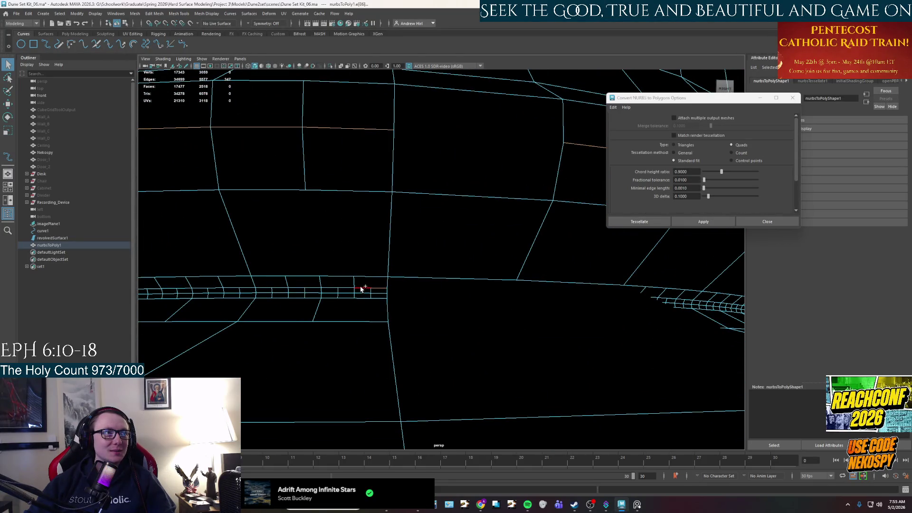
scroll(399, 281, "down", 5)
scroll(419, 294, "down", 1)
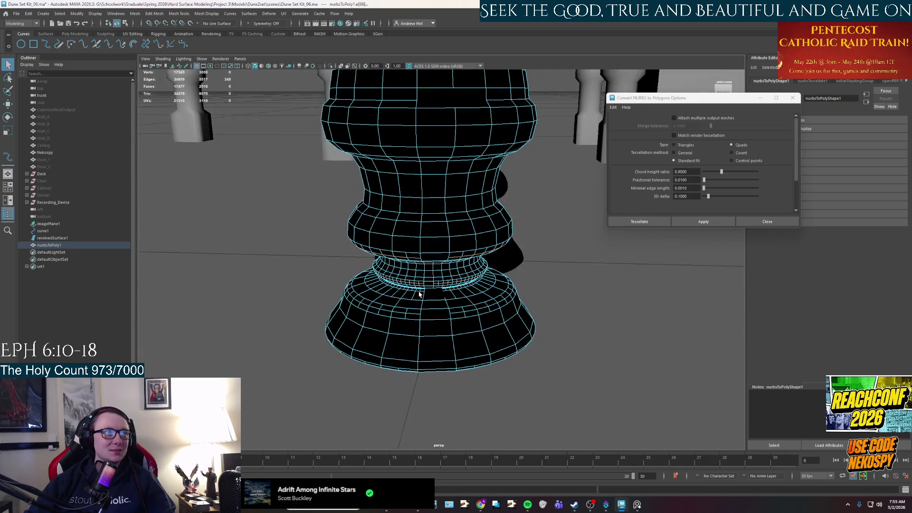
scroll(426, 288, "up", 1)
scroll(414, 284, "up", 1)
scroll(415, 285, "up", 1)
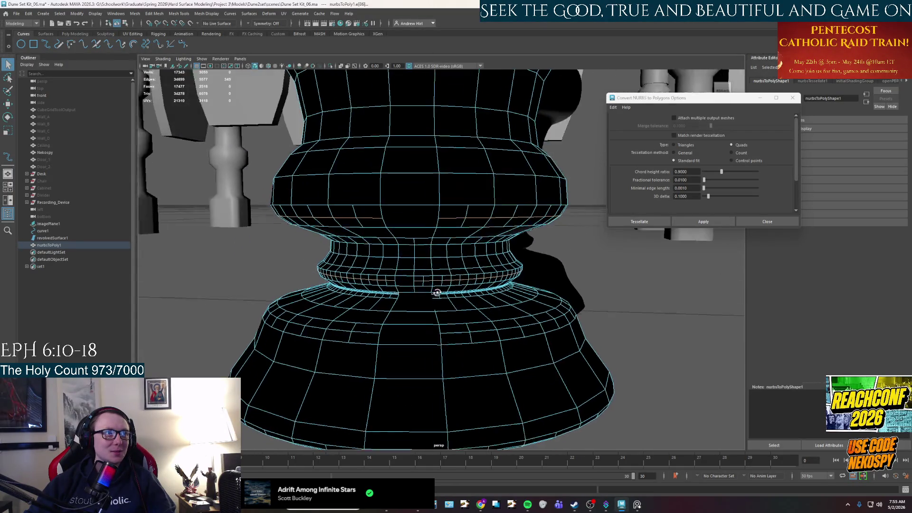
scroll(408, 301, "up", 2)
scroll(408, 300, "up", 1)
scroll(387, 258, "up", 2)
middle_click_drag(377, 326, 493, 229, "alt")
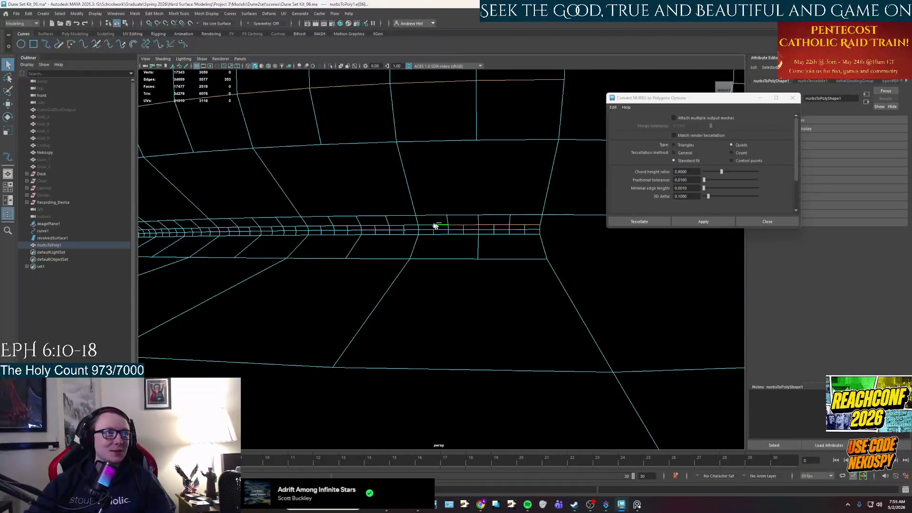
scroll(402, 226, "down", 3)
scroll(411, 227, "down", 2)
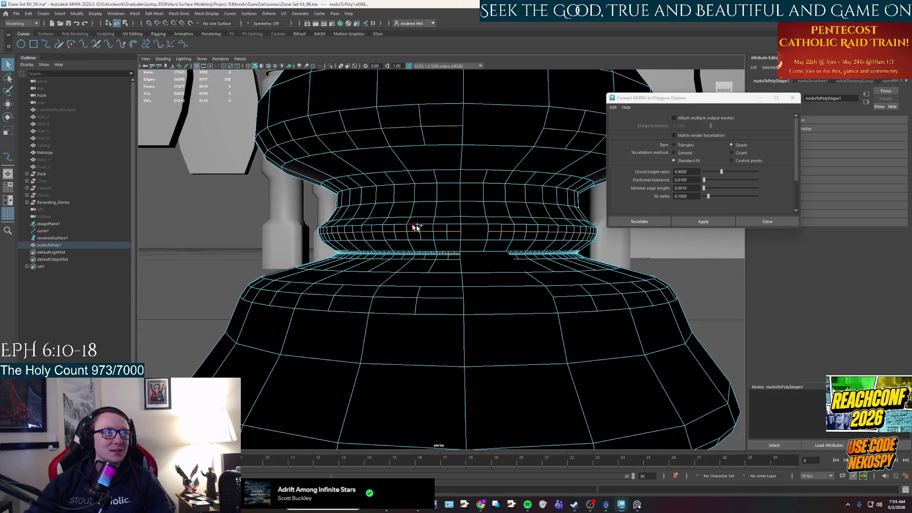
scroll(424, 275, "up", 2)
scroll(428, 271, "up", 2)
scroll(465, 311, "up", 2)
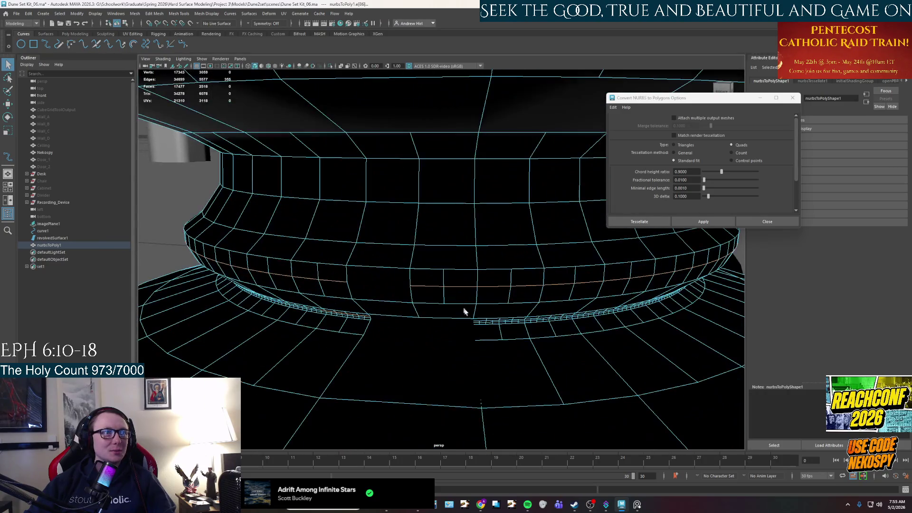
left_click_drag(465, 310, 454, 311, "alt")
scroll(453, 311, "down", 1)
scroll(449, 305, "down", 3)
scroll(449, 306, "up", 2)
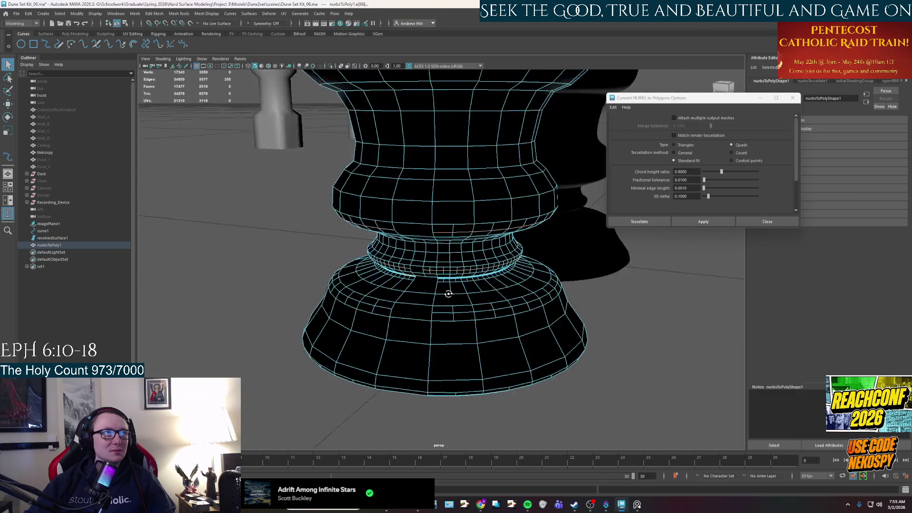
scroll(467, 293, "up", 2)
scroll(467, 293, "down", 3)
scroll(460, 207, "up", 1)
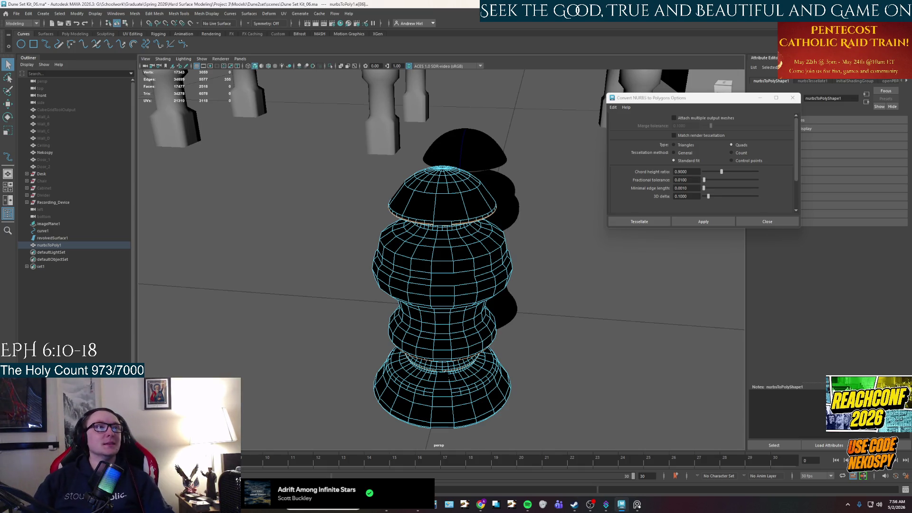
scroll(451, 229, "up", 1)
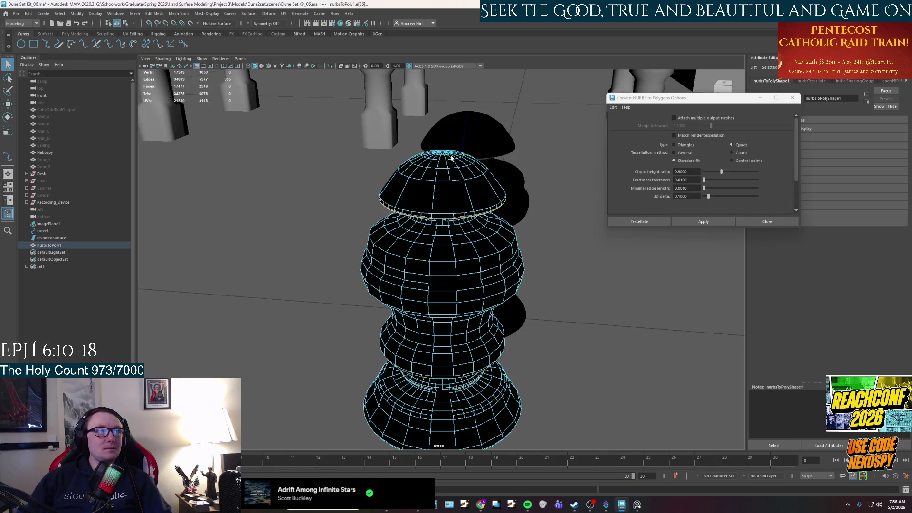
scroll(462, 200, "up", 2)
- Inspect the dome, then return nurbsToPoly1 from edge editing to Object Mode
left_click_drag(453, 214, 469, 304, "alt")
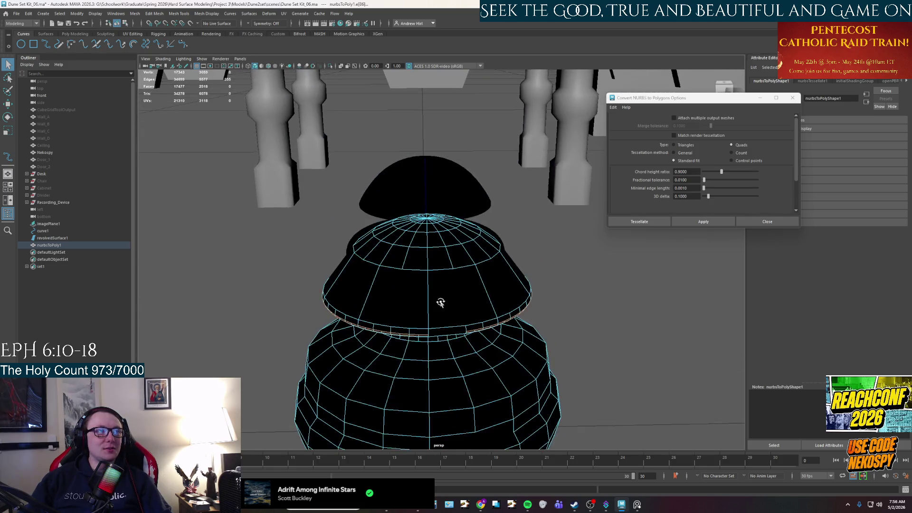
mouse_move(468, 305)
left_mouse_down("alt")
mouse_move(464, 297)
mouse_move(503, 245)
mouse_move(485, 271)
mouse_move(489, 165)
mouse_move(491, 247)
mouse_move(478, 256)
left_mouse_up("alt")
scroll(462, 296, "up", 2)
scroll(472, 286, "down", 2)
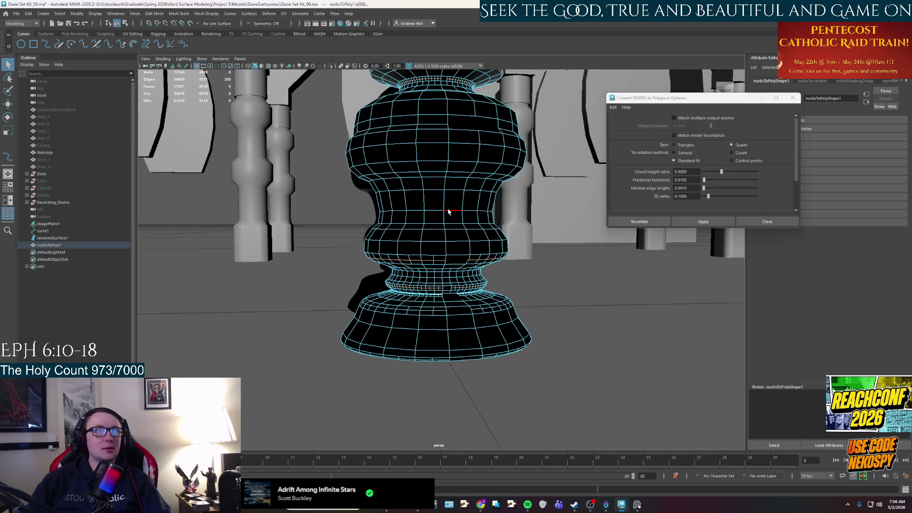
right_click_drag(448, 212, 467, 207)
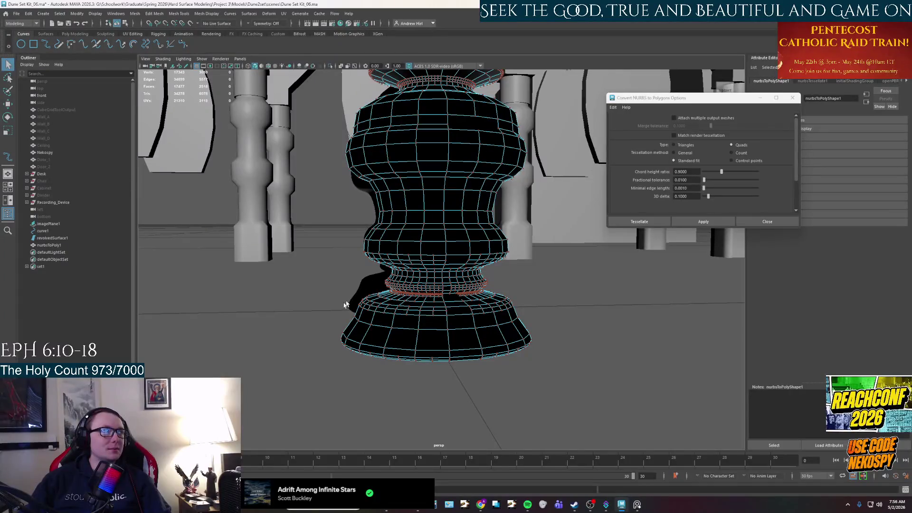
mouse_move(438, 253)
right_mouse_down()
mouse_move(467, 236)
mouse_move(457, 246)
right_mouse_up()
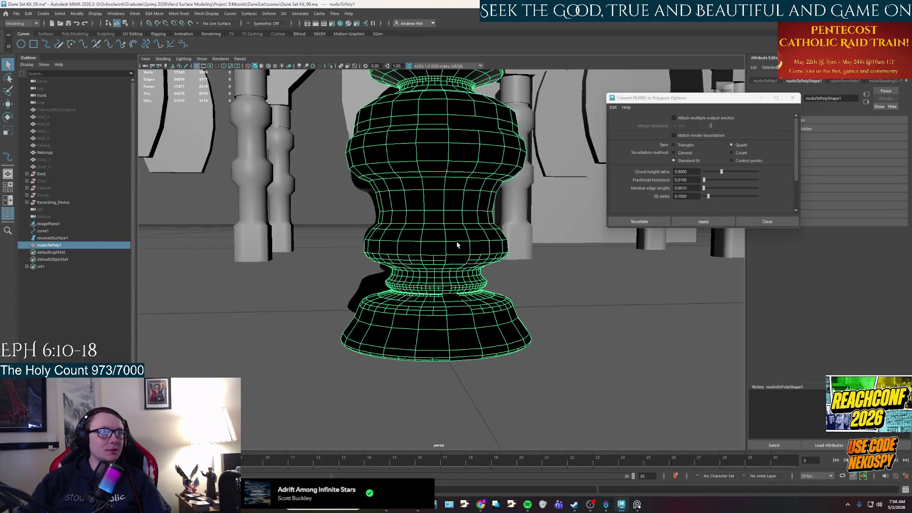
- Delete nurbsToPoly1, revolvedSurface1 and the profile curve curve1
key("Delete")
left_click(442, 218)
key("Delete")
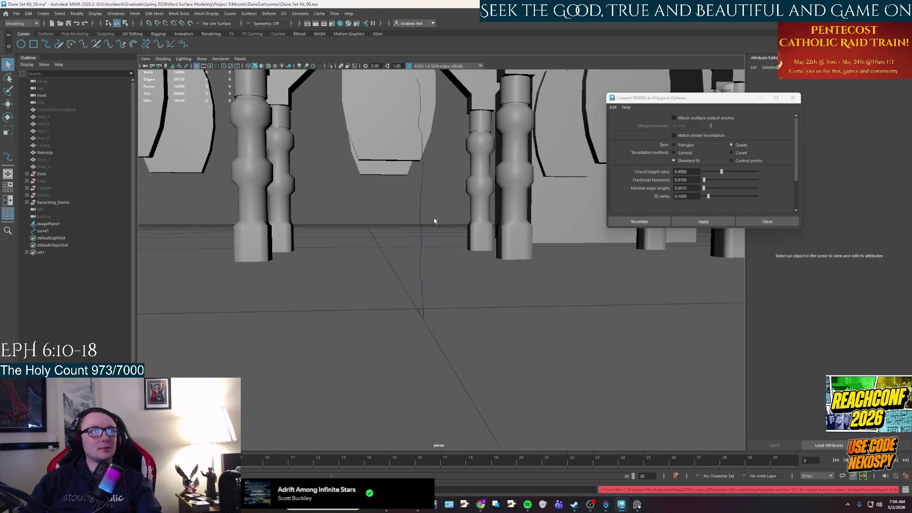
mouse_move(424, 235)
left_mouse_down("alt")
mouse_move(380, 265)
mouse_move(553, 246)
left_mouse_up("alt")
left_click(541, 229)
key("Delete")
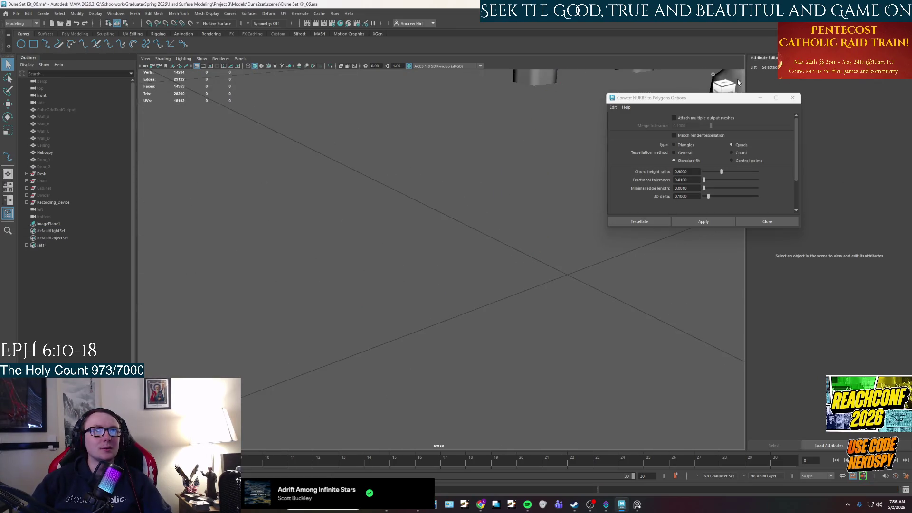
- Handle the Convert NURBS to Polygons Options window and delete imagePlane1 from the Outliner
double_click(794, 92)
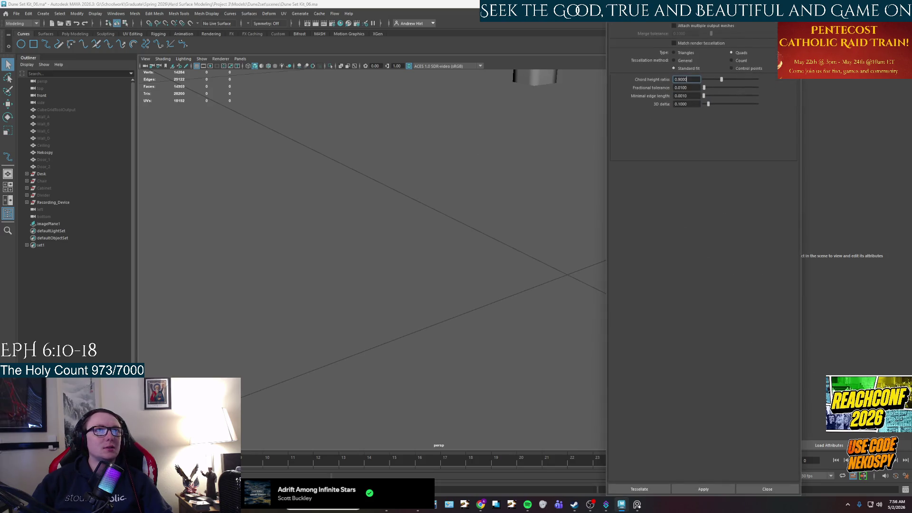
left_click(86, 225)
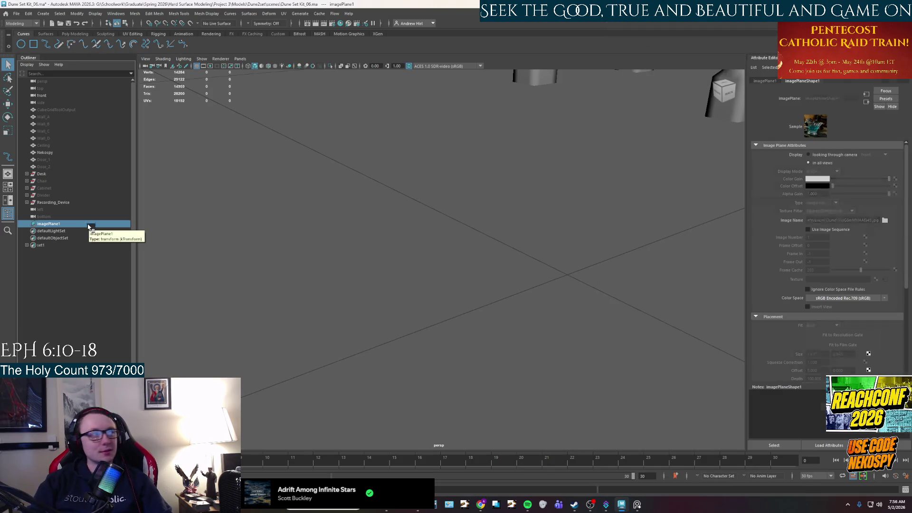
key("Delete")
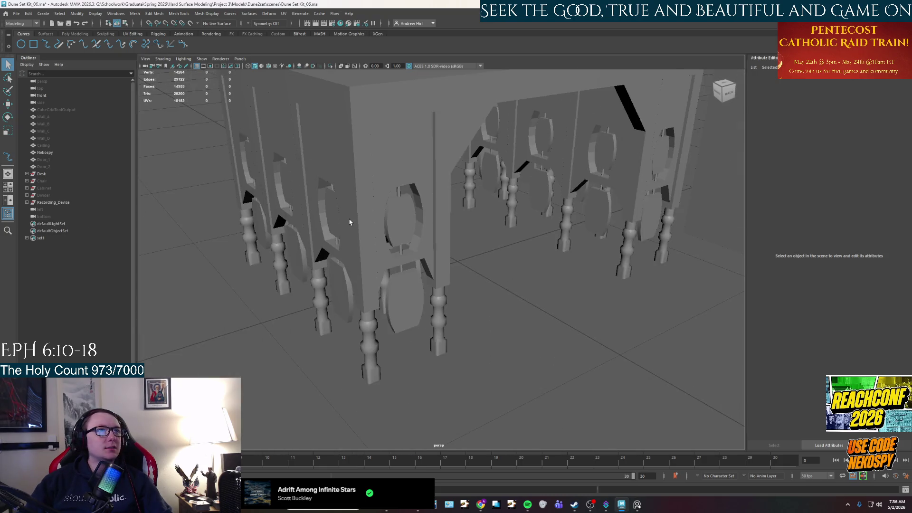
left_click_drag(349, 223, 432, 253, "alt")
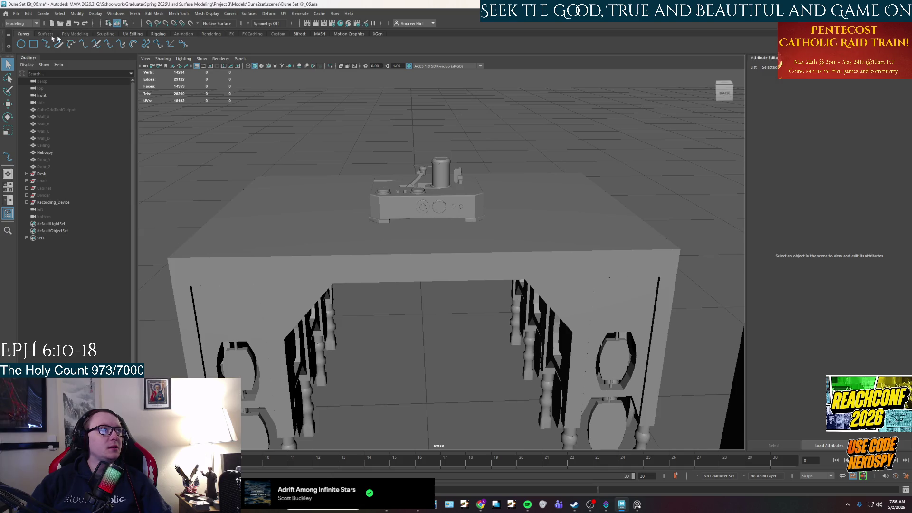
- Create a polygon cylinder from the Poly Modeling shelf and move it onto the table top
left_click(44, 34)
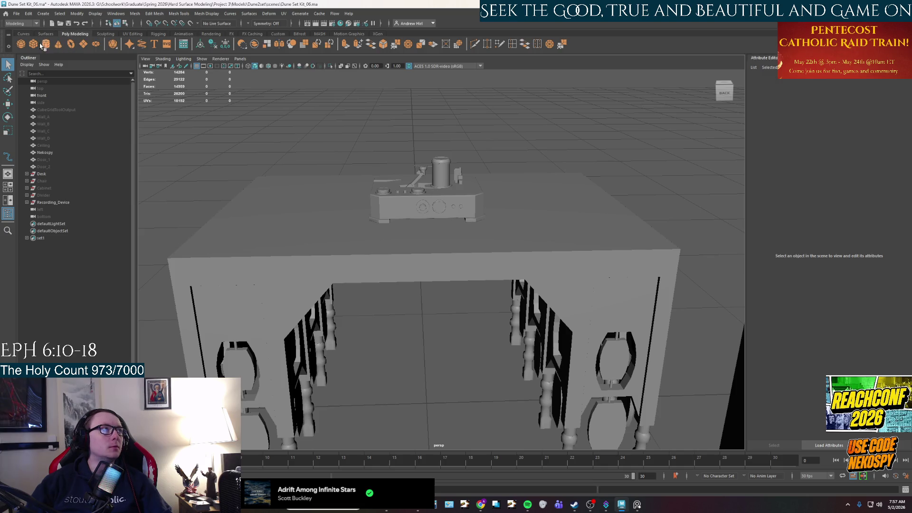
left_click(45, 45)
key("w")
mouse_move(426, 378)
left_mouse_down()
mouse_move(408, 192)
mouse_move(470, 178)
left_mouse_up()
key("ctrl+z")
key("ctrl+z")
mouse_move(425, 380)
left_mouse_down()
mouse_move(454, 182)
mouse_move(514, 209)
left_mouse_up()
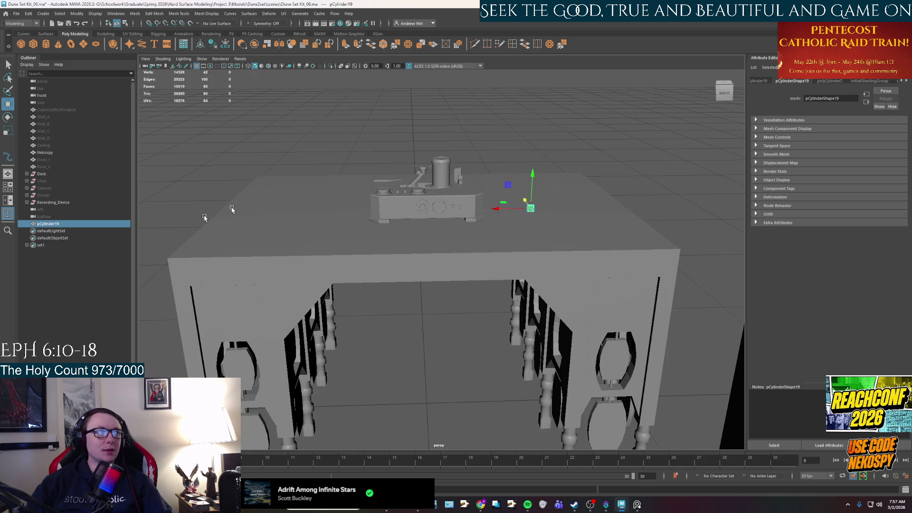
- Rename the cylinder Containter_1 in the Outliner and lower it onto the desk
double_click(50, 224)
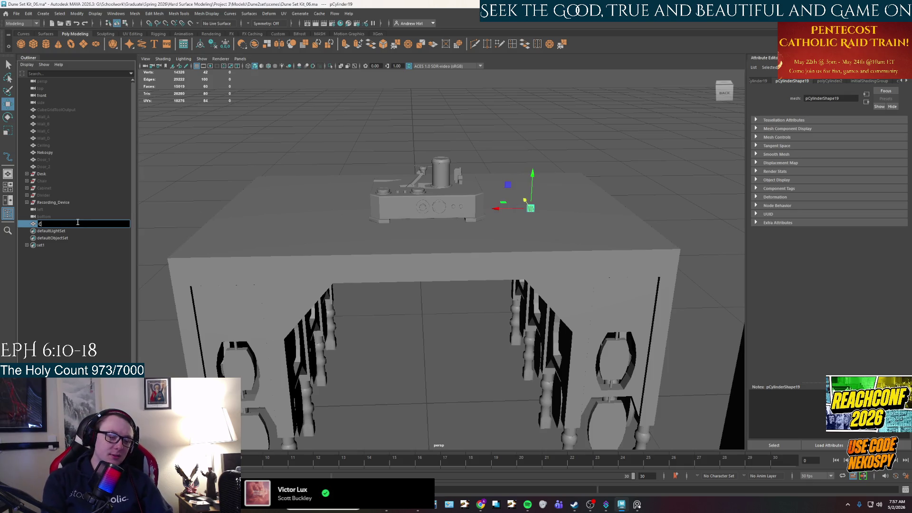
type("Com")
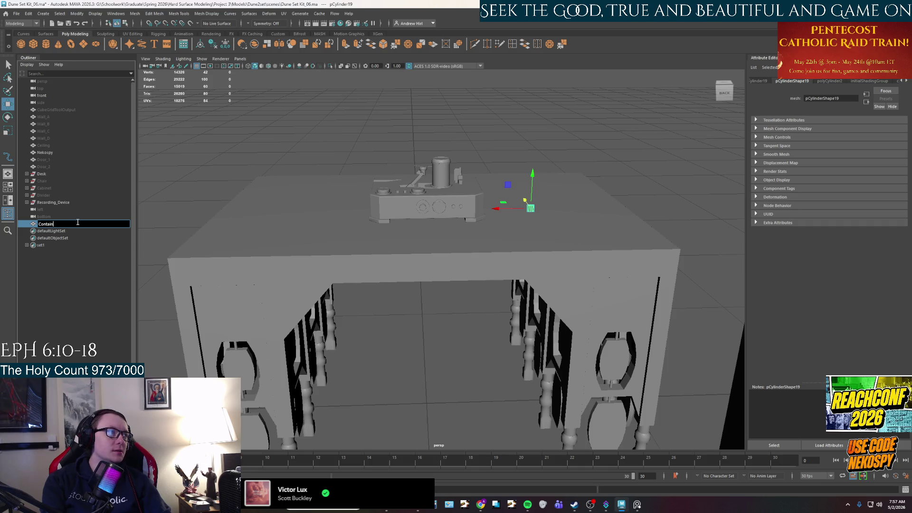
type("_1")
key("Return")
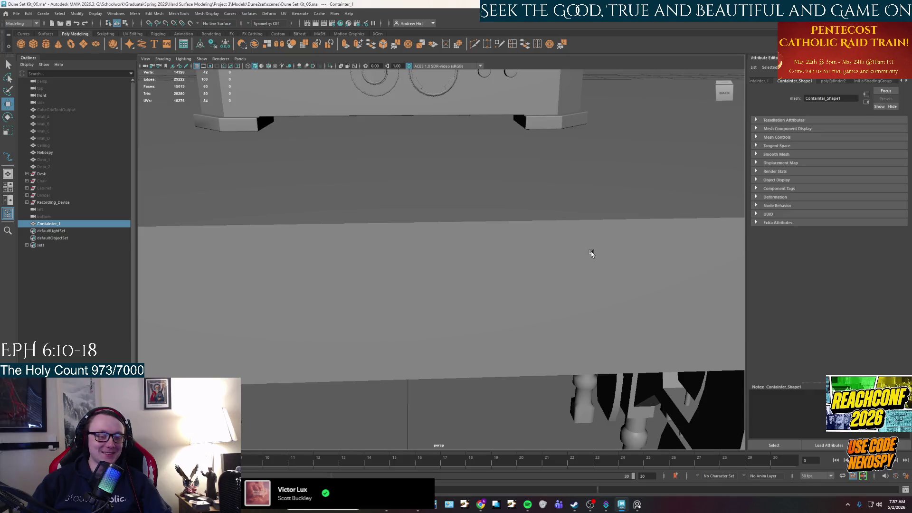
key("f")
scroll(483, 238, "down", 3)
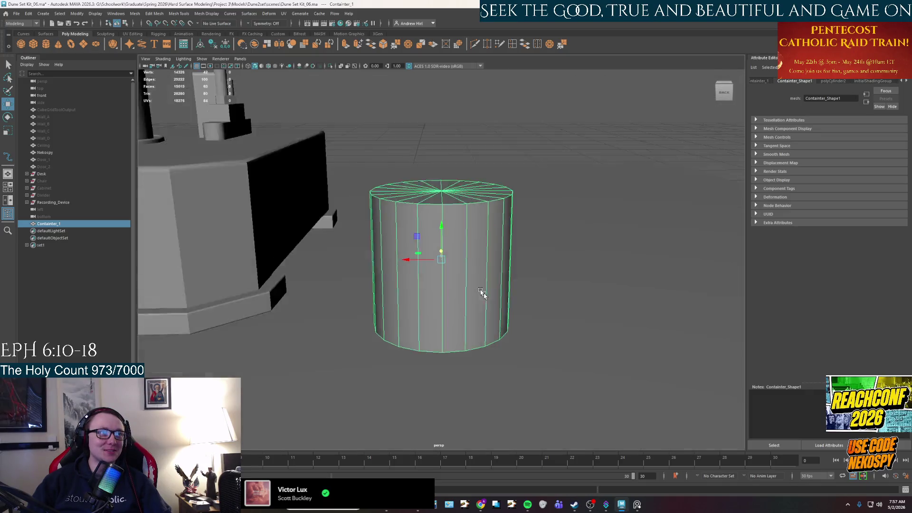
scroll(473, 280, "down", 3)
scroll(472, 281, "down", 3)
scroll(442, 244, "down", 2)
left_click_drag(441, 243, 442, 357)
- Check the cylinder from several angles and bring up the desk reference photo
left_click_drag(446, 398, 481, 214, "alt")
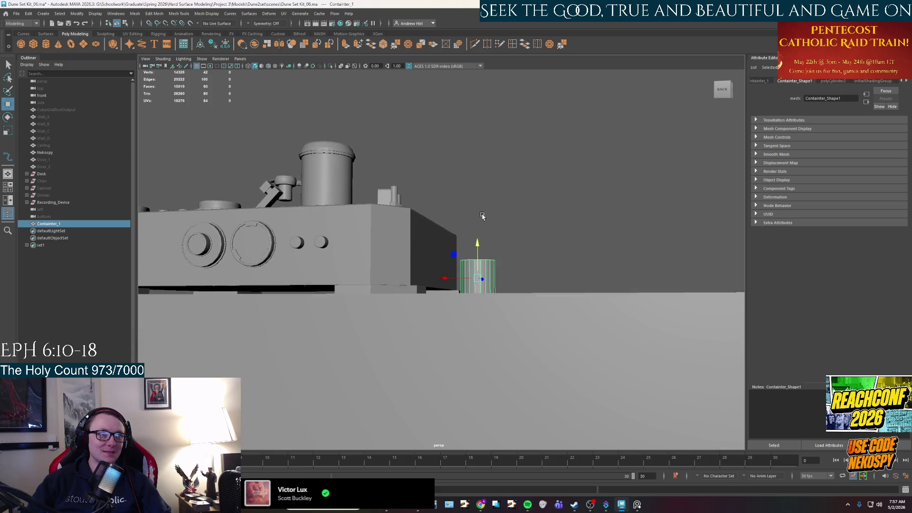
left_click(480, 207)
key("f")
scroll(479, 288, "down", 3)
mouse_move(479, 288)
left_mouse_down("alt")
mouse_move(471, 247)
mouse_move(442, 242)
left_mouse_up("alt")
left_click(470, 247)
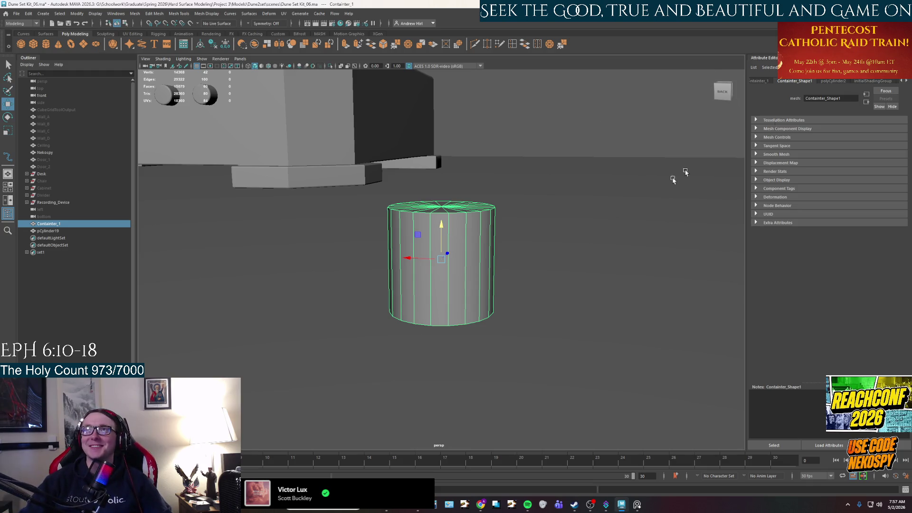
left_click_drag(418, 344, 452, 340, "alt")
left_click(638, 505)
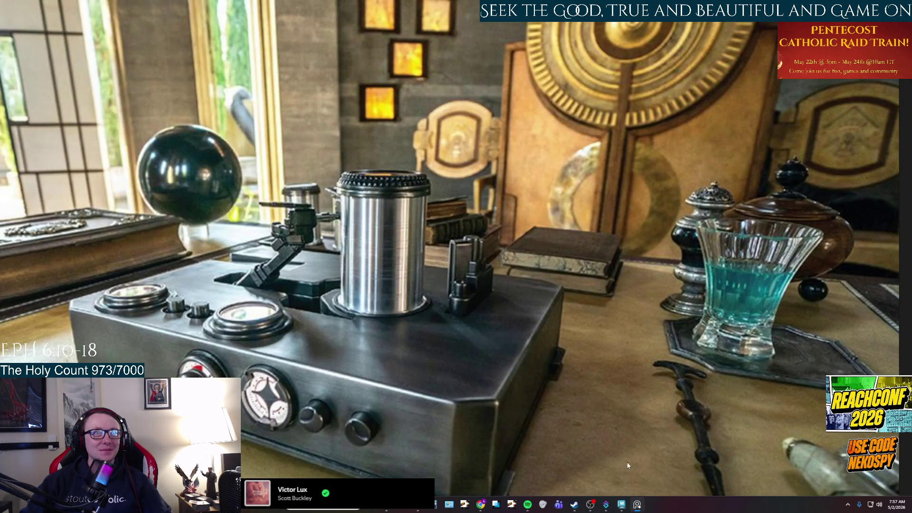
mouse_move(606, 505)
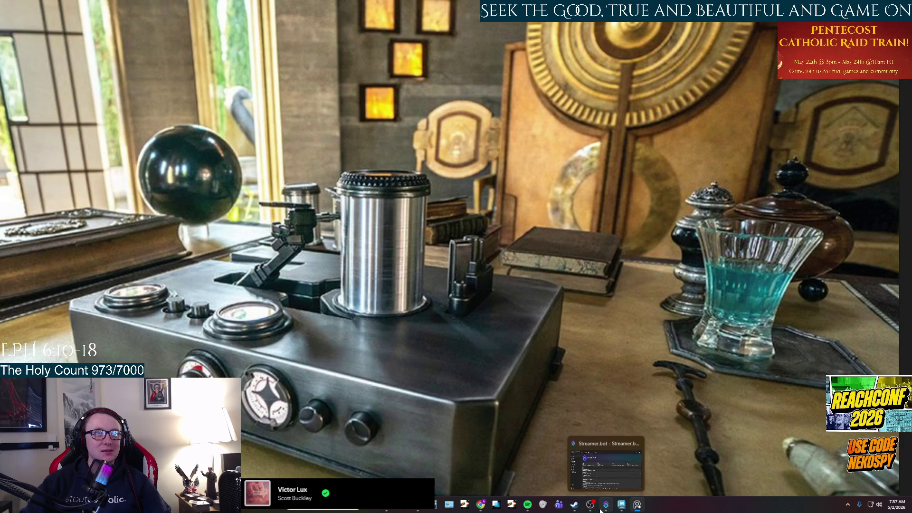
- Switch back to Maya from the photo and tap Space for the four-view layout
left_click(621, 504)
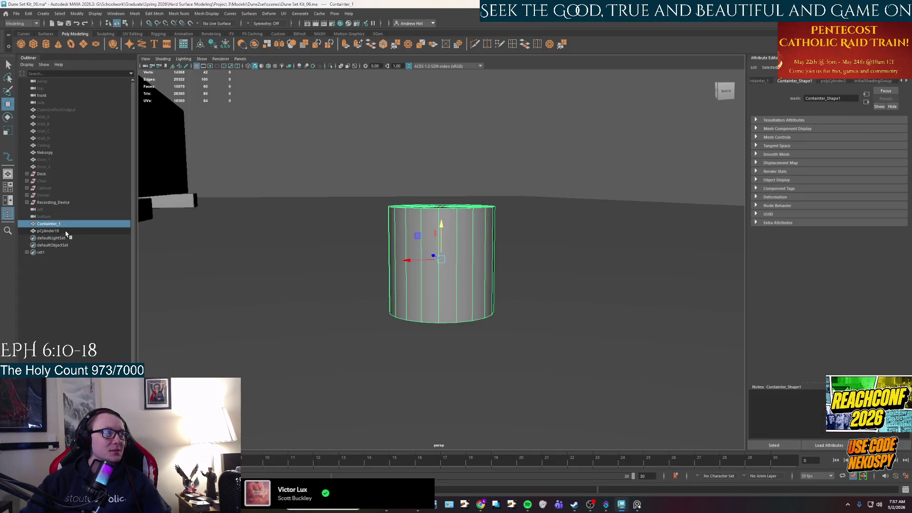
key("space")
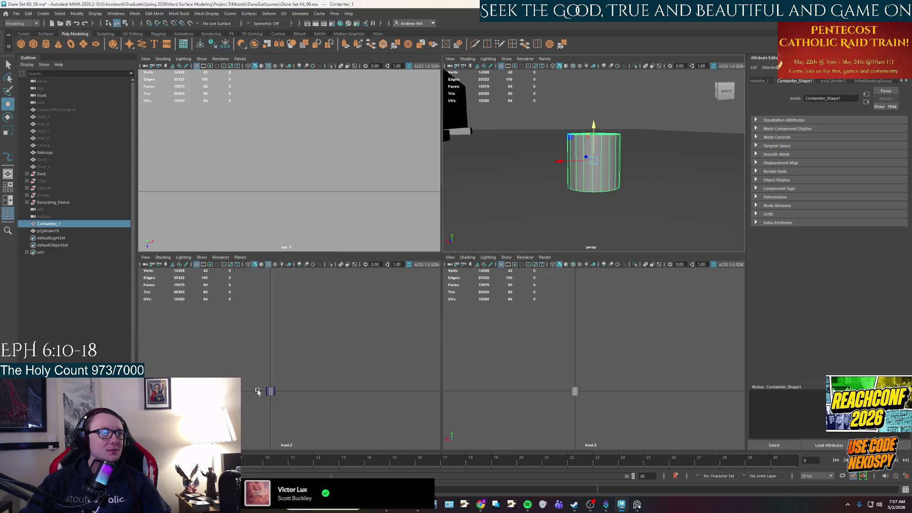
- Frame all views, delete the extra pCylinder19 and select Containter_1 with the scale tool
key("a")
scroll(285, 369, "up", 3)
scroll(282, 369, "up", 2)
left_click(77, 239)
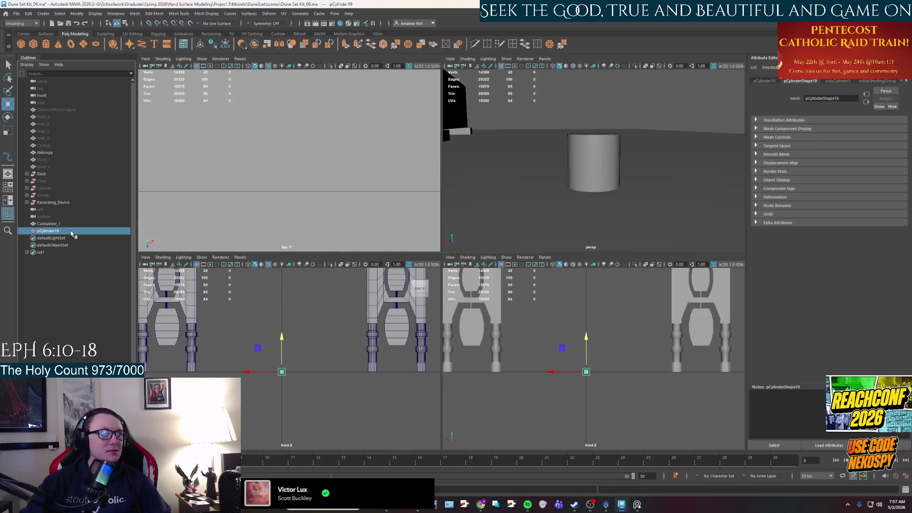
left_click(68, 246)
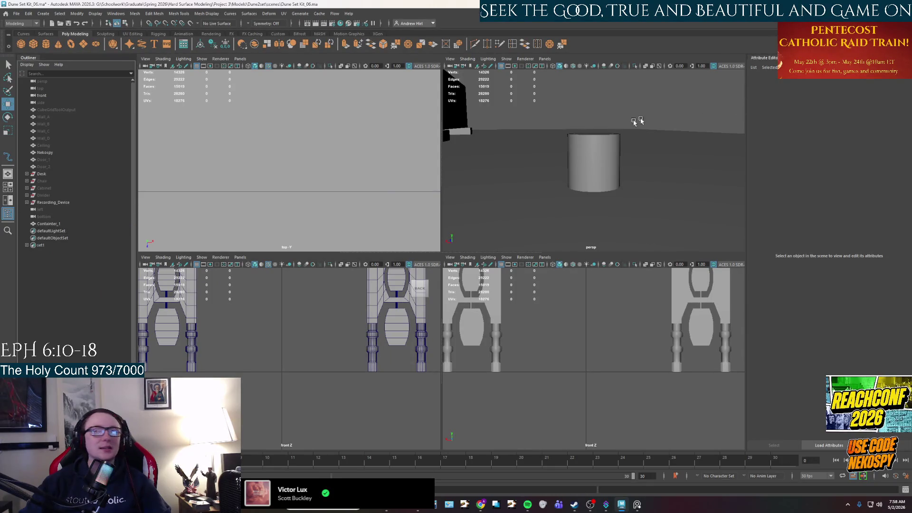
scroll(607, 179, "up", 5)
scroll(616, 178, "down", 3)
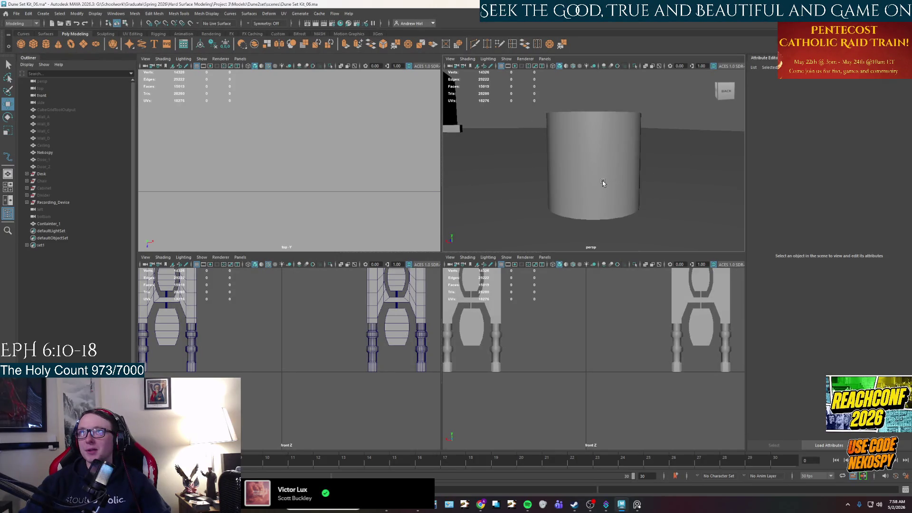
left_click(602, 184)
key("r")
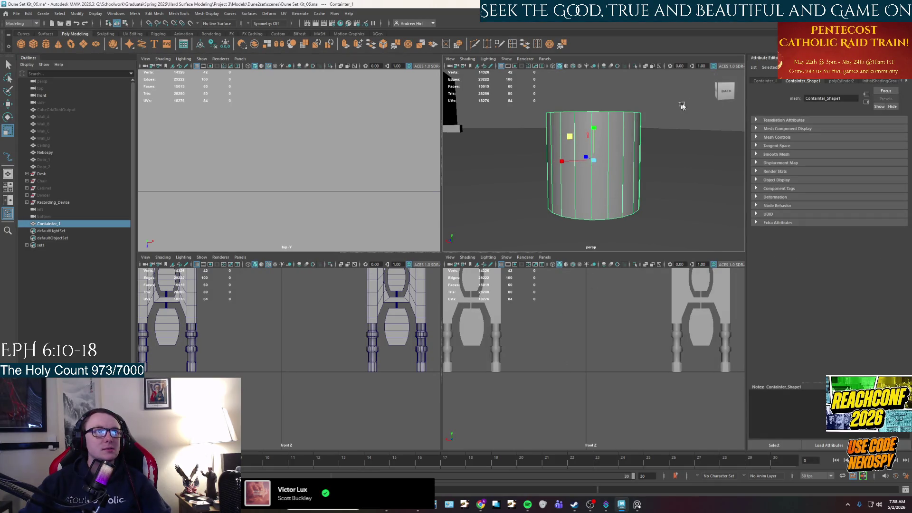
- Undo repeatedly until revolvedSurface1, its curve and image plane return
key("ctrl+z")
key("ctrl+z")
key("ctrl+z")
key("ctrl+z")
key("ctrl+z")
key("ctrl+z")
key("ctrl+z")
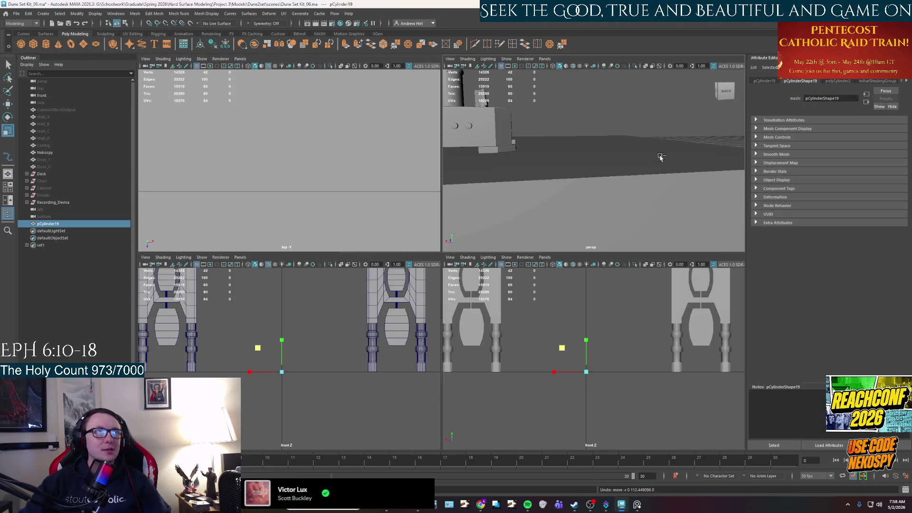
key("ctrl+z")
key("ctrl+z")
key("ctrl+z")
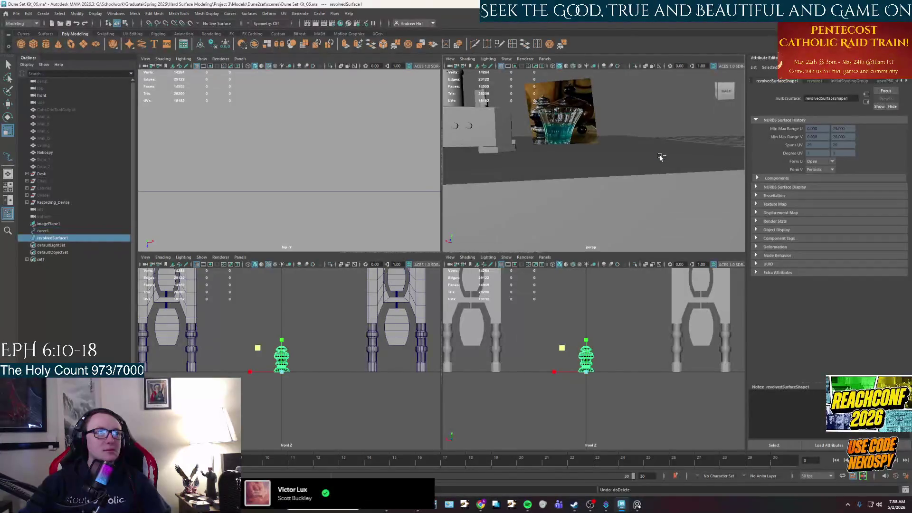
key("ctrl+z")
key("ctrl+z")
key("ctrl+z")
key("ctrl+z")
key("ctrl+z")
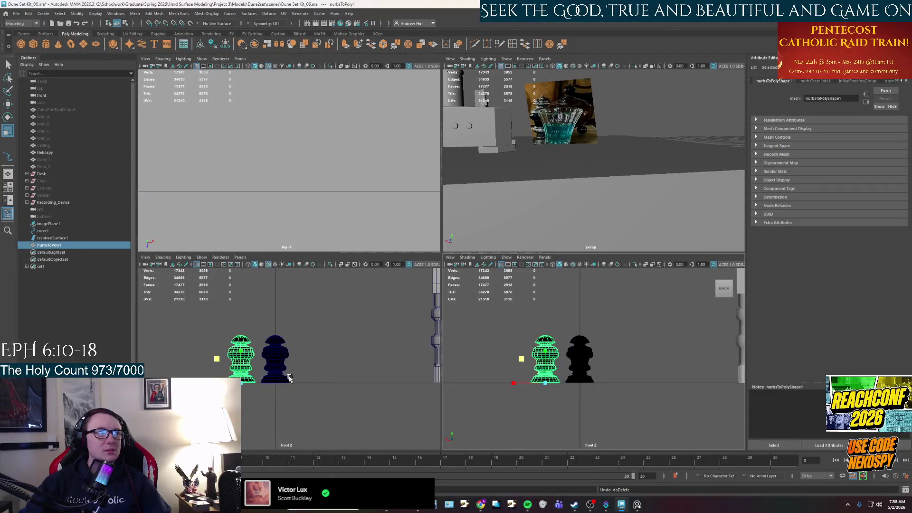
- Restore nurbsToPoly1, switch to the persp camera in a single view and frame the mesh
key("space")
key("space")
key("space")
left_click_drag(425, 261, 407, 260, "alt")
key("space")
key("space")
key("space")
key("space")
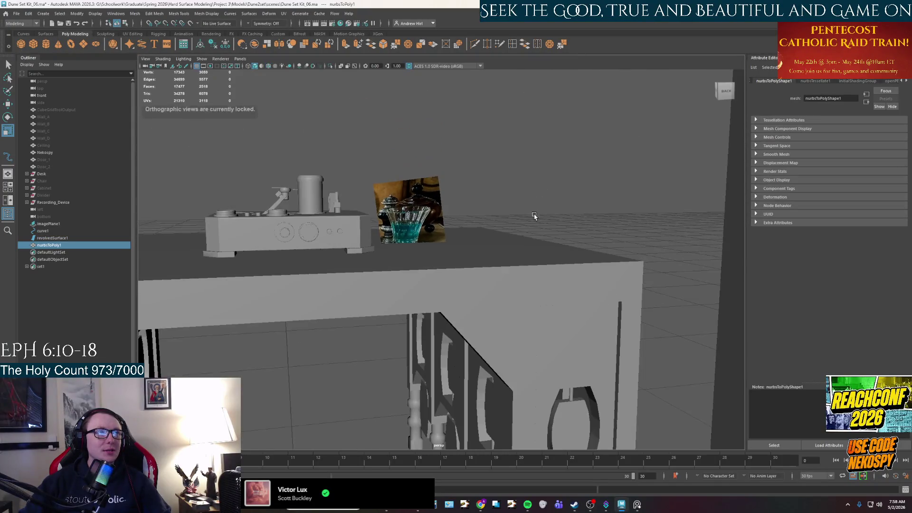
left_click(449, 258)
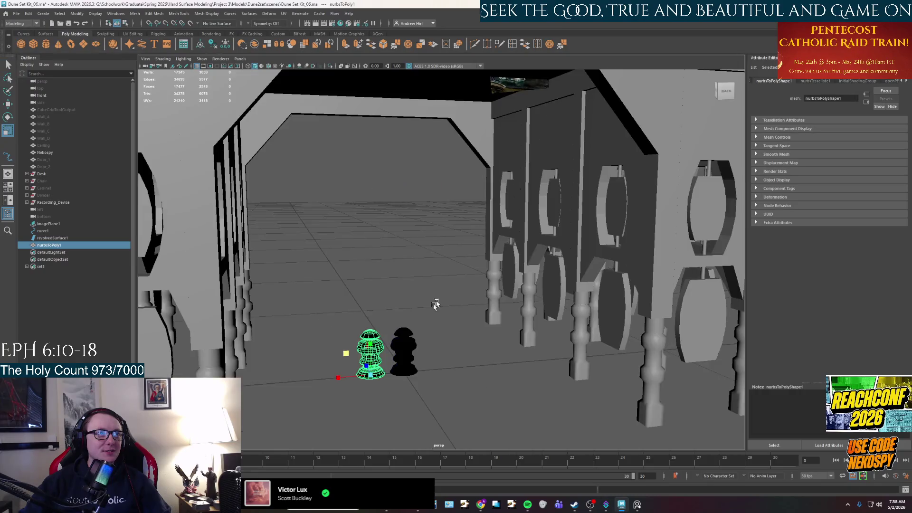
key("f")
scroll(448, 288, "up", 3)
scroll(423, 287, "up", 2)
middle_click_drag(424, 288, 384, 255, "alt")
key("f")
left_click_drag(384, 254, 402, 284, "alt")
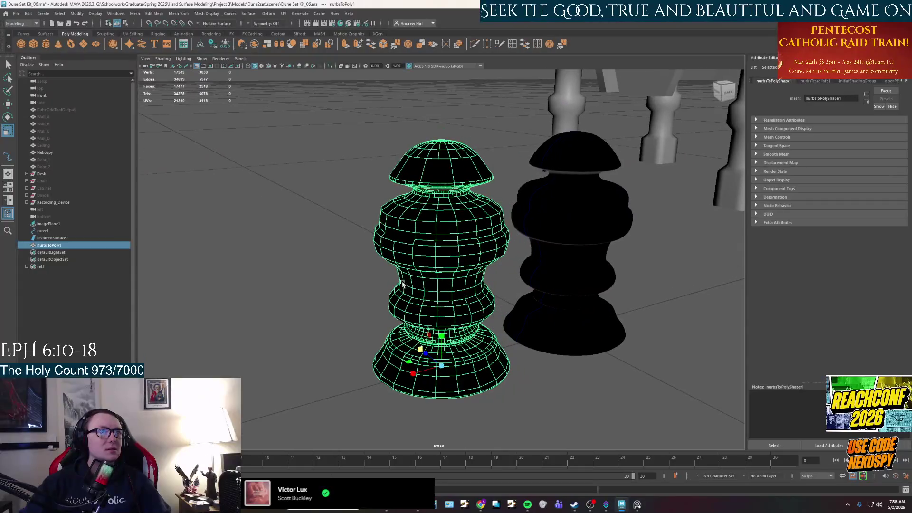
- Apply Mesh Display > Soften Edge to nurbsToPoly1 and reselect the mesh
left_click(206, 14)
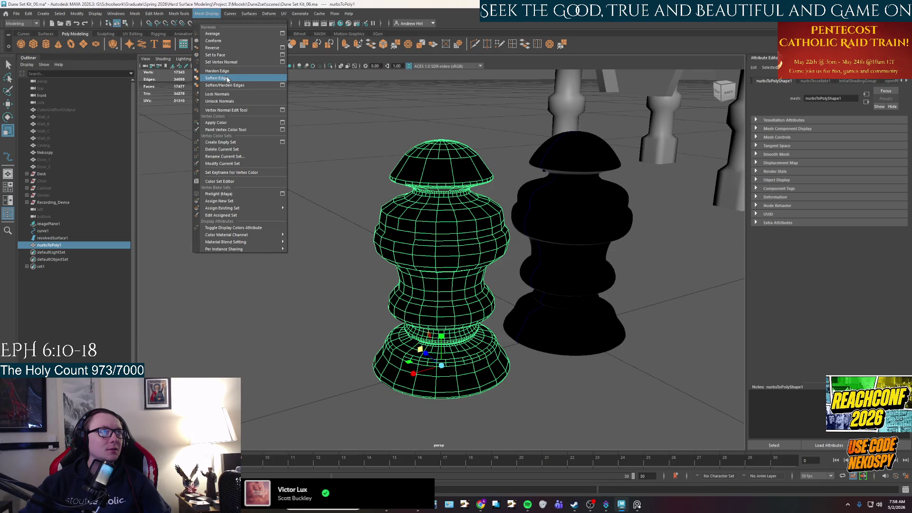
left_click(217, 48)
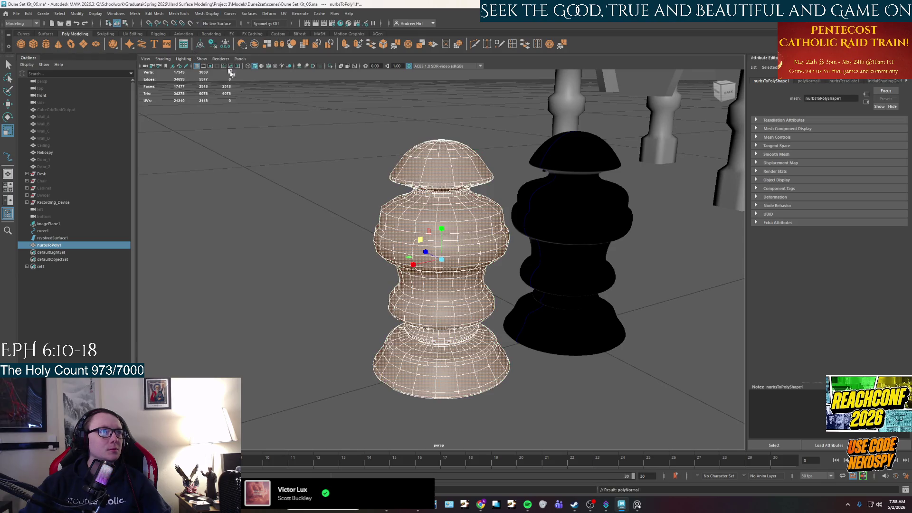
left_click(320, 214)
left_click_drag(356, 285, 432, 324, "alt")
left_click(433, 325)
mouse_move(436, 284)
left_mouse_down("alt")
mouse_move(435, 301)
mouse_move(462, 234)
left_mouse_up("alt")
scroll(435, 300, "up", 3)
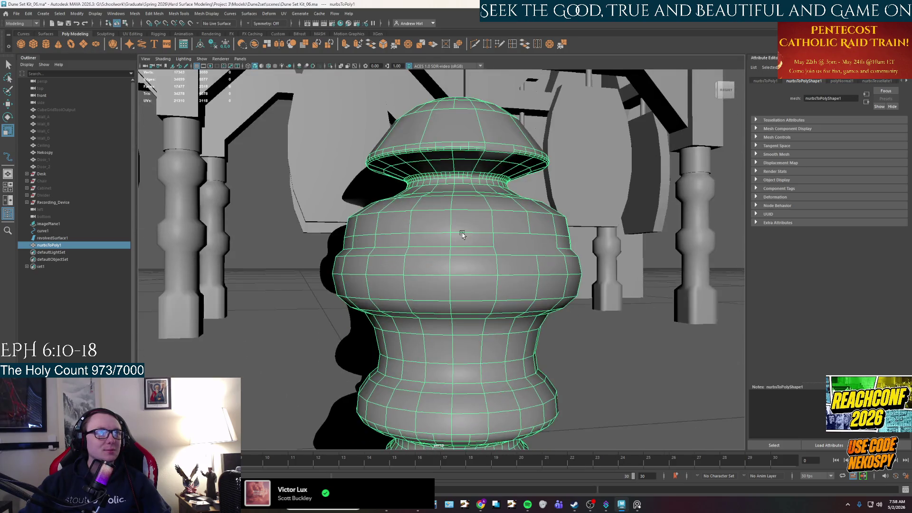
scroll(461, 234, "up", 5)
scroll(463, 242, "up", 3)
- In edge mode, delete a rim-band edge loop with Ctrl+Delete, then undo it
right_click_drag(470, 174, 470, 157)
scroll(471, 171, "down", 2)
mouse_move(468, 174)
left_mouse_down("alt")
mouse_move(446, 188)
mouse_move(454, 221)
left_mouse_up("alt")
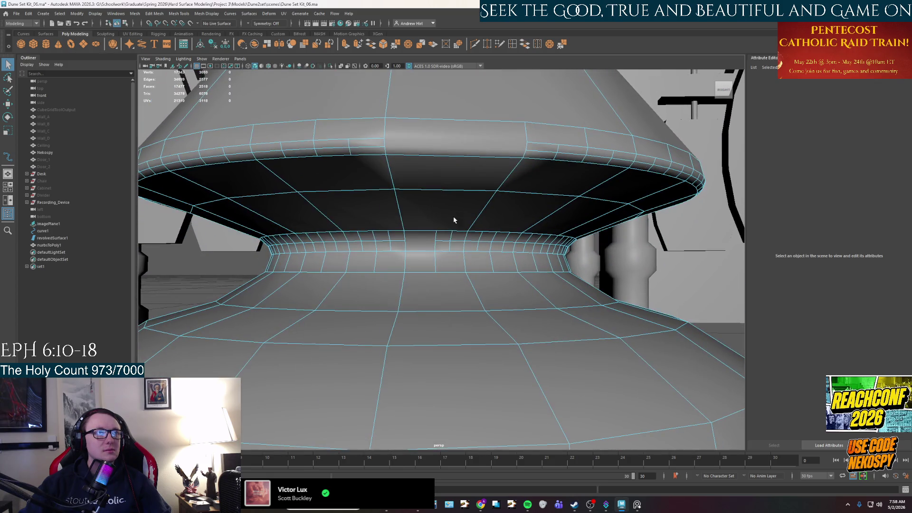
left_click(448, 243)
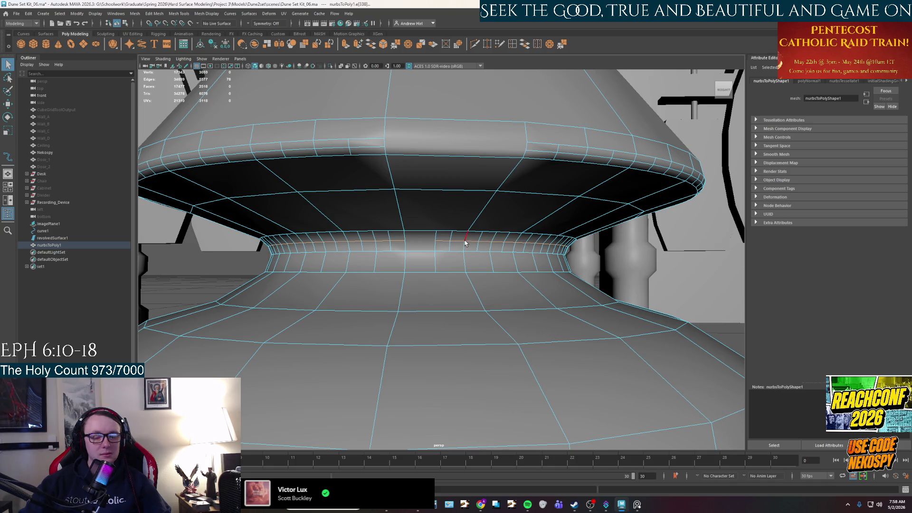
key("ctrl+Delete")
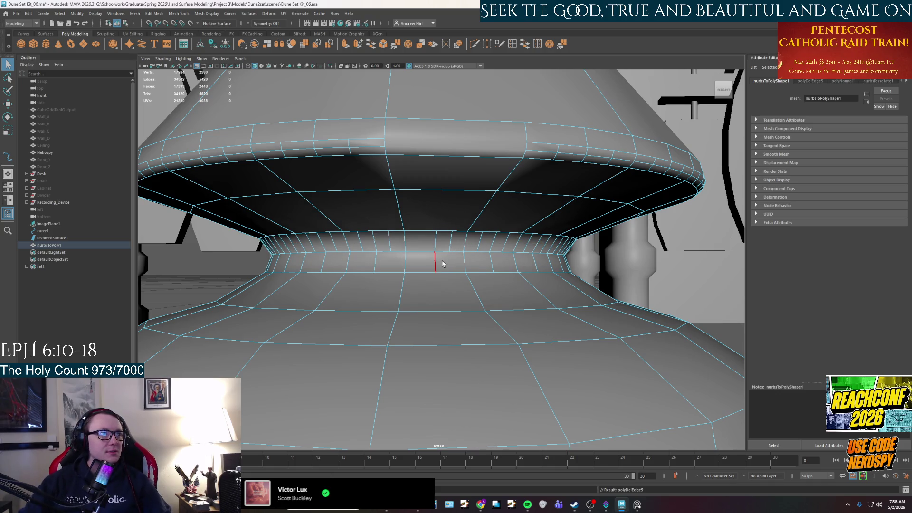
key("ctrl+z")
scroll(442, 263, "up", 3)
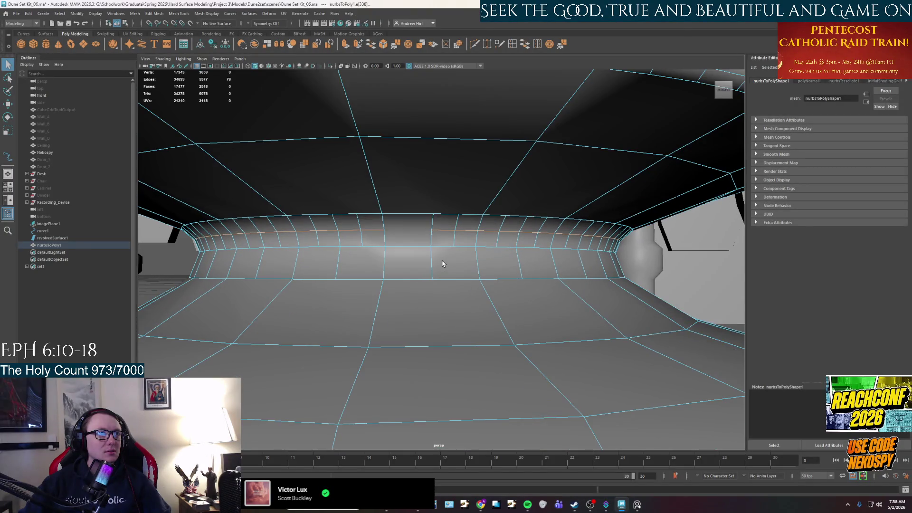
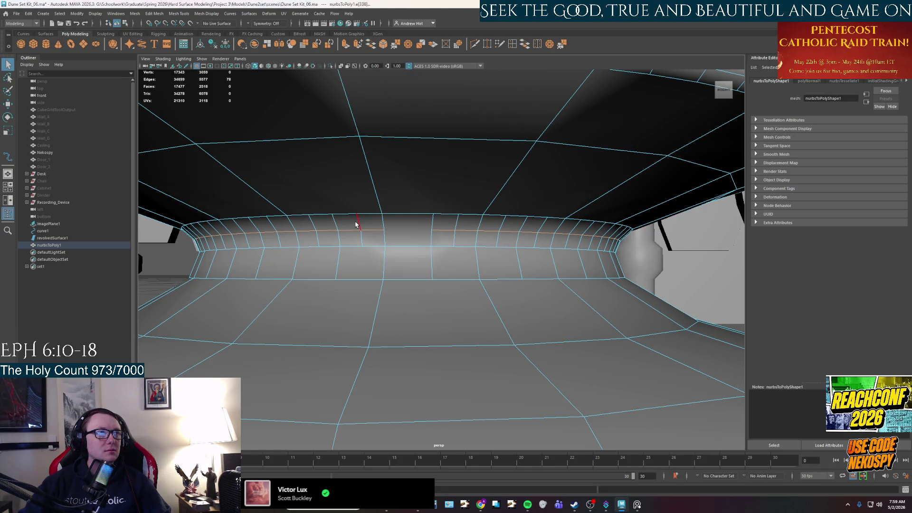
- Loop-select the ring of faces around the dome's upper band and pick the Multi-Cut tool
left_click(359, 224)
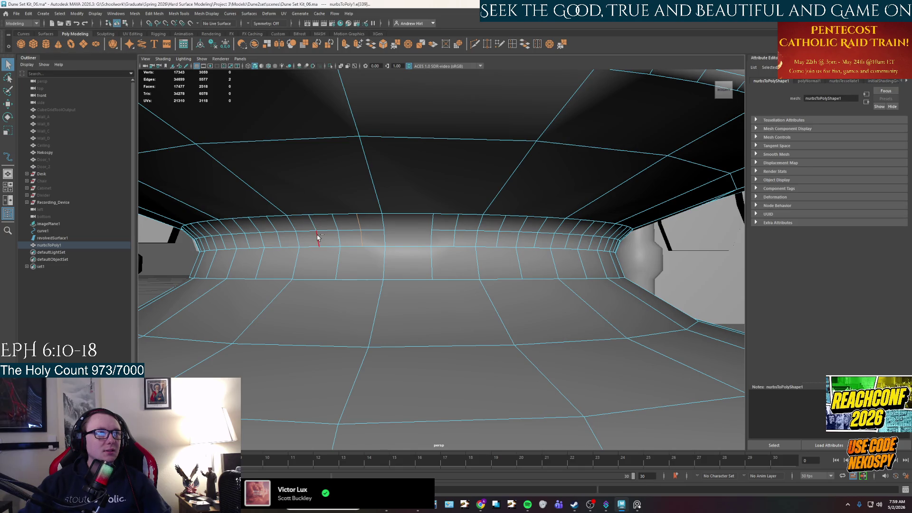
left_click_drag(360, 225, 464, 256, "alt")
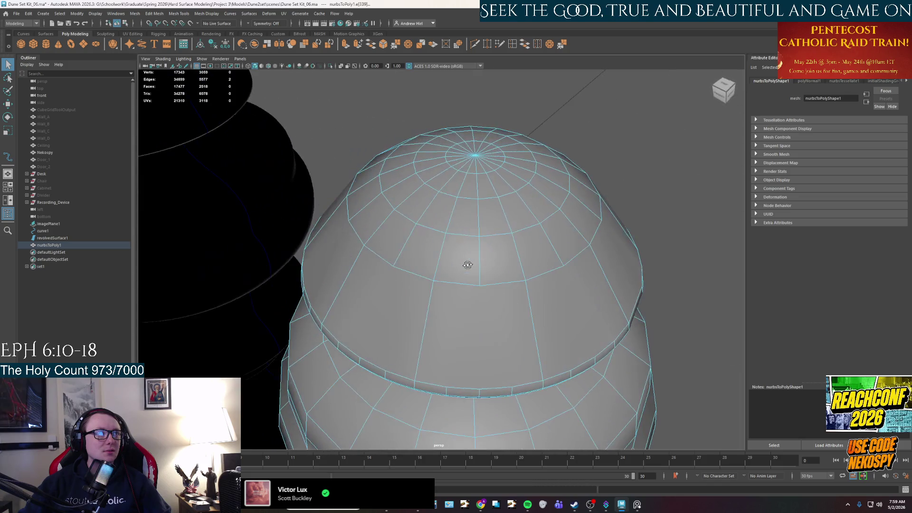
right_click_drag(464, 257, 468, 337)
left_click(452, 362)
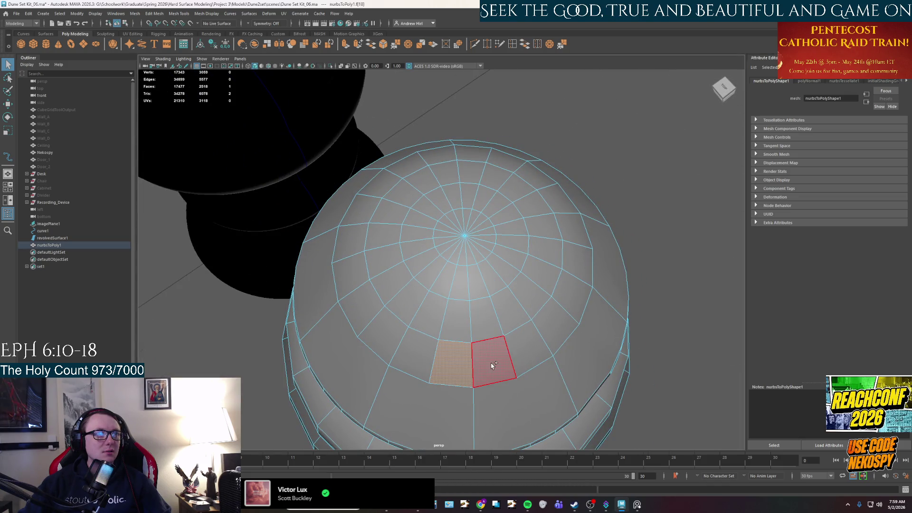
double_click(490, 363, "shift")
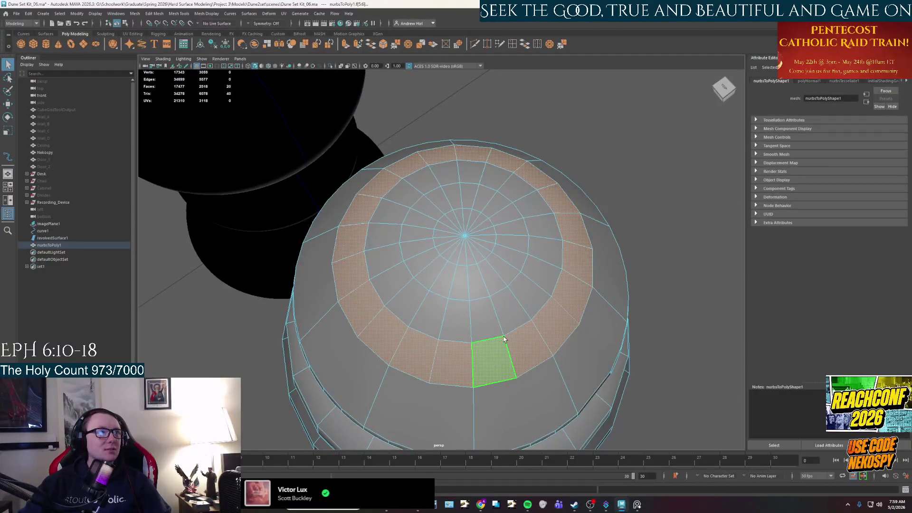
left_click_drag(503, 339, 484, 54, "alt")
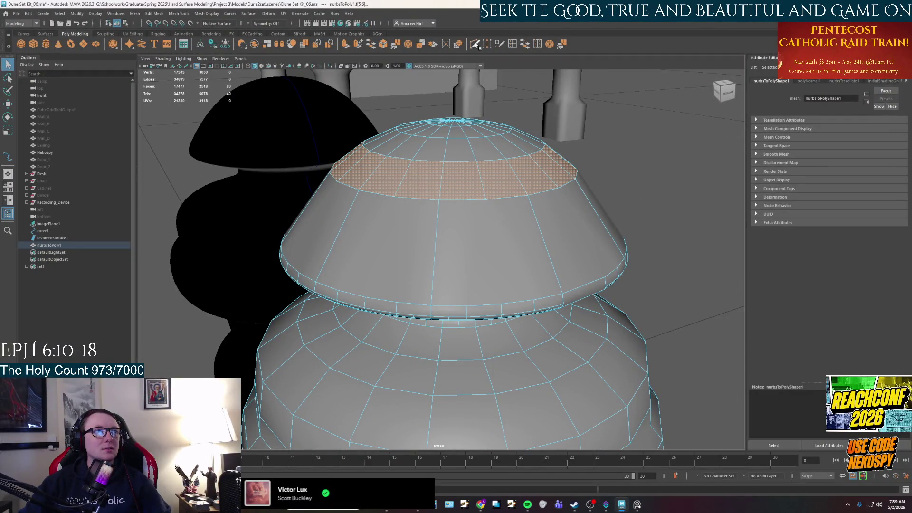
left_click(475, 44)
- Cut the first new edge from the dome's upper ring down to its rim and commit it
left_click(486, 200)
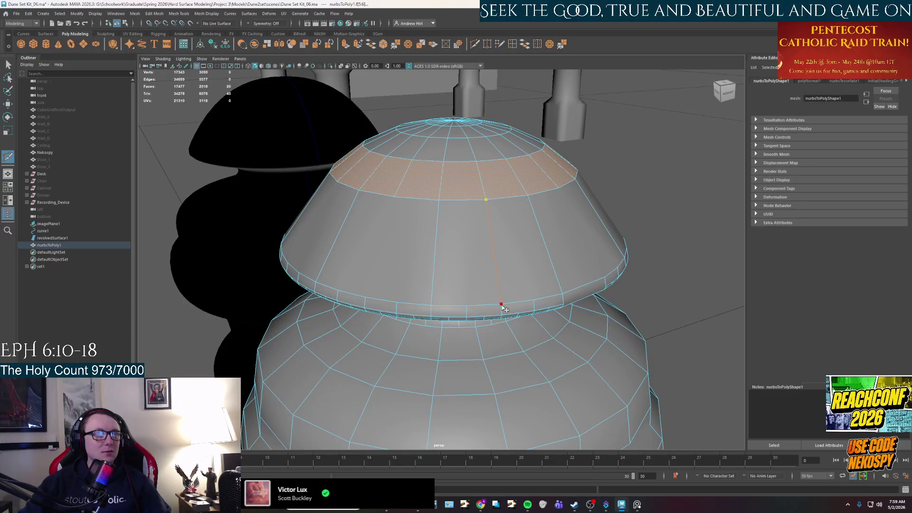
key("Return")
left_click_drag(499, 285, 503, 291, "alt")
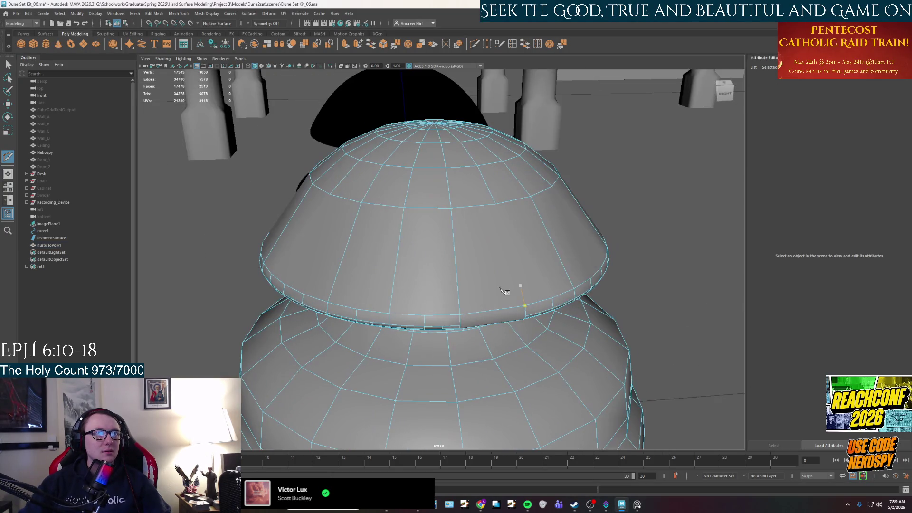
left_click(525, 306)
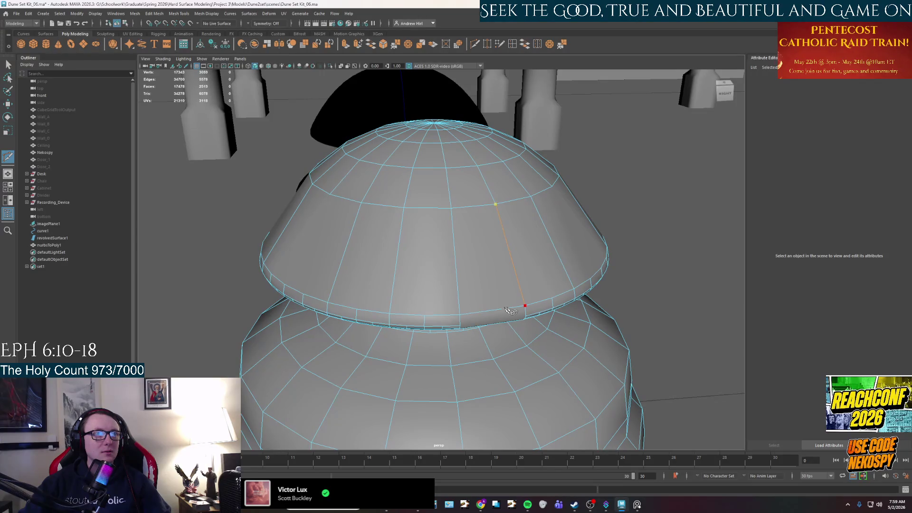
left_click(501, 314)
left_click_drag(501, 314, 483, 223, "alt")
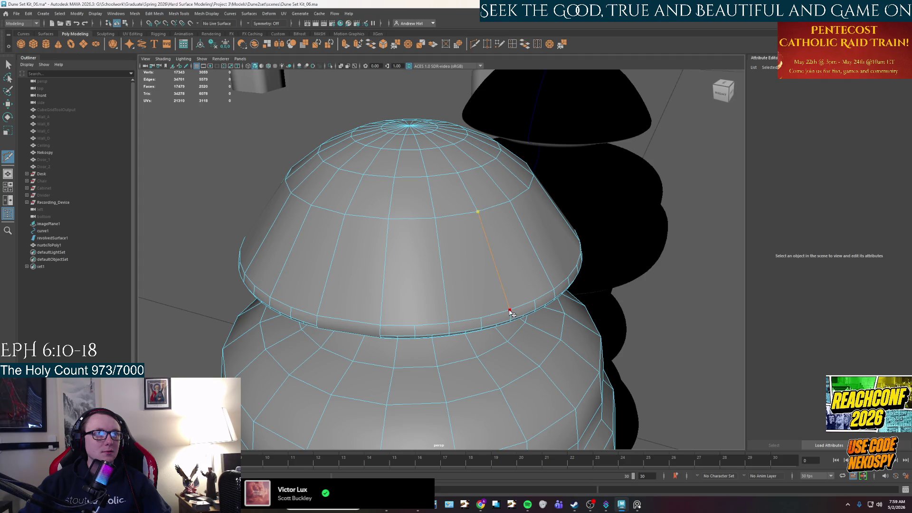
key("Return")
- Cut two more vertical edges from the upper ring to the dome's lower edge
left_click_drag(511, 313, 453, 187, "alt")
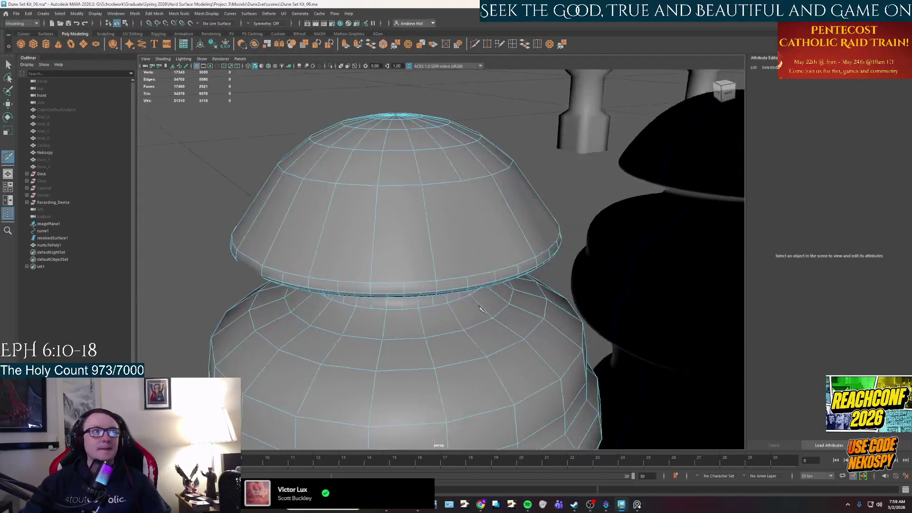
left_click(456, 180)
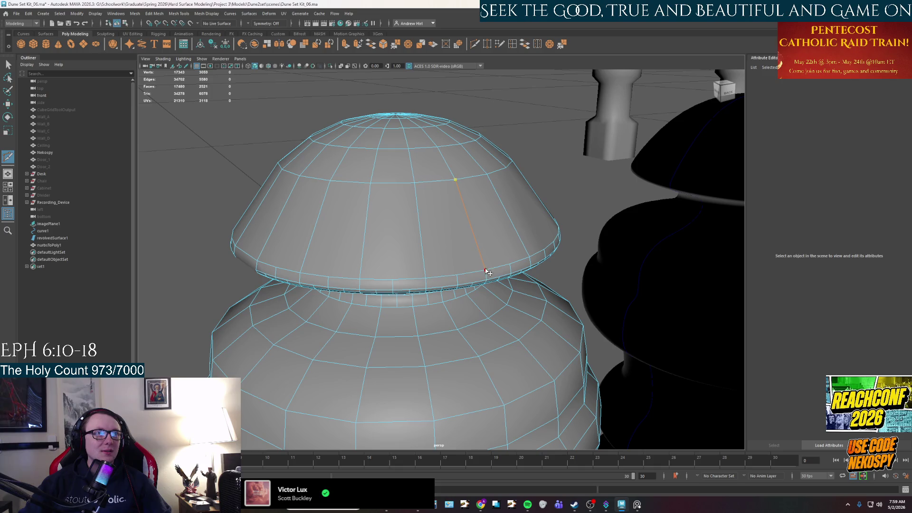
left_click_drag(484, 271, 390, 188, "alt")
left_click(390, 189)
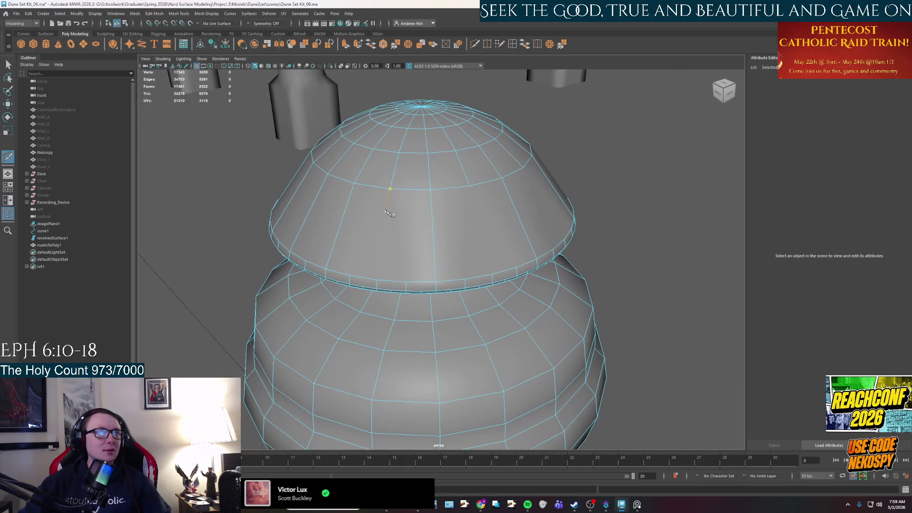
left_click(378, 284)
key("Return")
left_click_drag(378, 283, 364, 315, "alt")
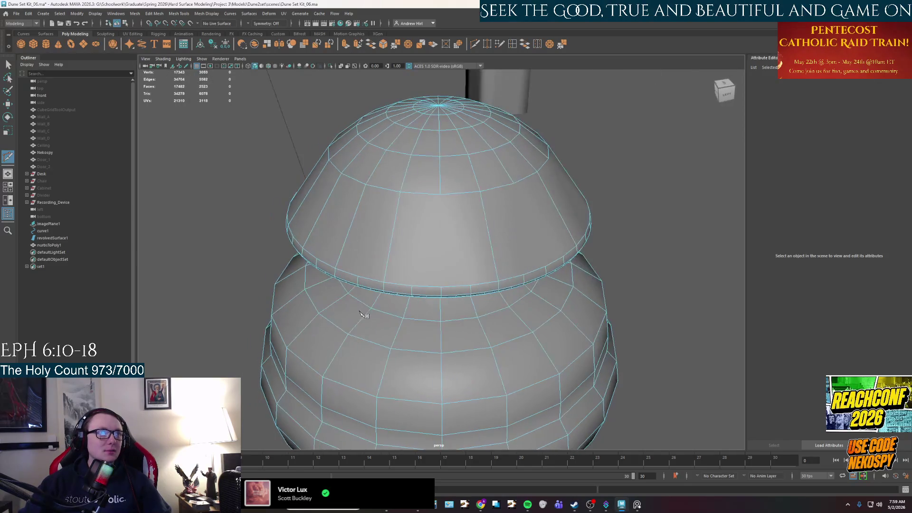
left_click(440, 195)
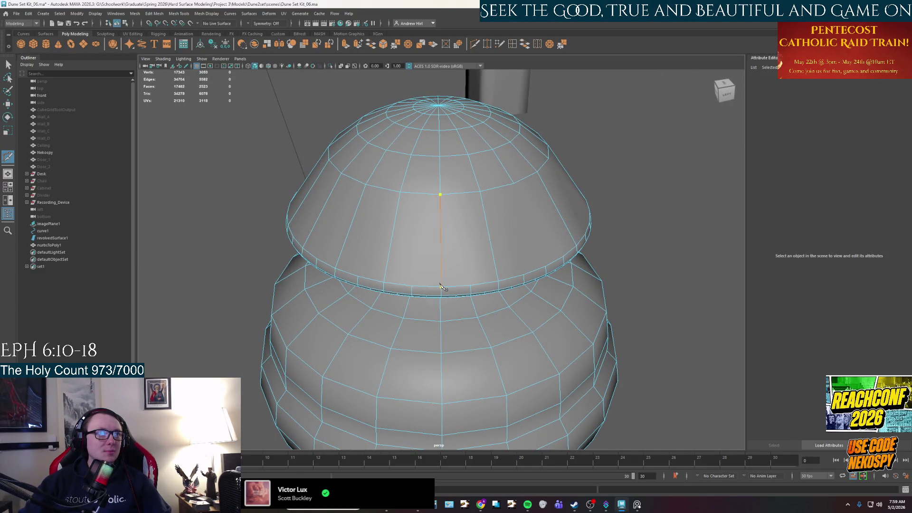
left_click_drag(441, 288, 452, 201, "alt")
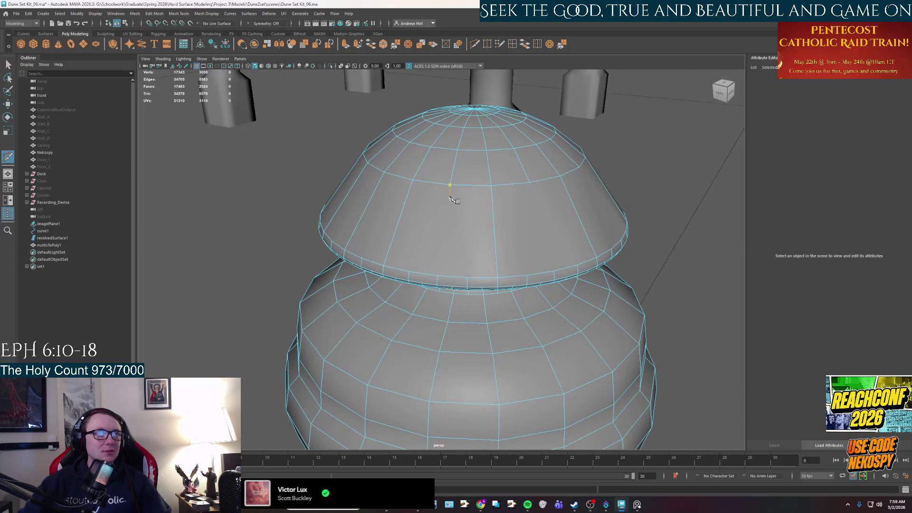
left_click(440, 276)
key("Return")
- Cut three further vertical edges around the dome, committing each at the rim
left_click_drag(439, 277, 408, 279, "alt")
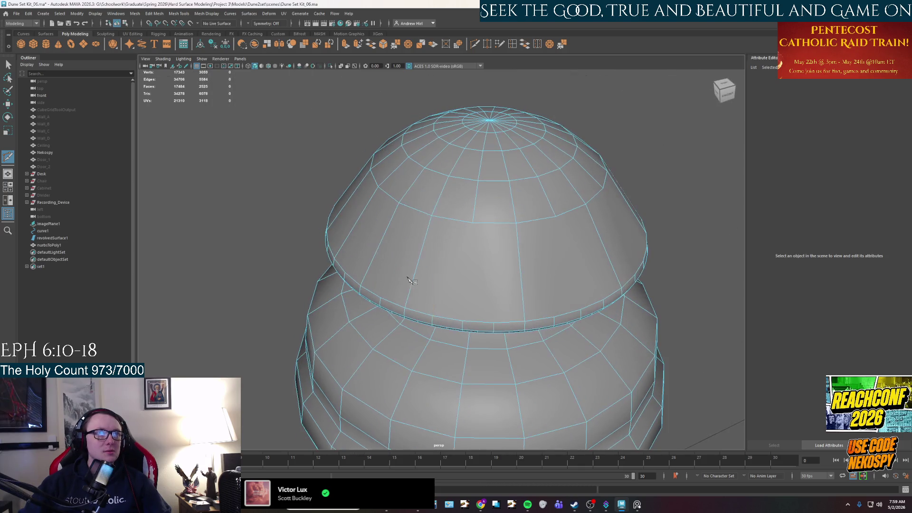
left_click(471, 223)
left_click(461, 325)
key("Return")
left_click_drag(461, 325, 510, 232, "alt")
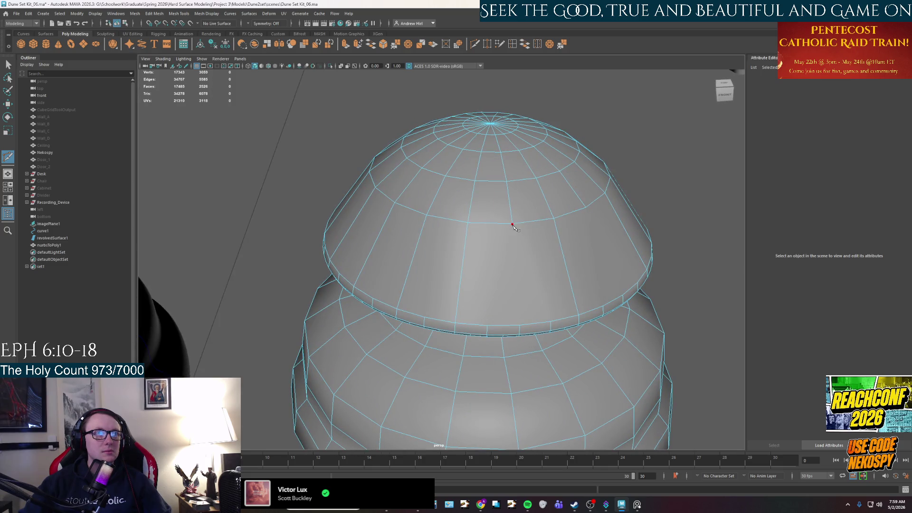
left_click(522, 326)
key("Return")
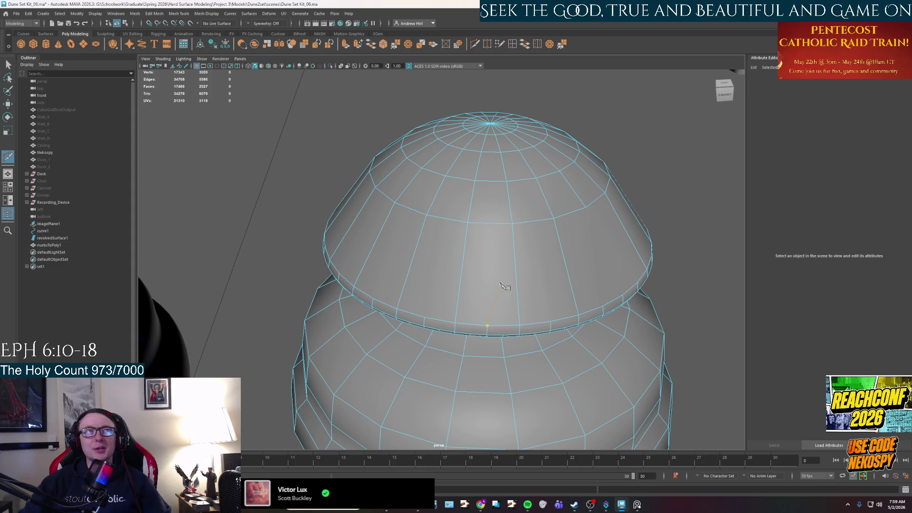
left_click_drag(499, 243, 479, 266, "alt")
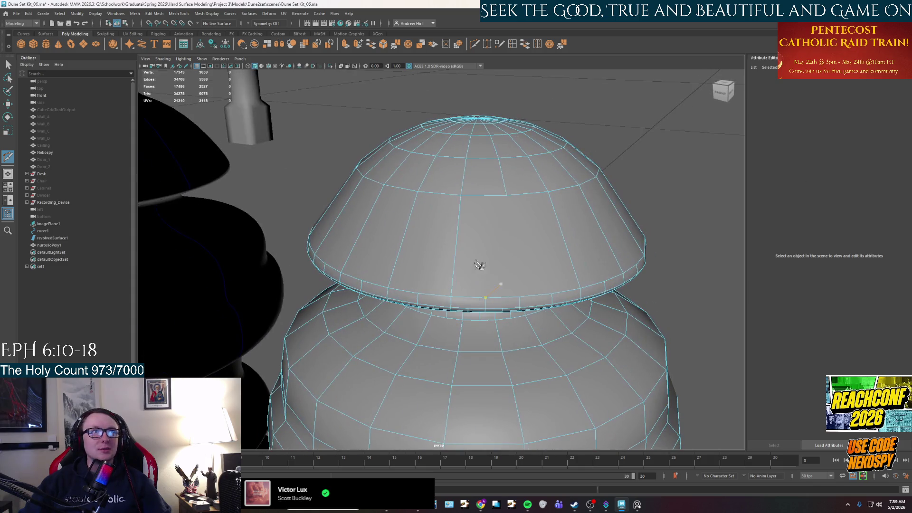
left_click(519, 295)
key("Return")
mouse_move(520, 293)
left_mouse_down("alt")
mouse_move(534, 275)
mouse_move(535, 284)
left_mouse_up("alt")
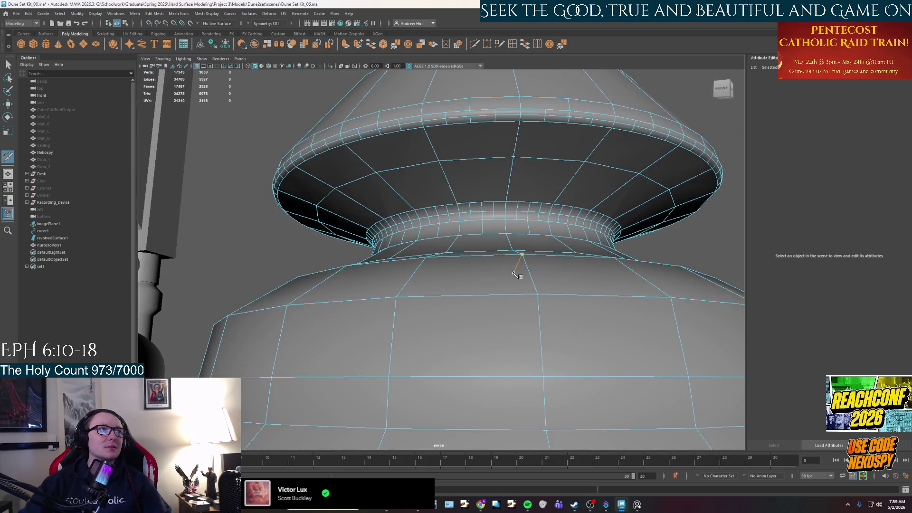
- Switch to edge selection on the nurbsToPoly1 mesh and pick the first rim edges
right_click(438, 204)
mouse_move(472, 207)
left_mouse_down("alt")
mouse_move(487, 221)
mouse_move(477, 214)
left_mouse_up("alt")
key("q")
scroll(474, 197, "up", 3)
scroll(481, 214, "up", 2)
left_click(482, 220)
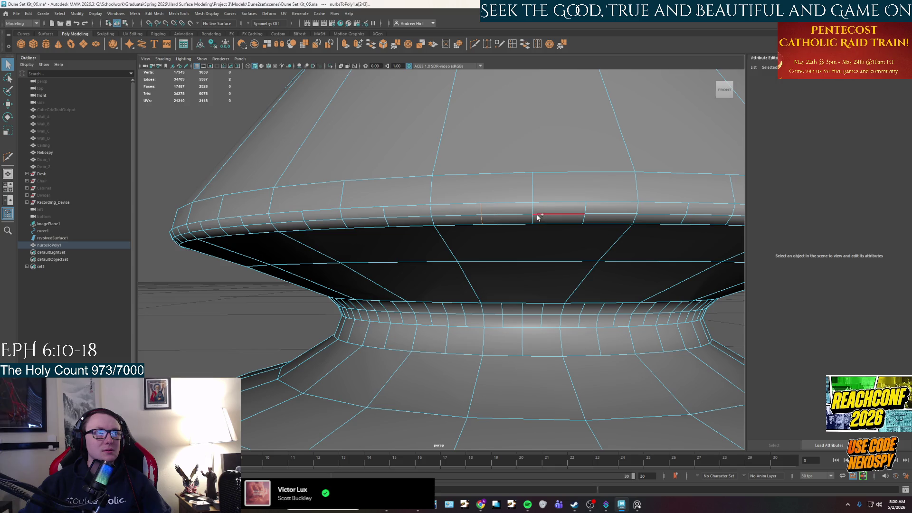
left_click(535, 194)
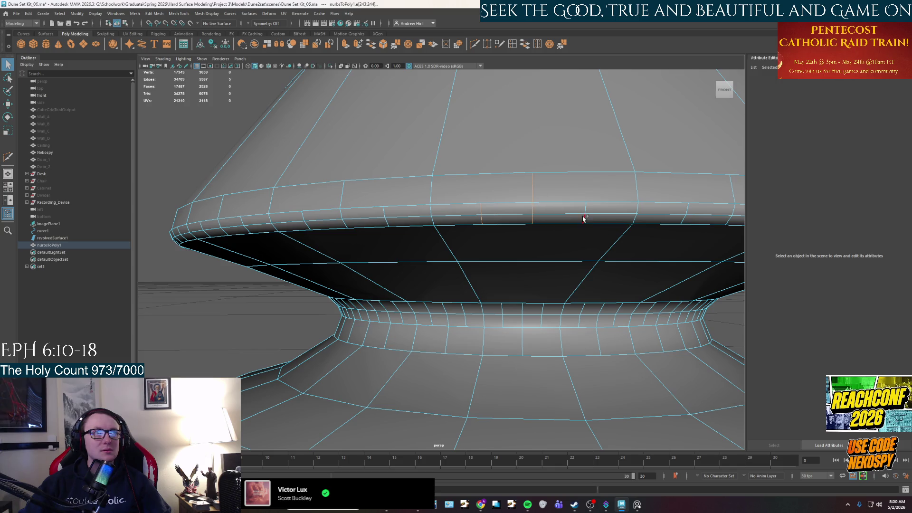
left_click_drag(586, 207, 494, 226, "alt")
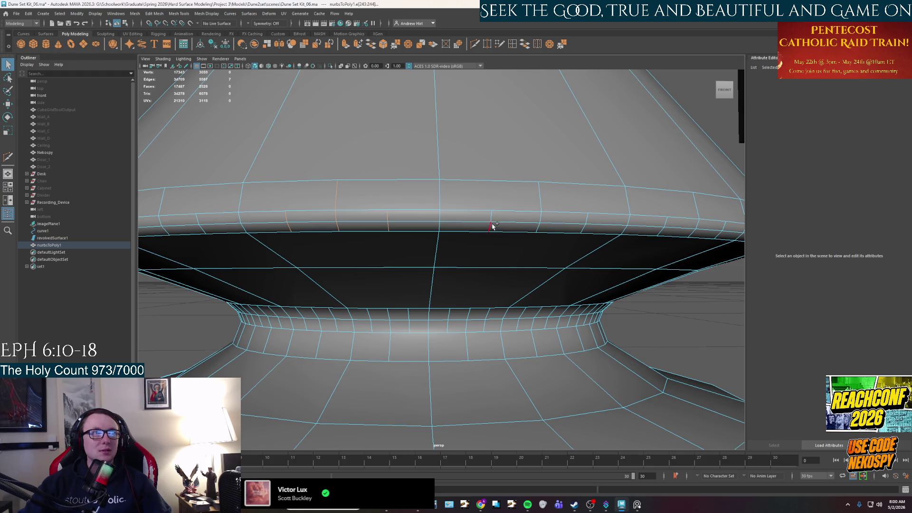
left_click(492, 218, "shift")
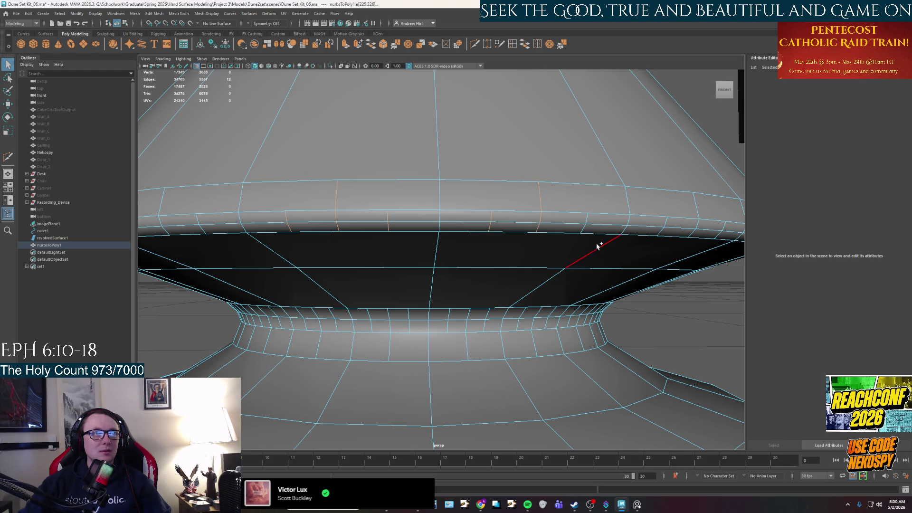
left_click_drag(590, 242, 601, 248, "alt")
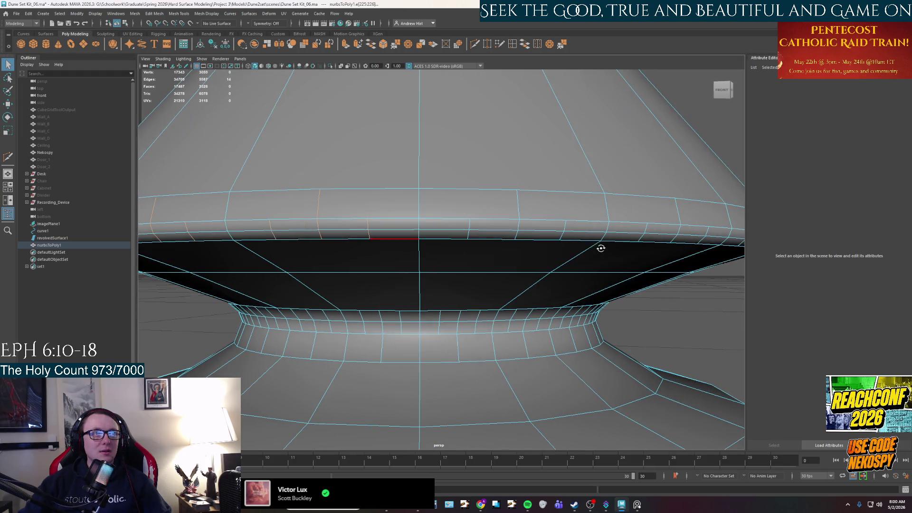
left_click(468, 234, "shift")
left_click(520, 230, "shift")
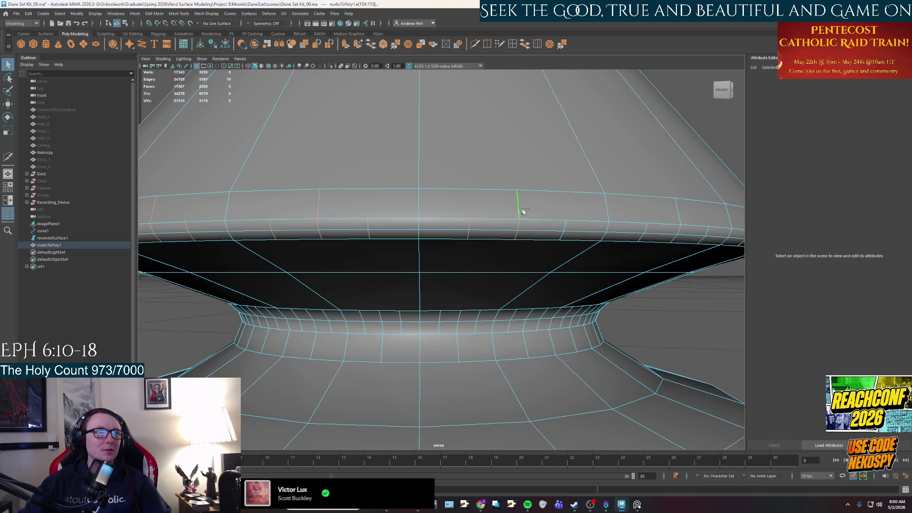
- Add more vertical rim edges to the selection, orbiting around the rim band
left_click_drag(565, 227, 503, 190, "alt")
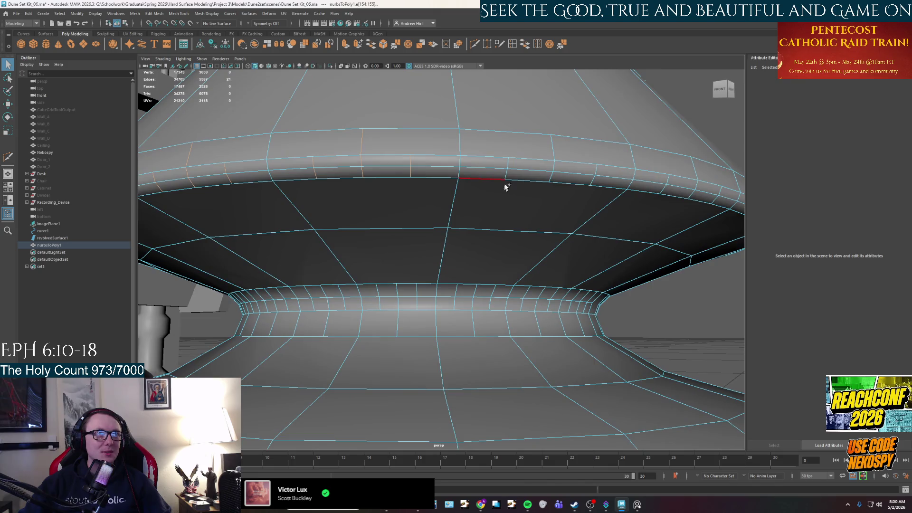
left_click(554, 165, "shift")
left_click(594, 174, "shift")
left_click_drag(611, 198, 482, 201, "alt")
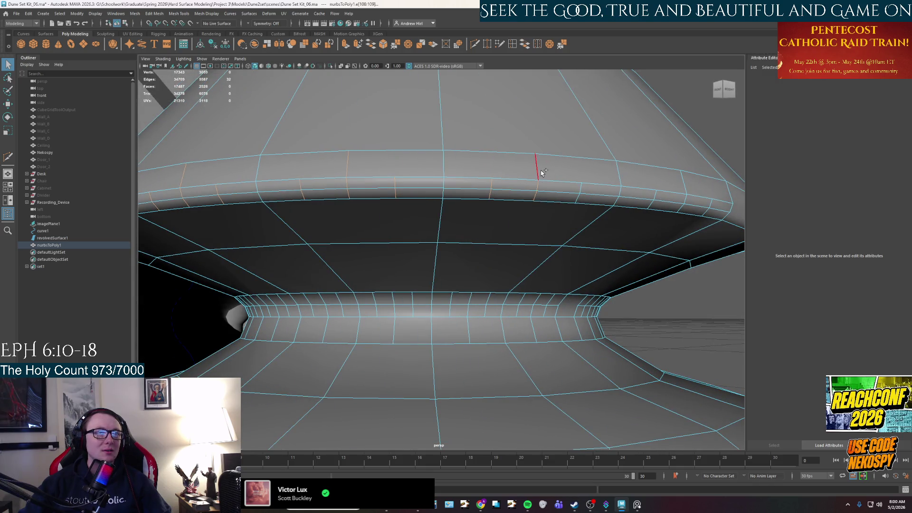
mouse_move(612, 216)
left_mouse_down("alt")
mouse_move(621, 223)
mouse_move(462, 214)
left_mouse_up("alt")
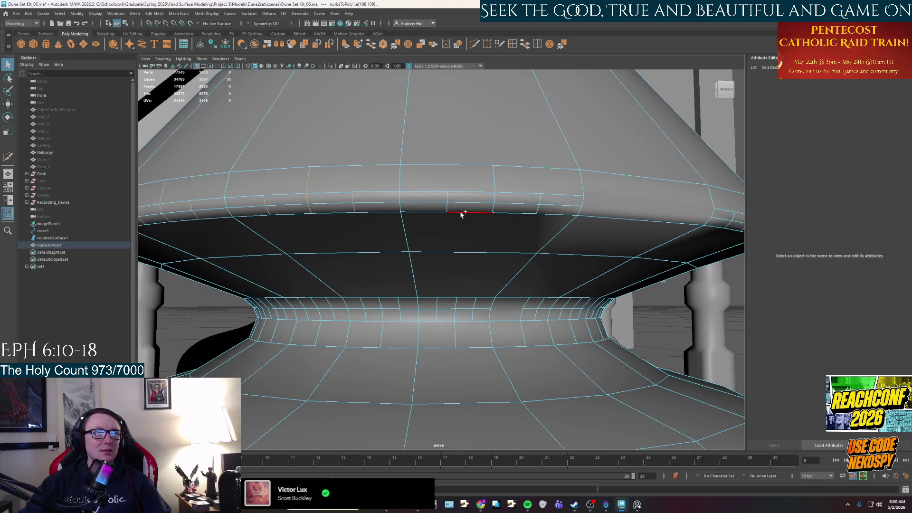
left_click(450, 209, "shift")
left_click(495, 198, "shift")
left_click_drag(541, 199, 537, 210, "alt")
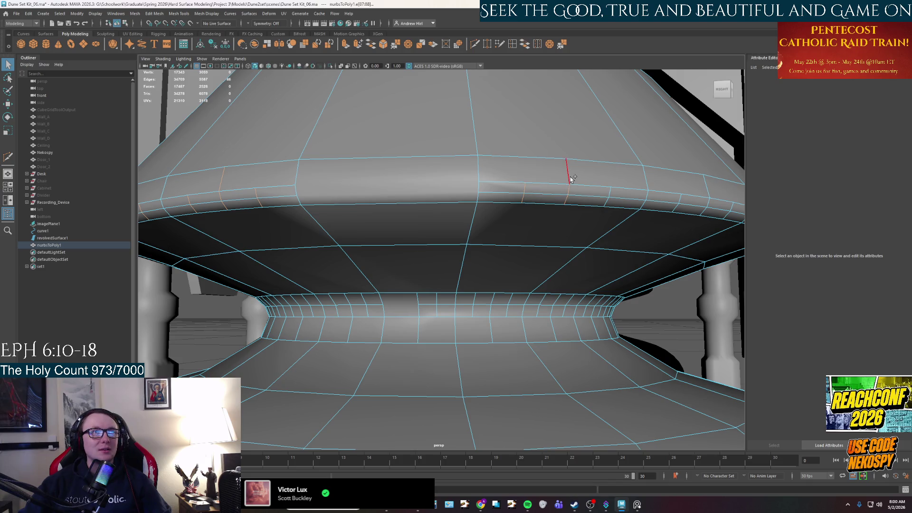
left_click_drag(609, 201, 587, 211, "alt")
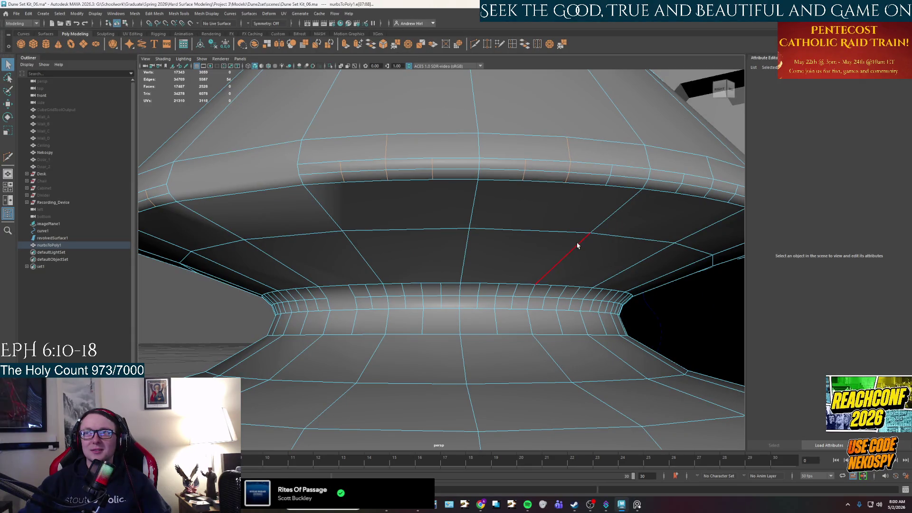
left_click_drag(561, 253, 469, 191, "alt")
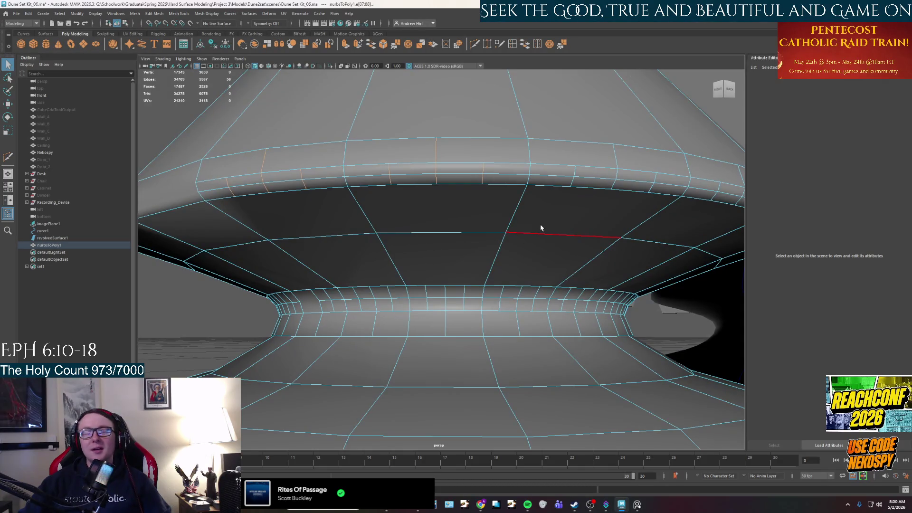
left_click_drag(540, 231, 523, 228, "alt")
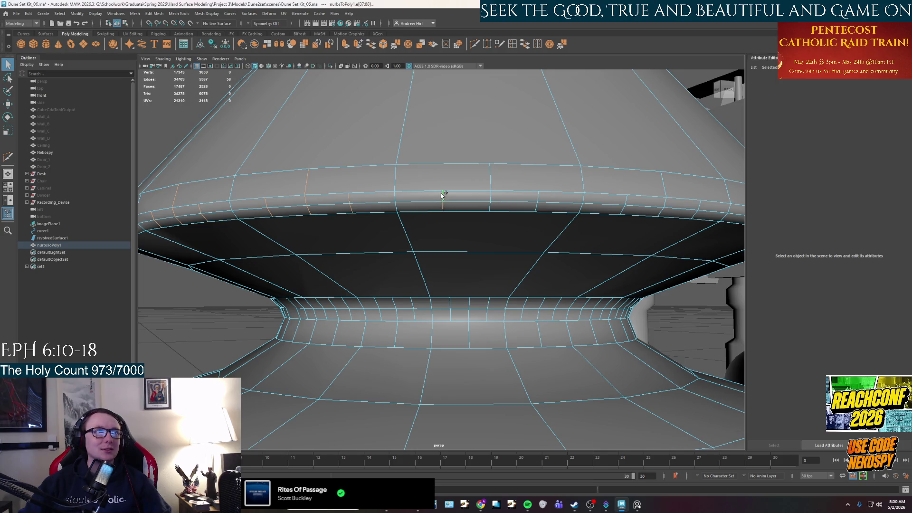
left_click(491, 194, "shift")
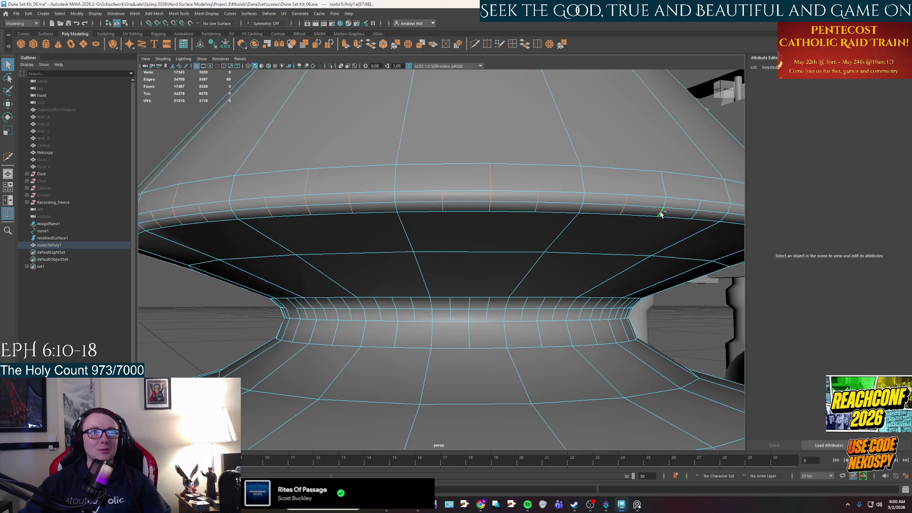
- Extend the selection with further rim edge loops around the dome and check it from all sides
left_click_drag(662, 193, 510, 210, "alt")
left_click(525, 213, "shift")
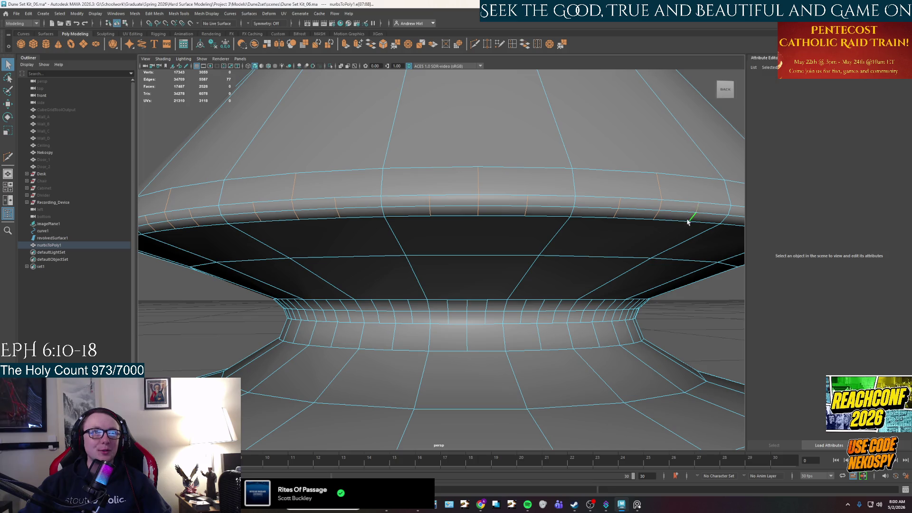
left_click_drag(689, 220, 620, 225, "alt")
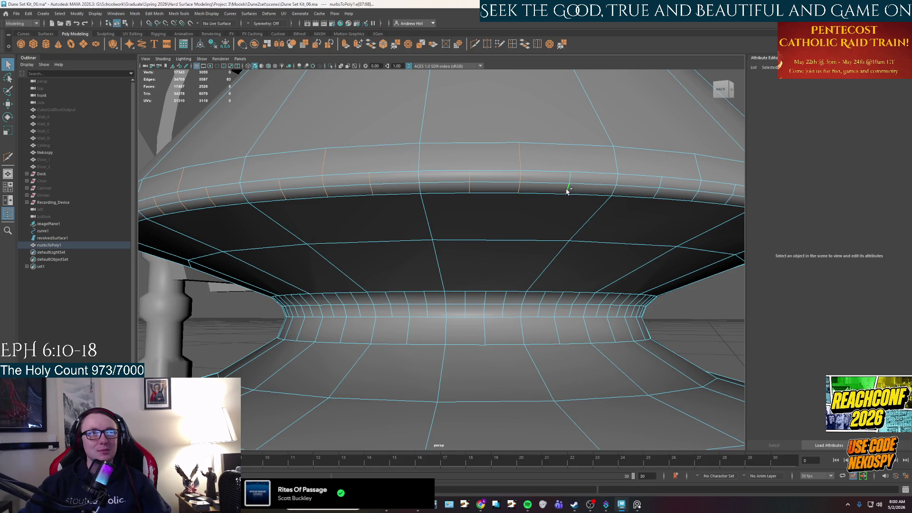
left_click_drag(581, 190, 576, 206, "alt")
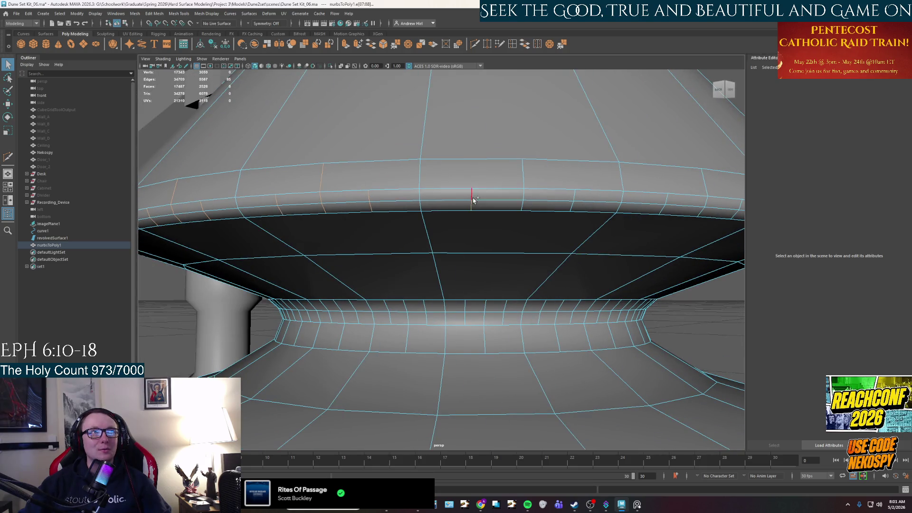
left_click(523, 206, "ctrl")
left_click(573, 207, "ctrl")
left_click_drag(591, 212, 464, 207, "alt")
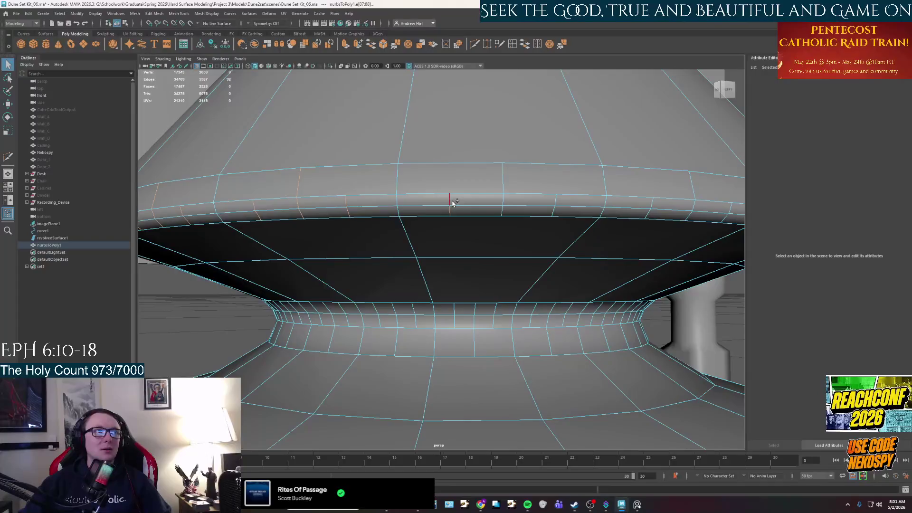
left_click(507, 191, "ctrl")
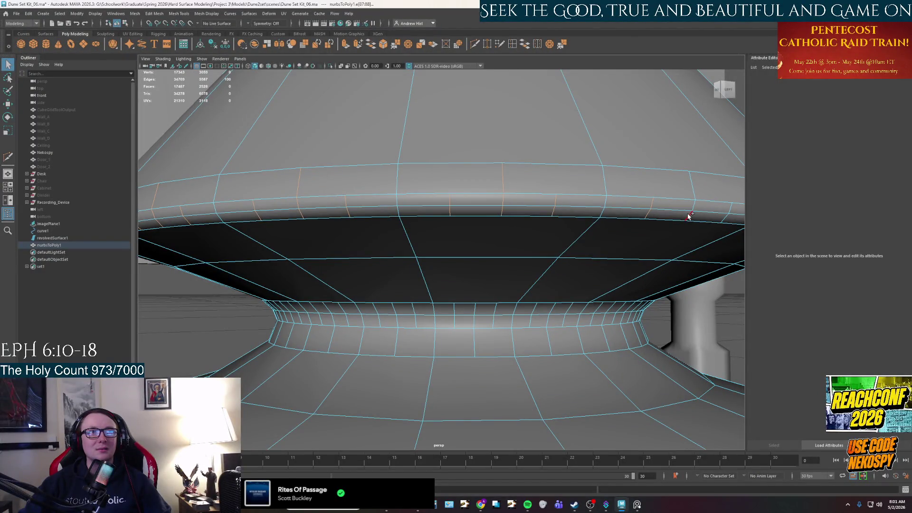
left_click_drag(695, 209, 532, 227, "alt")
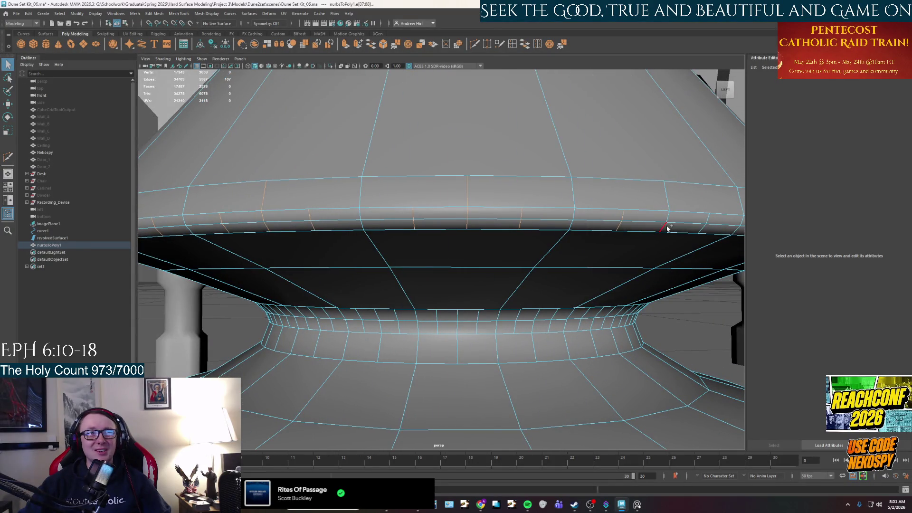
left_click_drag(672, 211, 644, 216, "alt")
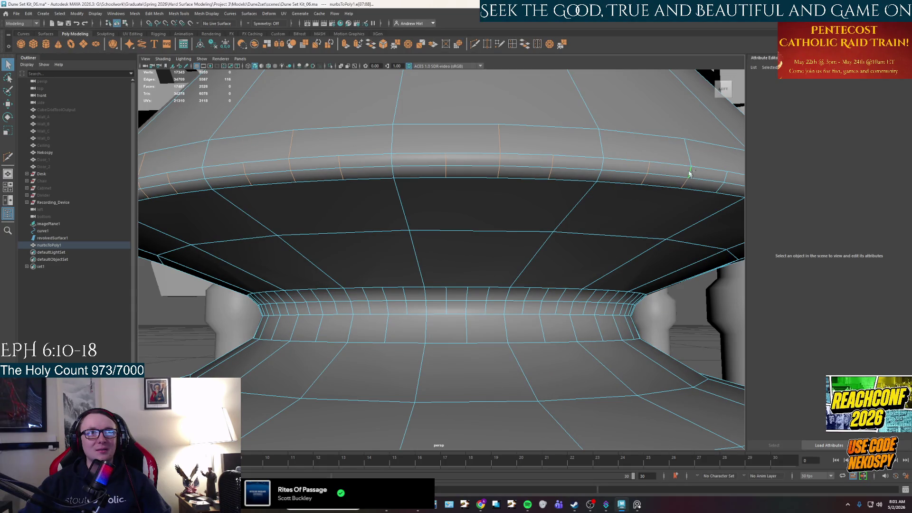
left_click_drag(686, 177, 660, 182, "alt")
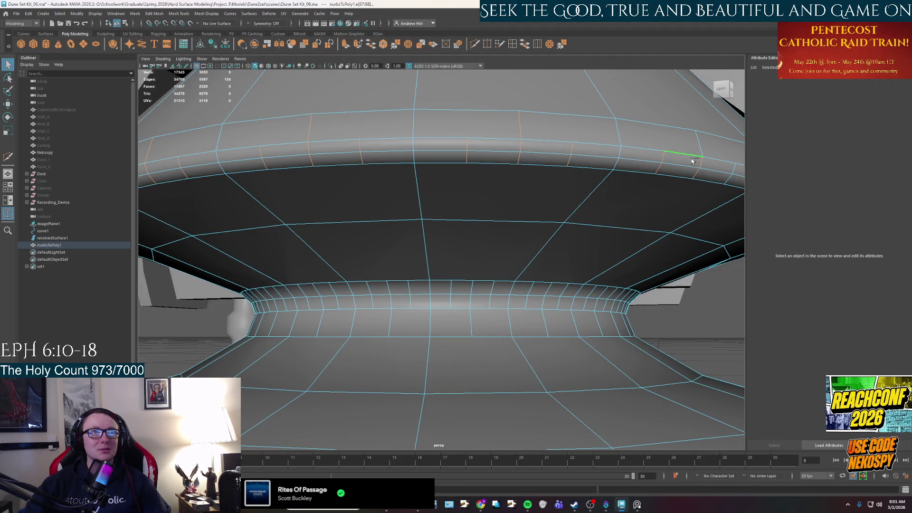
left_click_drag(702, 151, 610, 198, "alt")
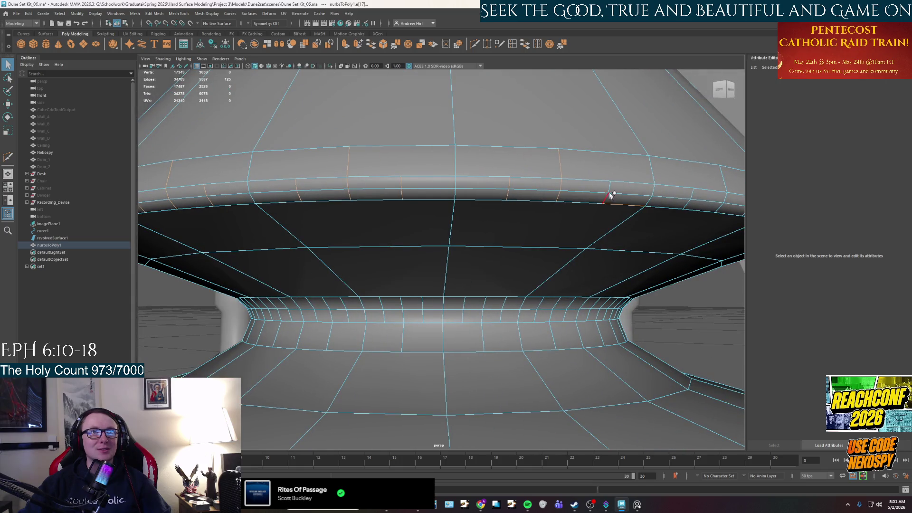
left_click_drag(637, 199, 611, 203, "alt")
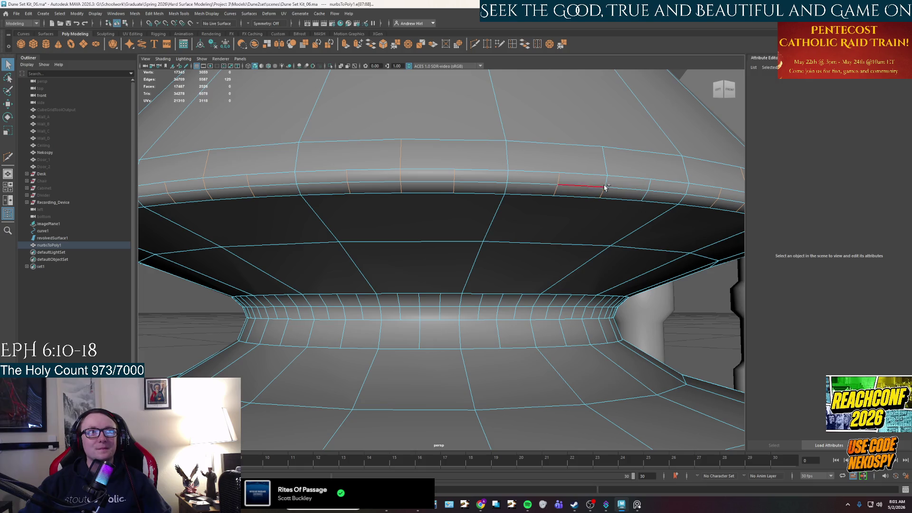
scroll(645, 193, "down", 2)
scroll(640, 199, "down", 2)
scroll(631, 211, "down", 2)
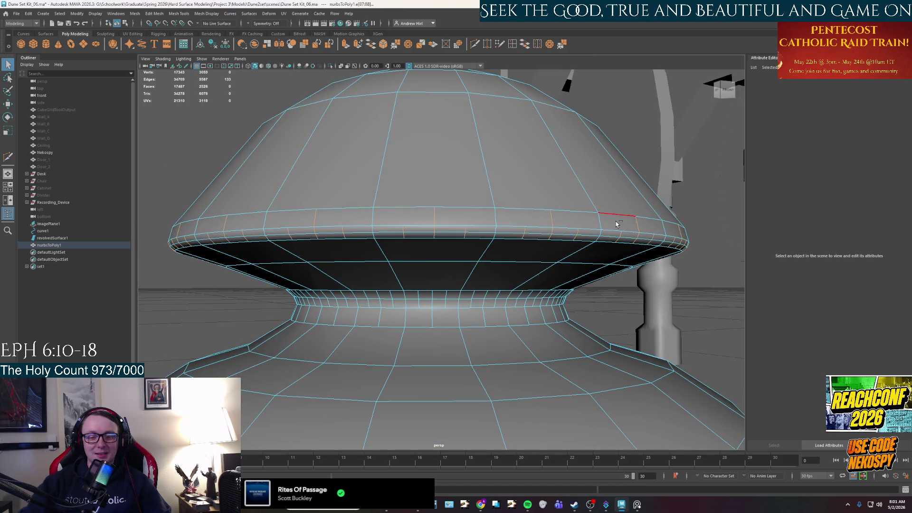
left_click(617, 224)
mouse_move(615, 222)
left_mouse_down("alt")
mouse_move(351, 278)
mouse_move(466, 287)
mouse_move(442, 208)
mouse_move(482, 198)
mouse_move(376, 197)
mouse_move(420, 265)
left_mouse_up("alt")
- With Multi-Cut, slice two new edges across the large faces of the dome's rim band
left_click(476, 45)
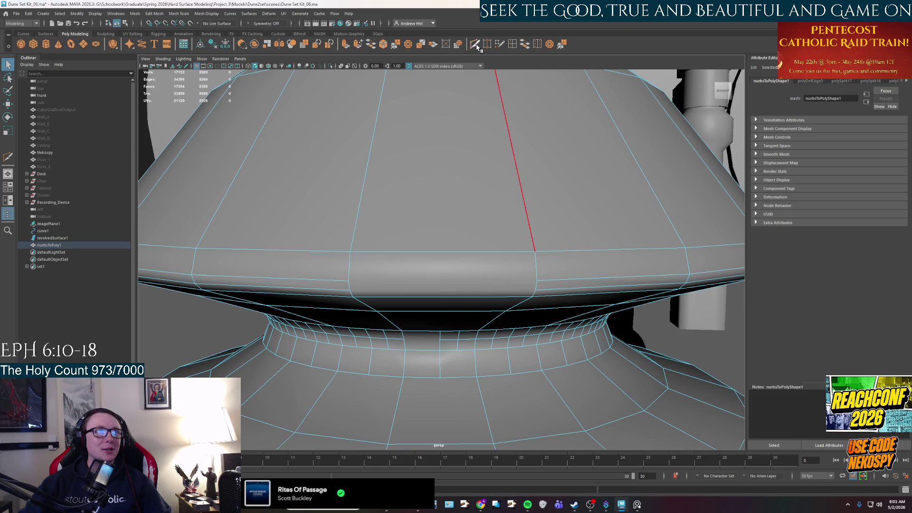
left_click(537, 291)
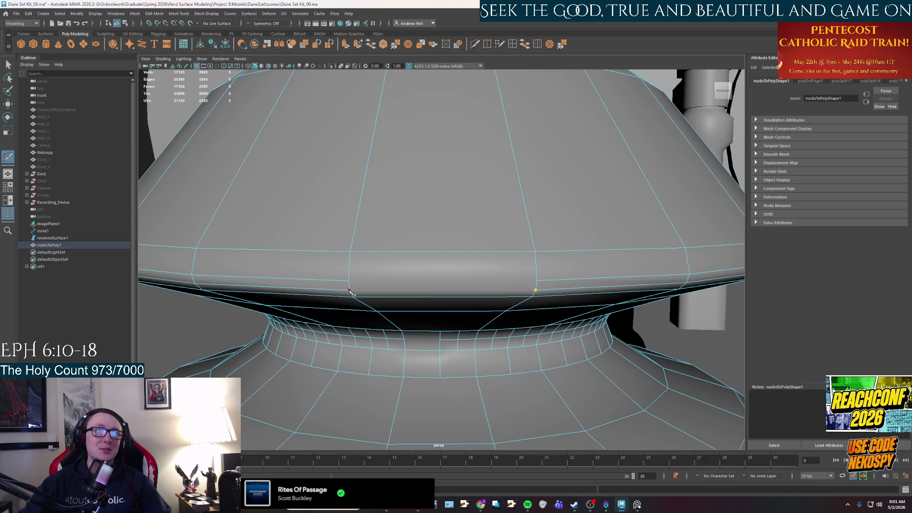
left_click(349, 273)
right_click(349, 274)
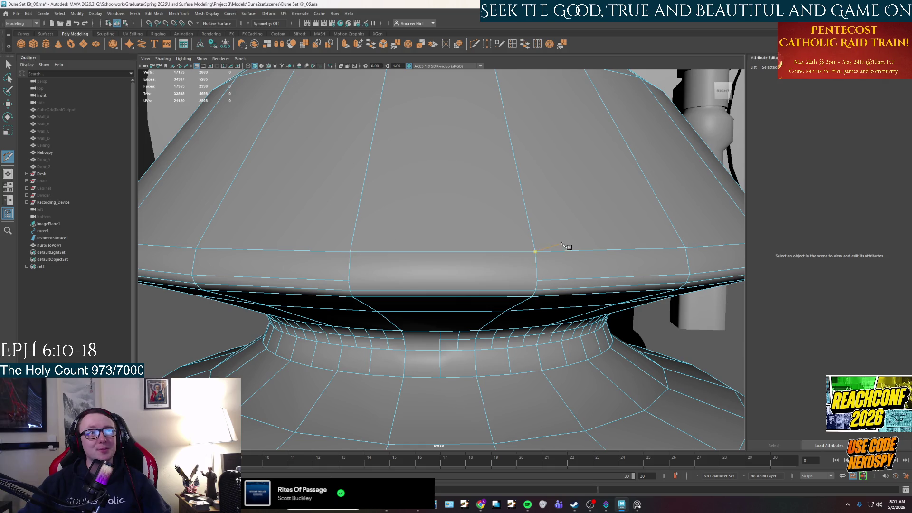
left_click(536, 284)
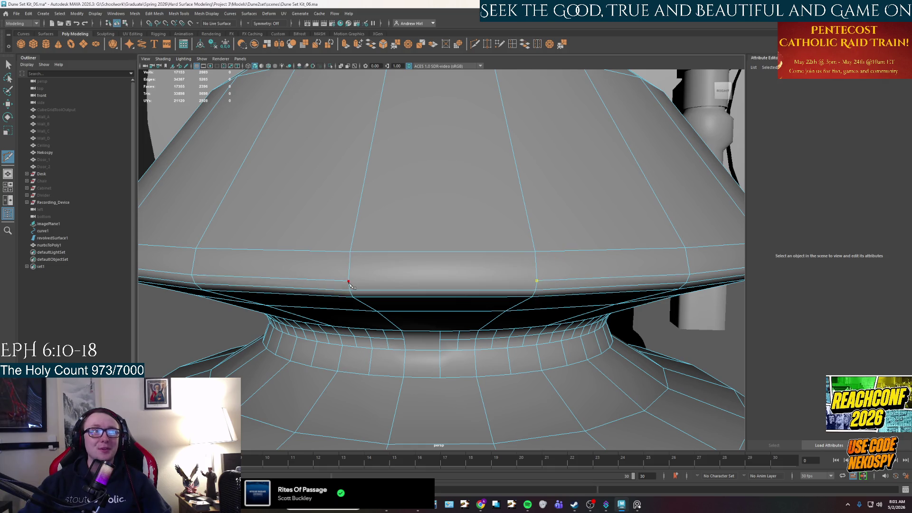
left_click(349, 281)
mouse_move(349, 281)
left_mouse_down("alt")
mouse_move(401, 299)
mouse_move(367, 290)
left_mouse_up("alt")
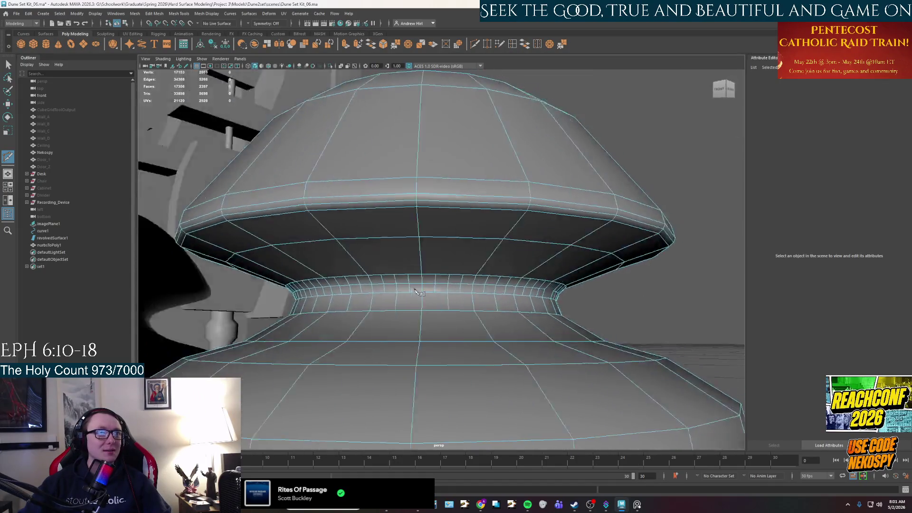
scroll(367, 291, "up", 5)
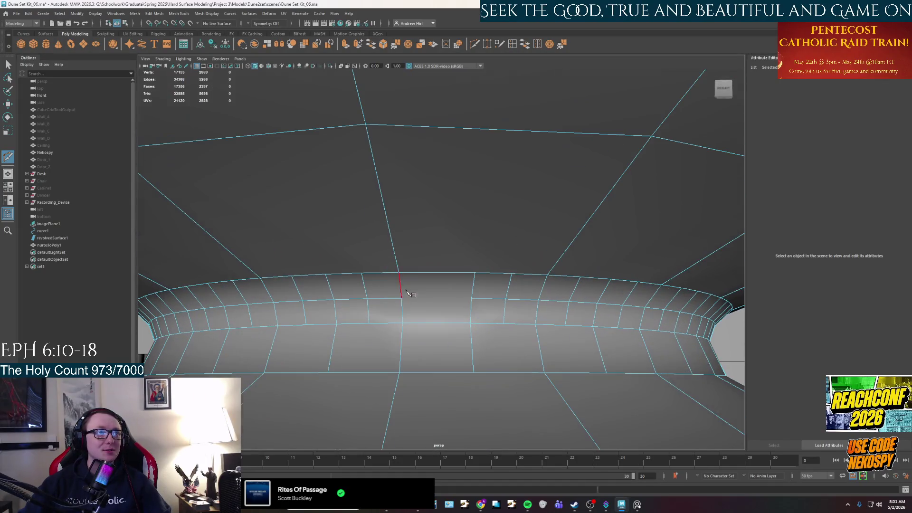
- Finish the cut, return to edge selection and pick the first alternating vertical rim edges
left_click(471, 300)
right_click(471, 302)
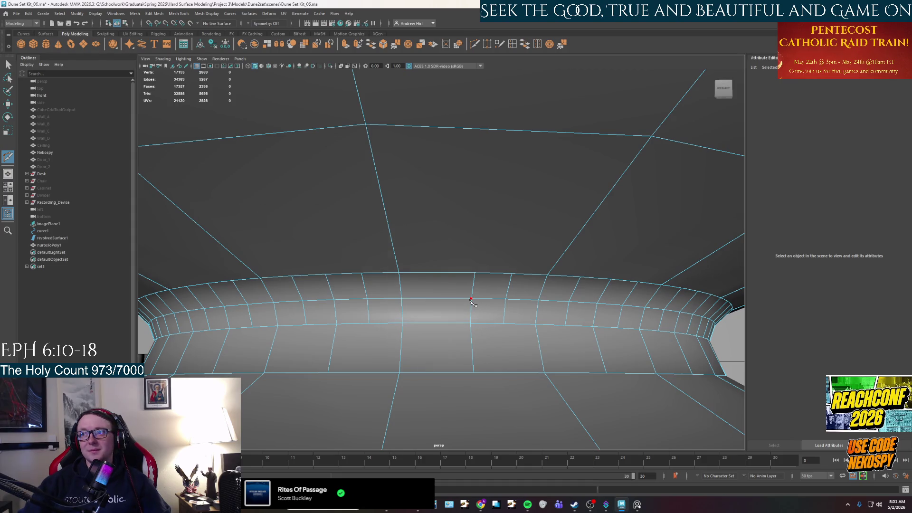
key("q")
right_click(469, 279)
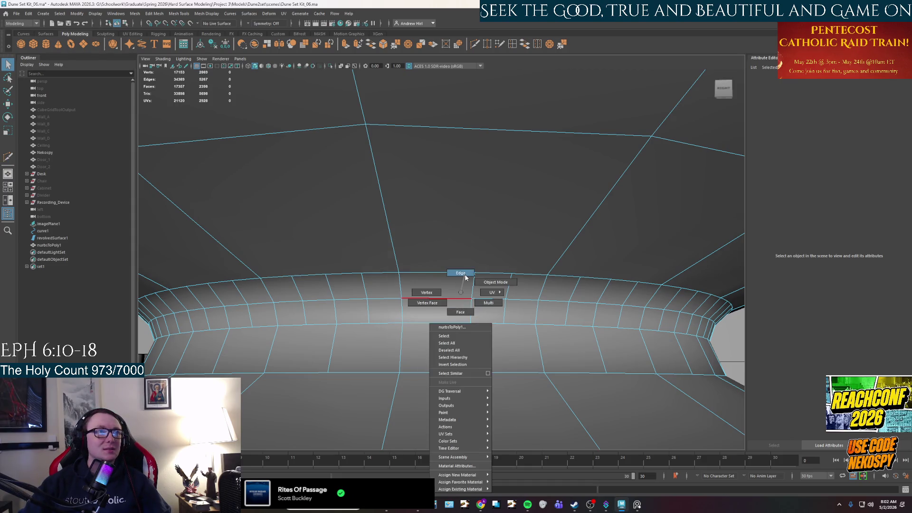
left_click(473, 285)
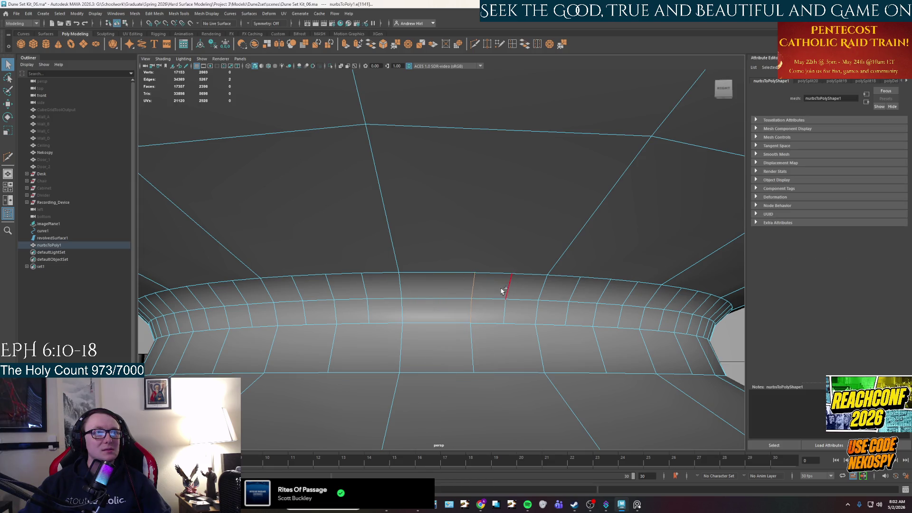
left_click(503, 306, "shift")
left_click(575, 292, "shift")
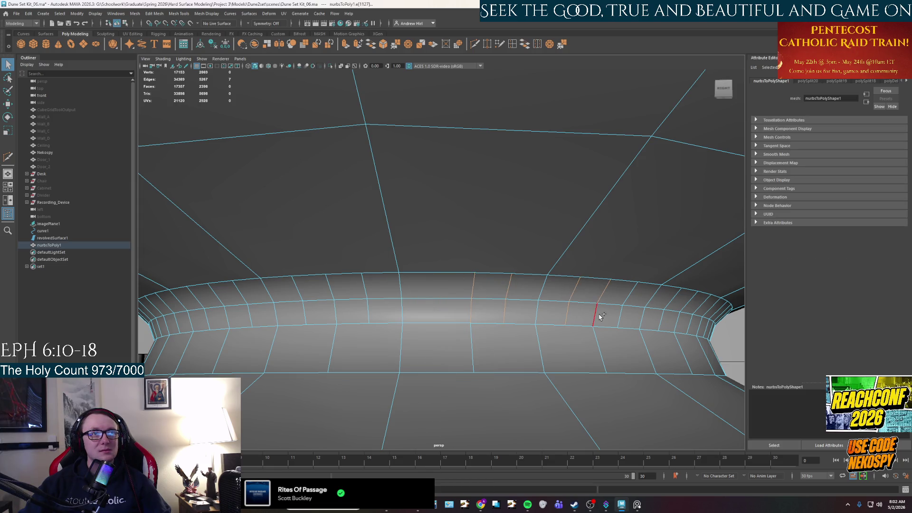
left_click(601, 316, "shift")
left_click_drag(602, 316, 455, 306, "alt")
left_click(459, 312, "shift")
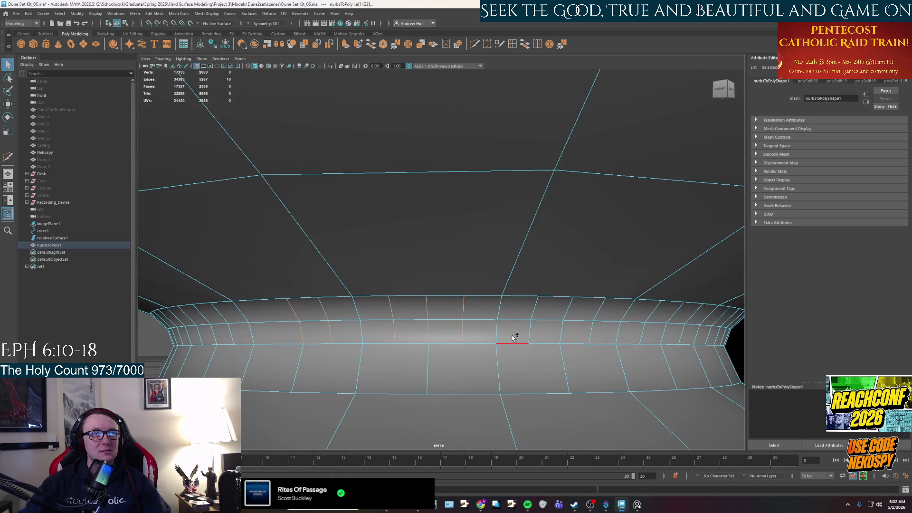
left_click(430, 367, "shift")
left_click(564, 337, "shift")
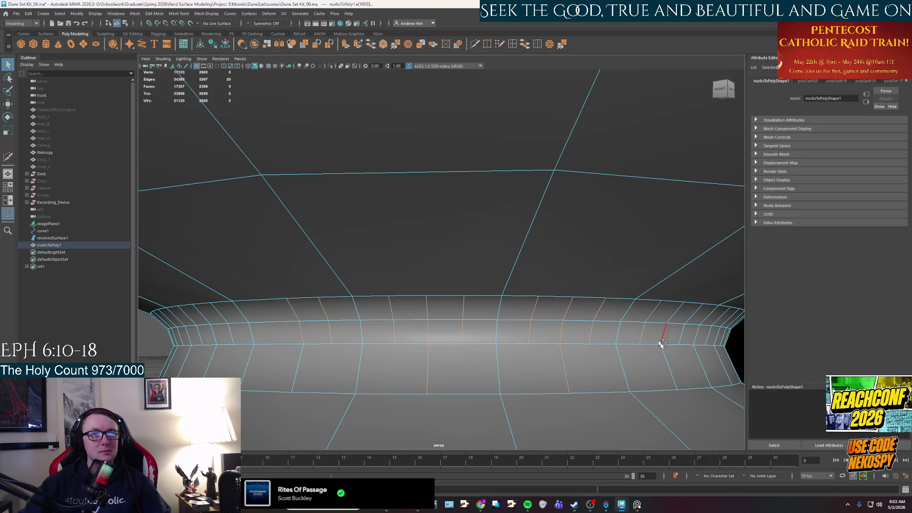
- Add upper, lower and vertical rim edges to the selection while turning around the rim
left_click_drag(672, 312, 462, 359, "alt")
left_click(462, 341, "shift")
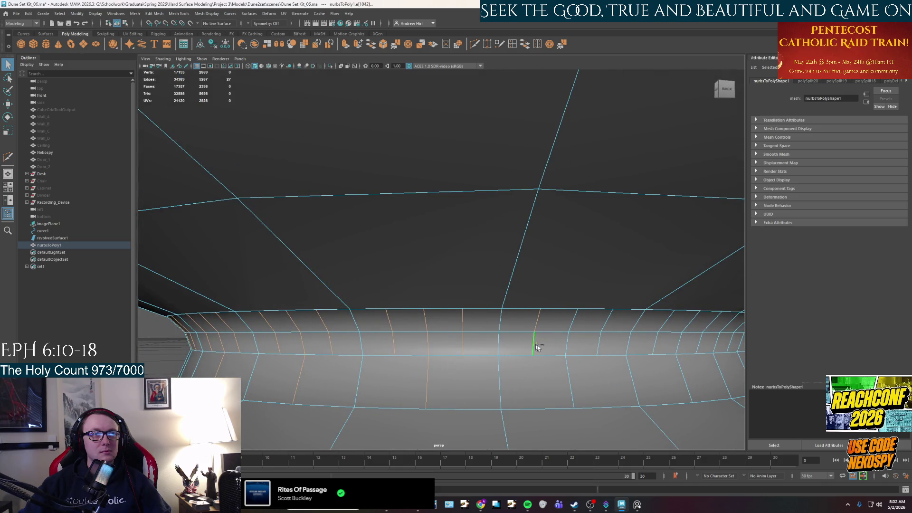
left_click_drag(569, 352, 466, 320, "alt")
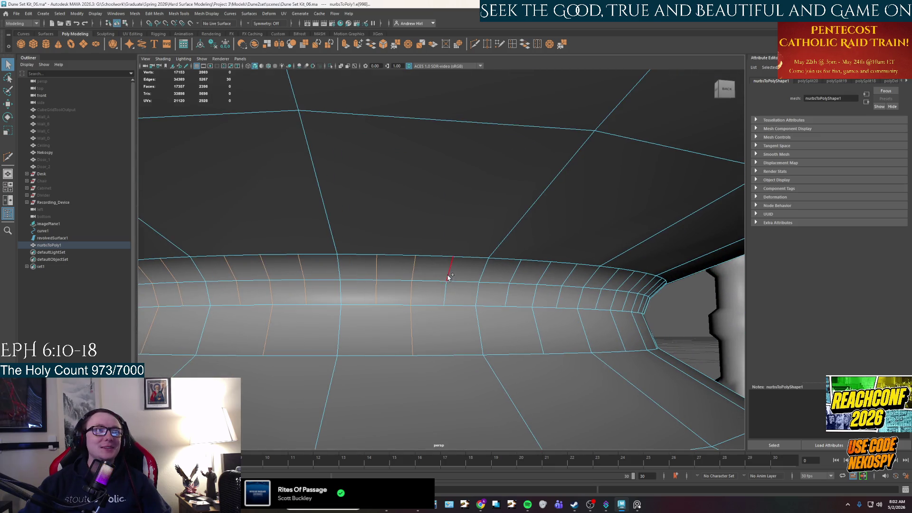
left_click(446, 294, "shift")
left_click(498, 305, "shift")
left_click(518, 268, "shift")
left_click(544, 273, "shift")
left_click(536, 328, "shift")
left_click_drag(565, 285, 451, 314, "alt")
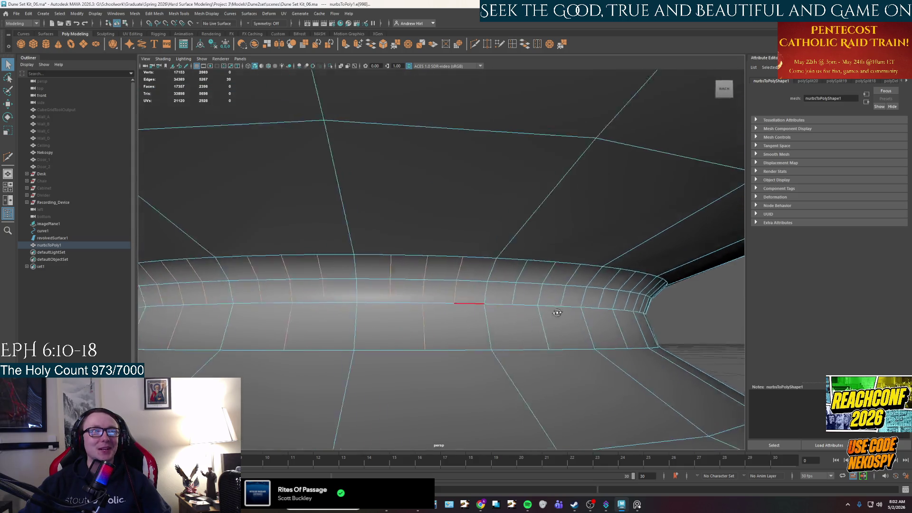
left_click(405, 284, "shift")
left_click(440, 285, "shift")
left_click(440, 307, "shift")
left_click(440, 342, "shift")
left_click(470, 306, "shift")
left_click(470, 285, "shift")
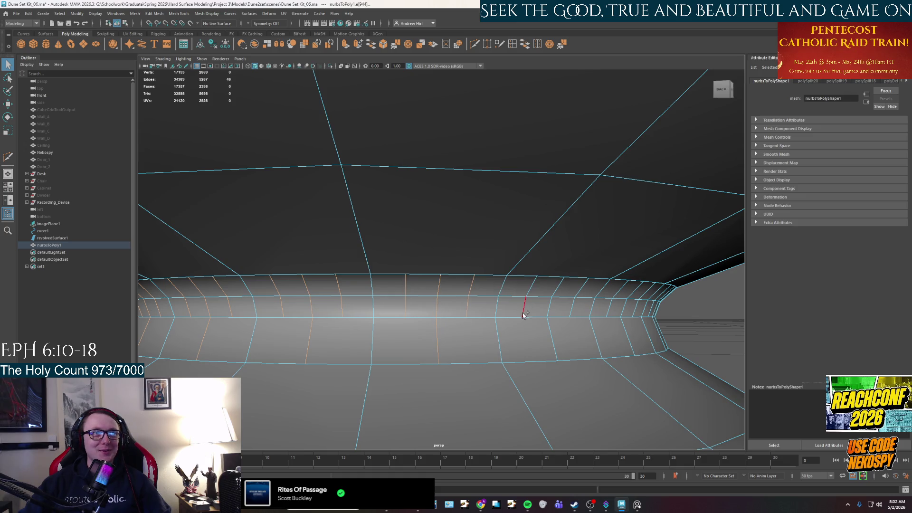
left_click(549, 328, "shift")
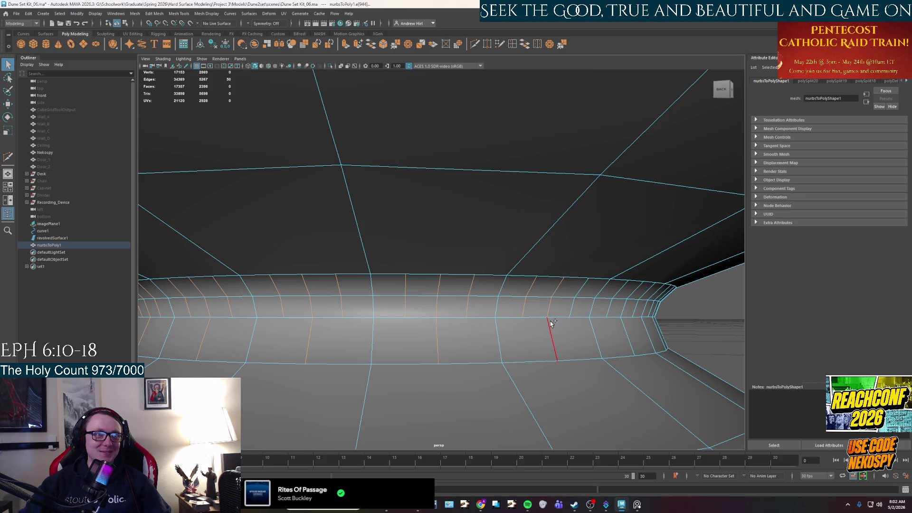
- Select the remaining rim edges beside the pillar and delete the edge loops with Ctrl+Delete
left_click_drag(584, 308, 553, 309, "alt")
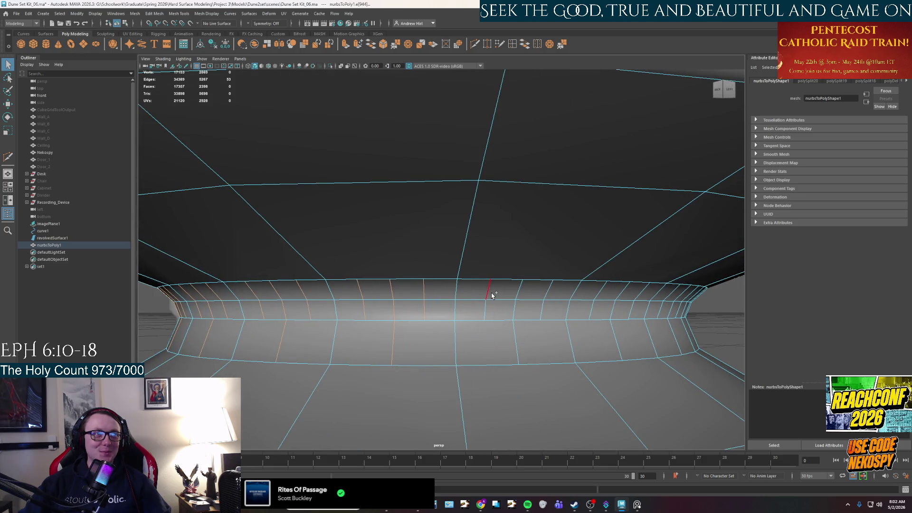
left_click(519, 311, "shift")
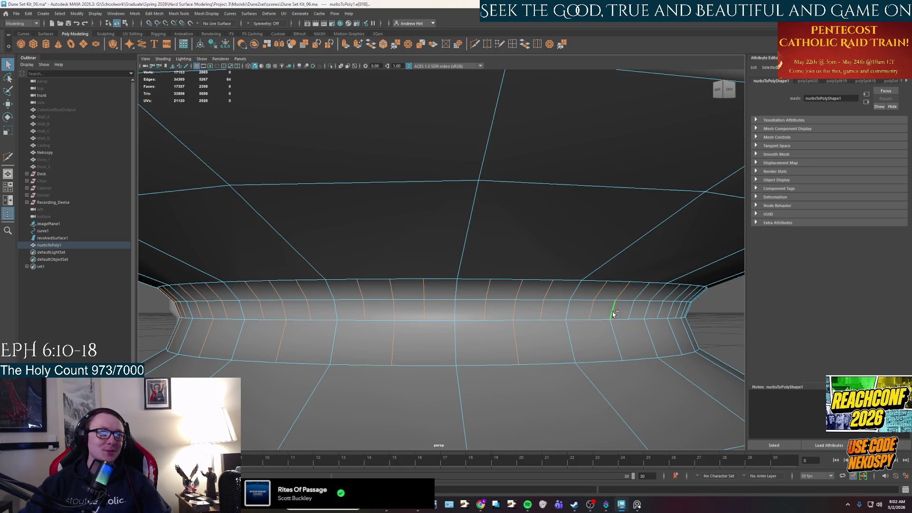
left_click_drag(634, 307, 466, 287, "alt")
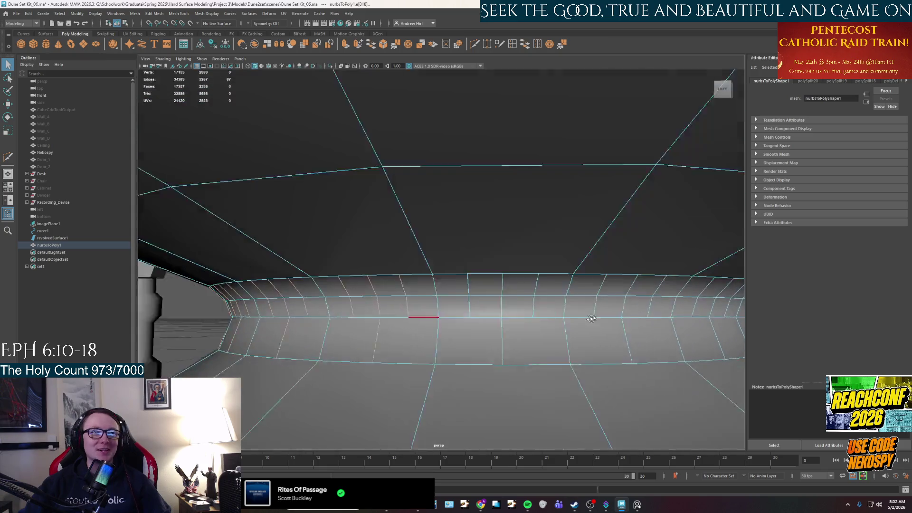
left_click(488, 299, "shift")
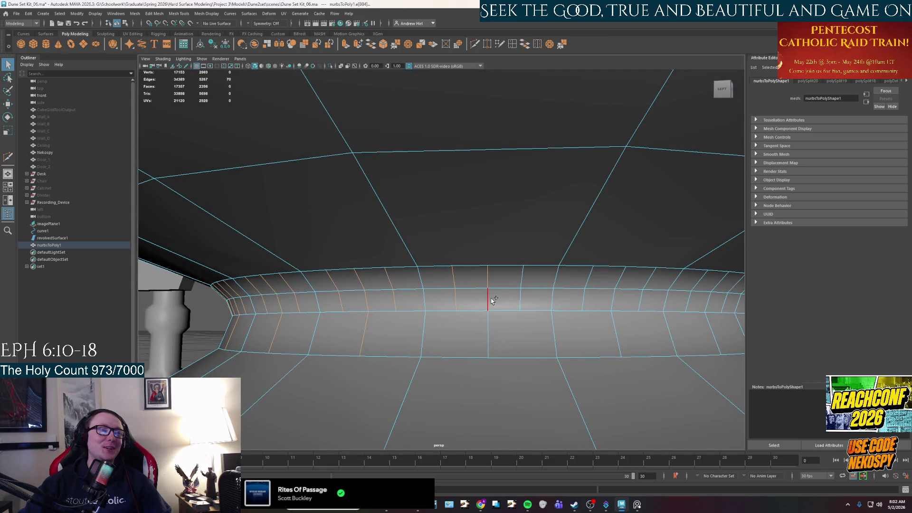
left_click_drag(531, 285, 543, 301, "alt")
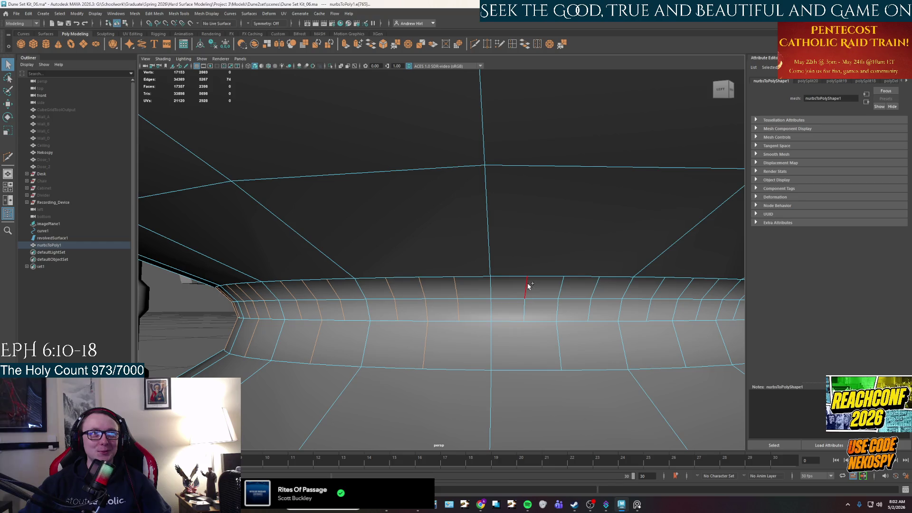
mouse_move(606, 306)
left_mouse_down("alt")
mouse_move(601, 315)
mouse_move(494, 290)
left_mouse_up("alt")
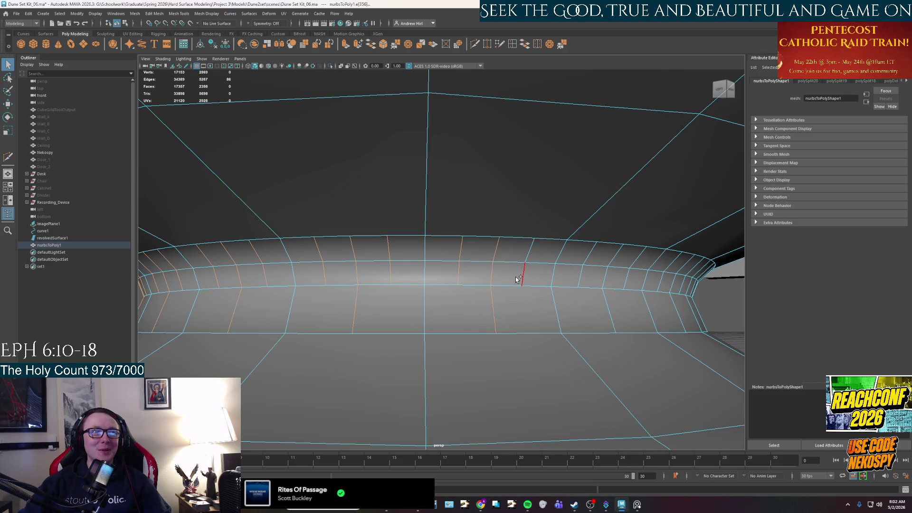
mouse_move(530, 260)
left_mouse_down("alt")
mouse_move(551, 300)
mouse_move(511, 292)
left_mouse_up("alt")
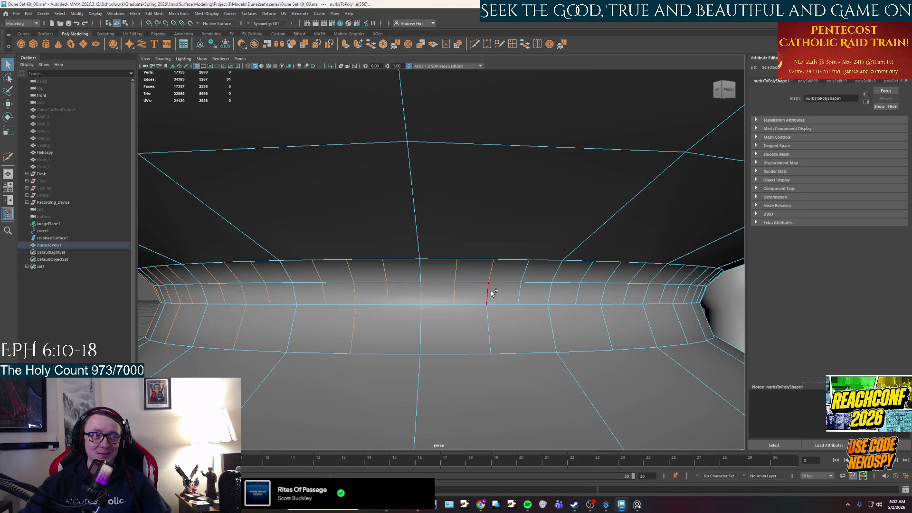
mouse_move(524, 273)
left_mouse_down("alt")
mouse_move(489, 225)
mouse_move(494, 241)
left_mouse_up("alt")
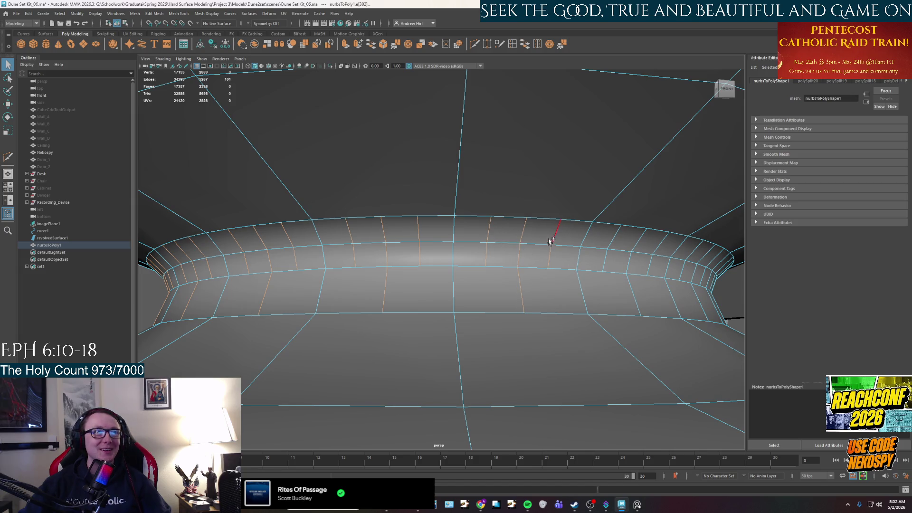
left_click_drag(559, 246, 539, 267, "alt")
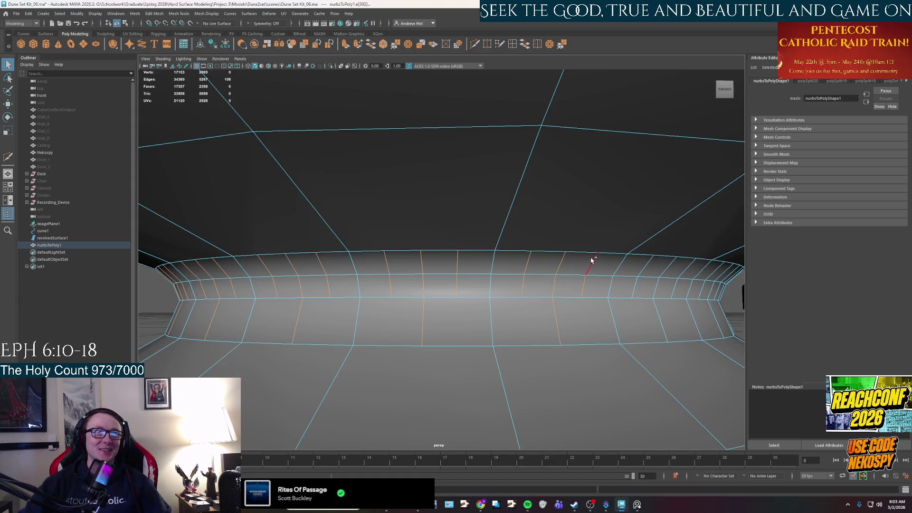
left_click_drag(591, 261, 443, 251, "alt")
left_click(478, 267)
left_click(611, 269)
left_click_drag(641, 259, 596, 224, "alt")
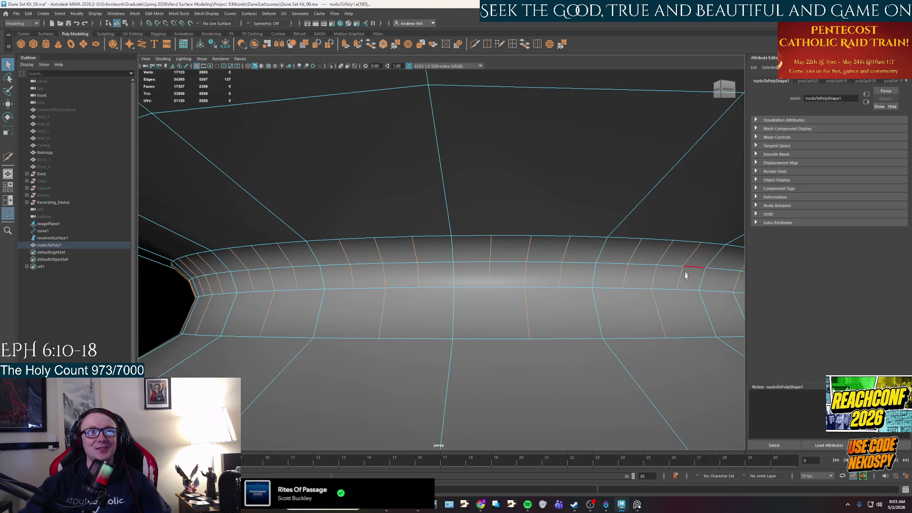
left_click_drag(684, 264, 668, 284, "alt")
left_click_drag(671, 321, 658, 321, "alt")
key("ctrl+Delete")
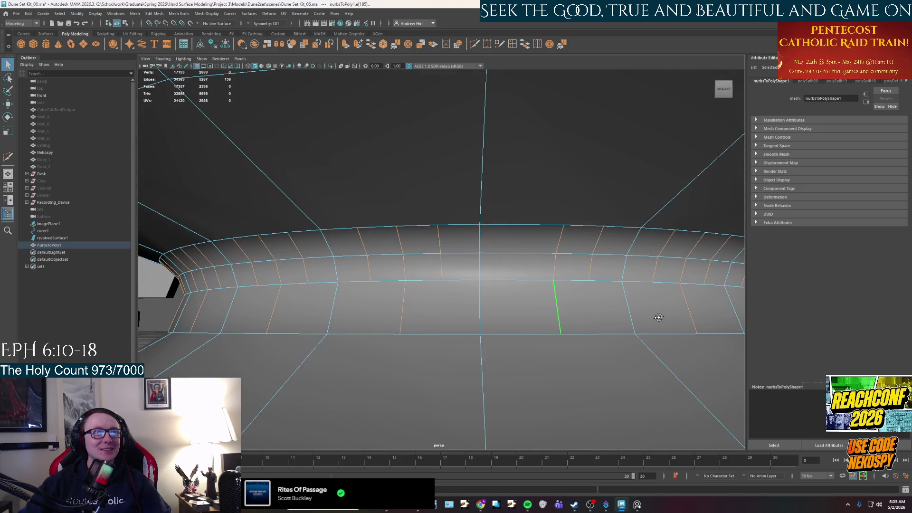
scroll(659, 321, "down", 5)
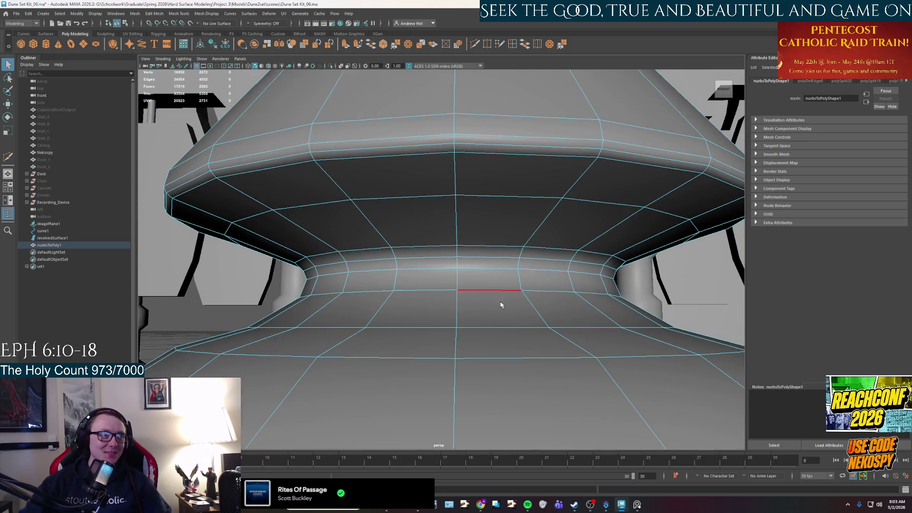
- Start a Multi-Cut on the pedestal's bulge, dismiss the autosave prompt and undo the stray cut
mouse_move(641, 313)
left_mouse_down("alt")
mouse_move(468, 285)
mouse_move(601, 288)
left_mouse_up("alt")
scroll(468, 285, "down", 3)
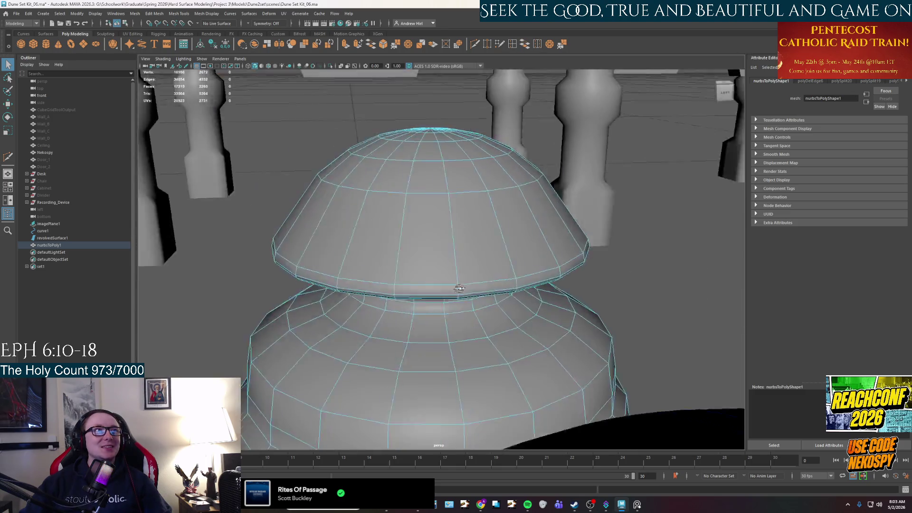
left_click_drag(601, 287, 501, 317, "alt")
scroll(473, 264, "up", 3)
left_click_drag(472, 264, 525, 255, "alt")
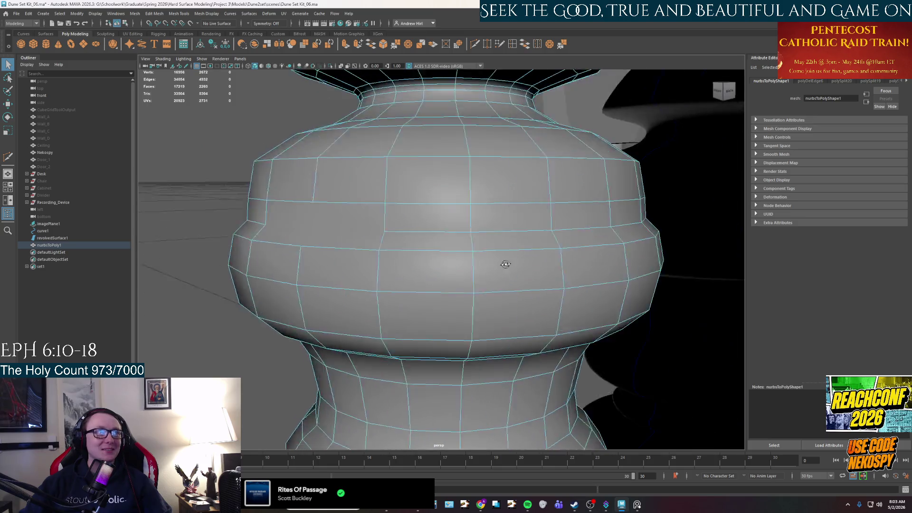
left_click(488, 47)
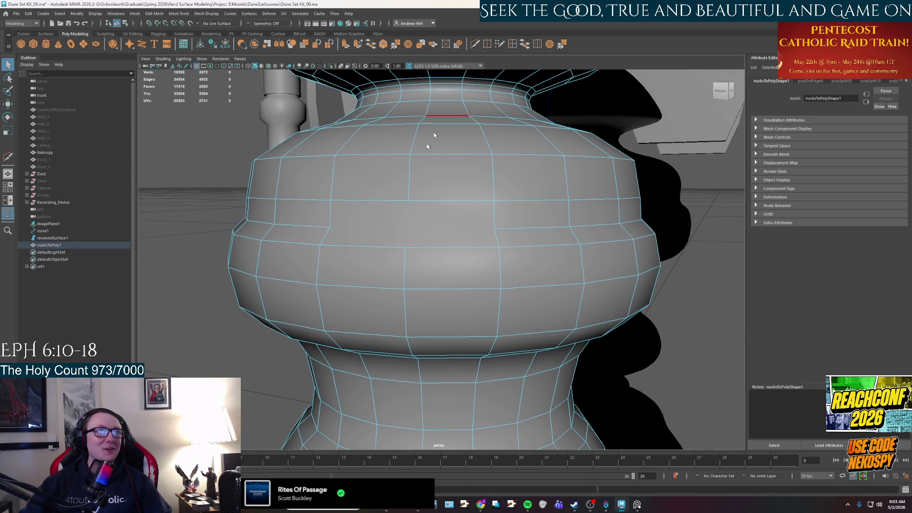
left_click(406, 249)
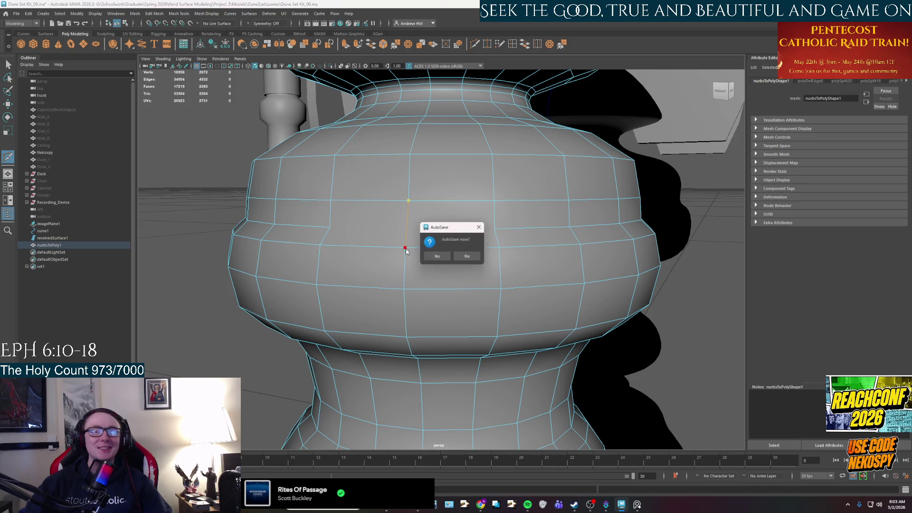
left_click(466, 217)
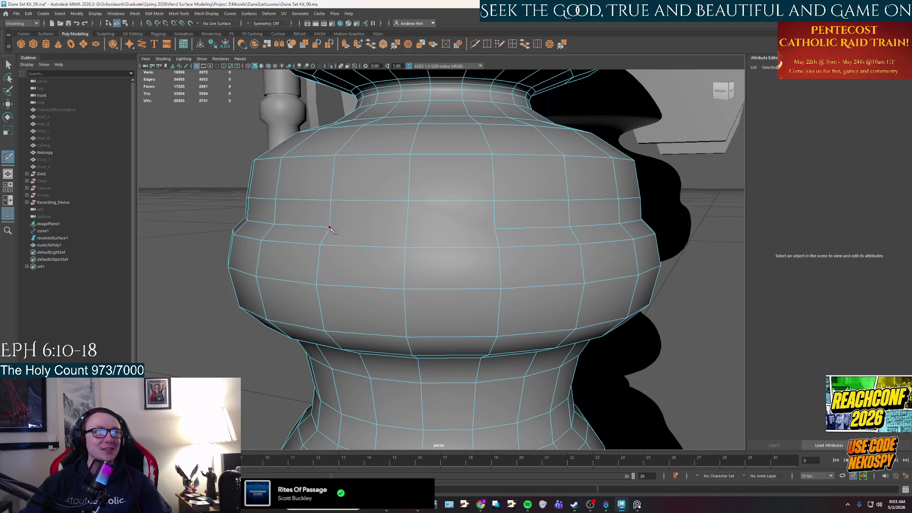
key("ctrl+z")
- In edge mode, gather vertical and ring edges around the pedestal's lower bulge while orbiting
mouse_move(489, 207)
left_mouse_down("alt")
mouse_move(477, 333)
mouse_move(441, 302)
mouse_move(449, 307)
left_mouse_up("alt")
scroll(442, 302, "up", 2)
scroll(441, 303, "down", 3)
scroll(464, 297, "up", 4)
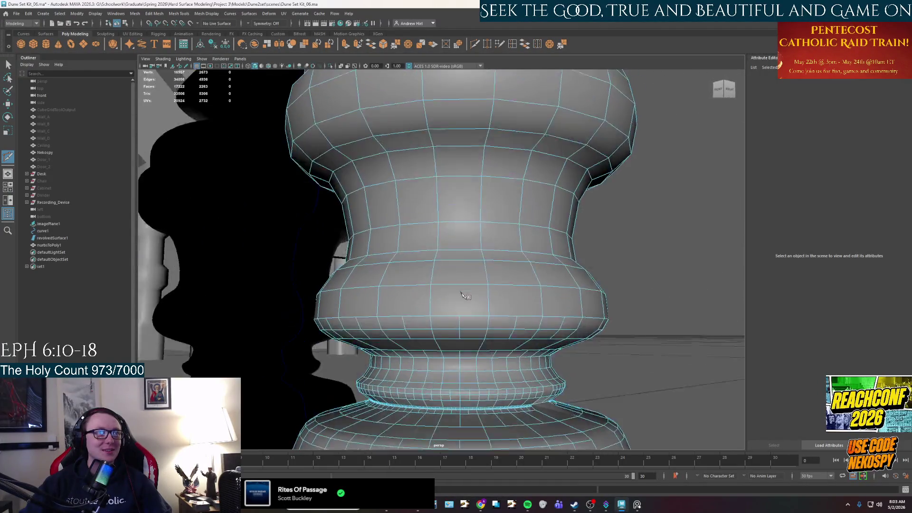
scroll(465, 296, "down", 3)
mouse_move(399, 249)
left_mouse_down("alt")
mouse_move(406, 271)
mouse_move(421, 206)
left_mouse_up("alt")
scroll(422, 283, "up", 3)
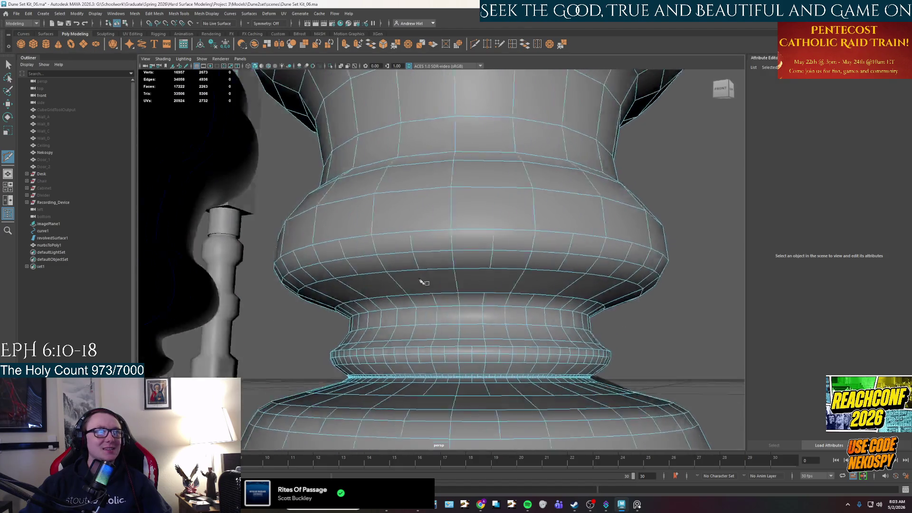
key("q")
key("F10")
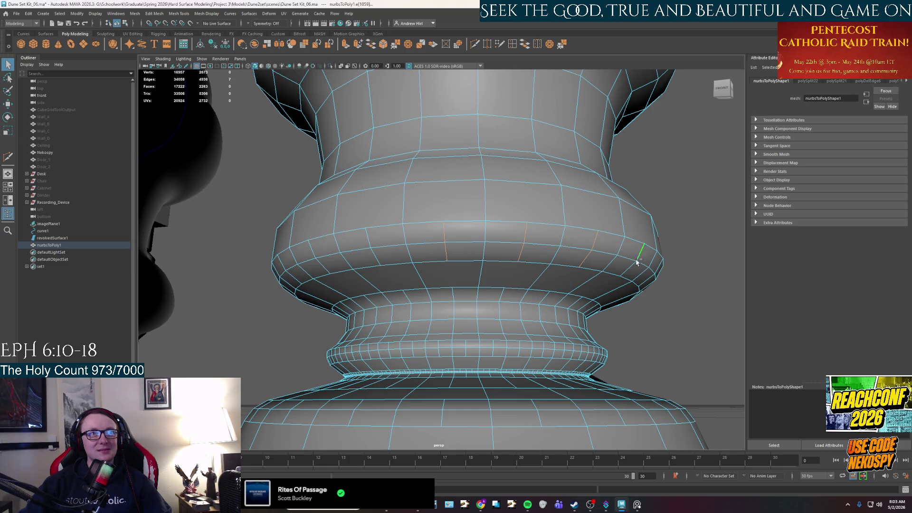
mouse_move(621, 269)
left_mouse_down("alt")
mouse_move(515, 214)
mouse_move(525, 214)
left_mouse_up("alt")
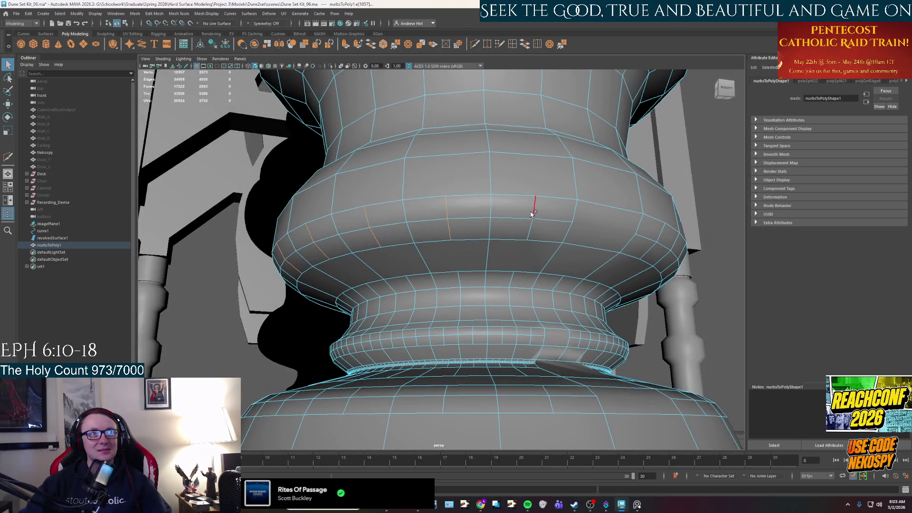
mouse_move(590, 255)
left_mouse_down("alt")
mouse_move(579, 264)
mouse_move(597, 264)
left_mouse_up("alt")
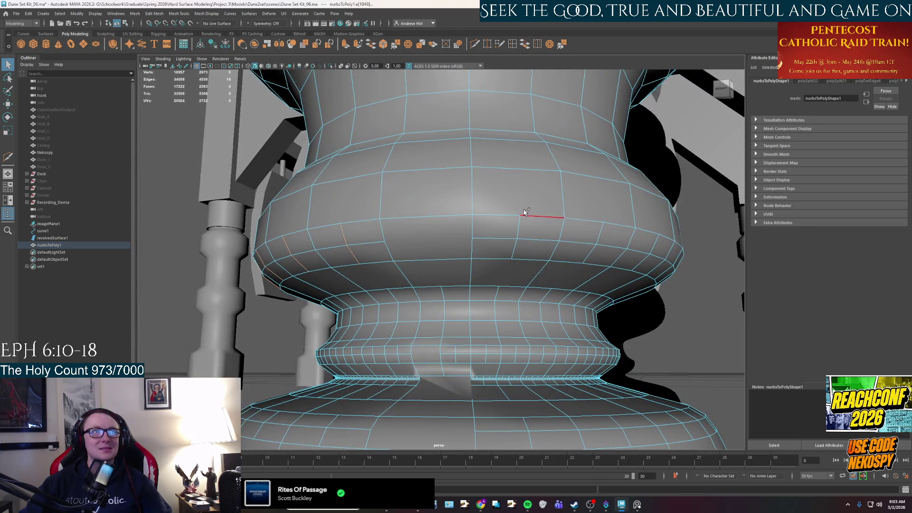
left_click(597, 233, "shift")
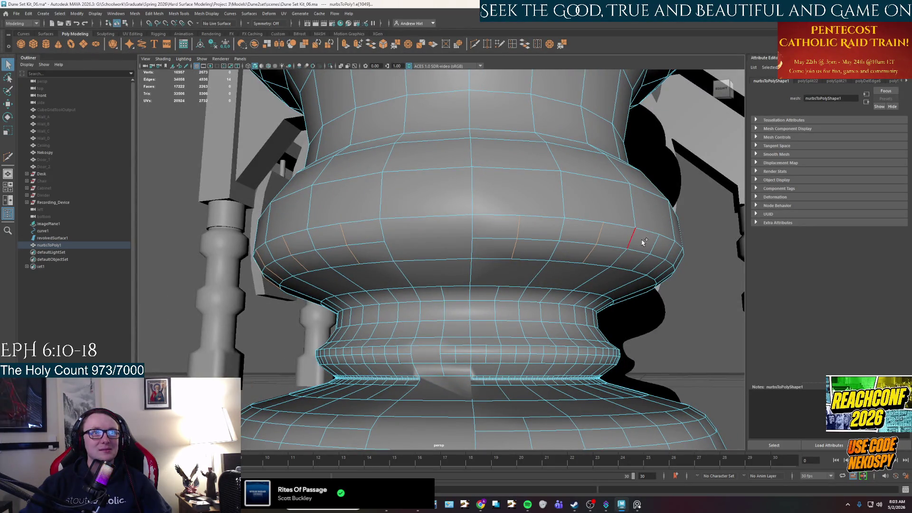
left_click_drag(643, 264, 501, 235, "alt")
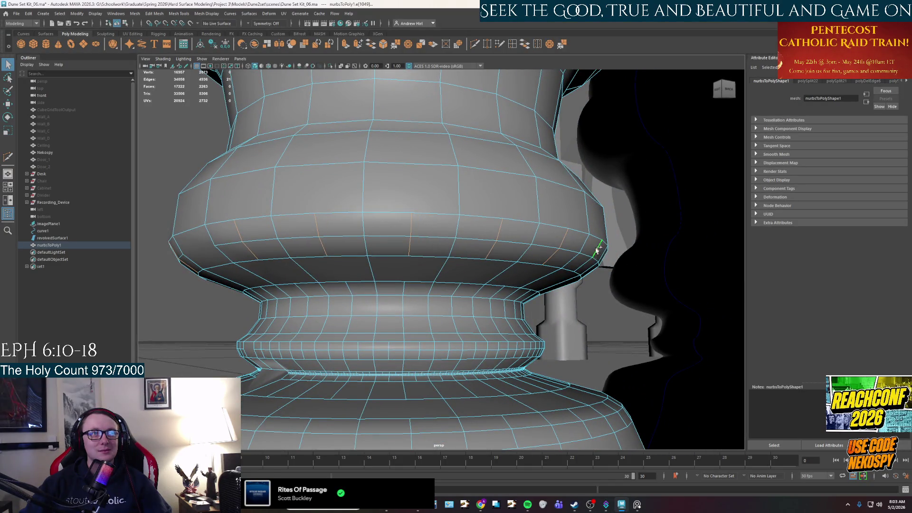
left_click_drag(583, 269, 503, 274, "alt")
left_click(432, 220, "shift")
left_click(507, 234, "shift")
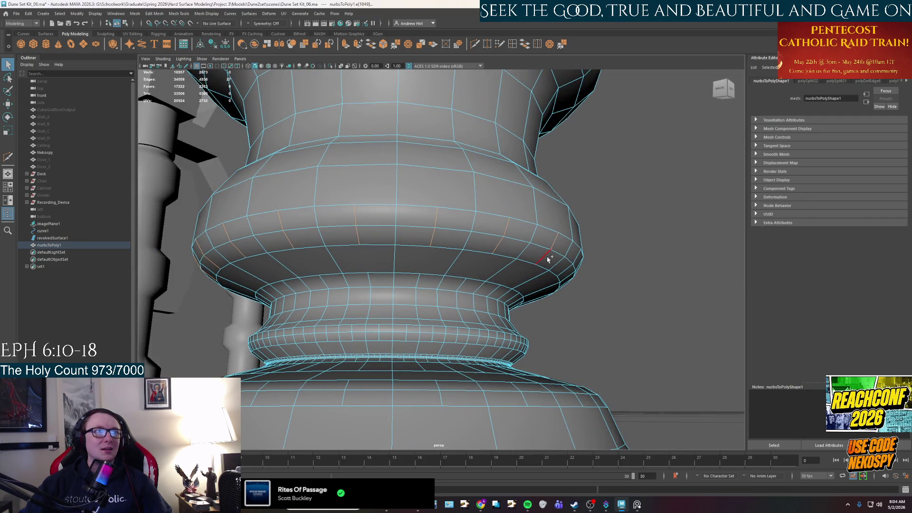
left_click(547, 259)
- Add one more bulge edge, delete the selected edge loops and check the thinned bulge
key("f")
right_click_drag(492, 271, 464, 269, "alt")
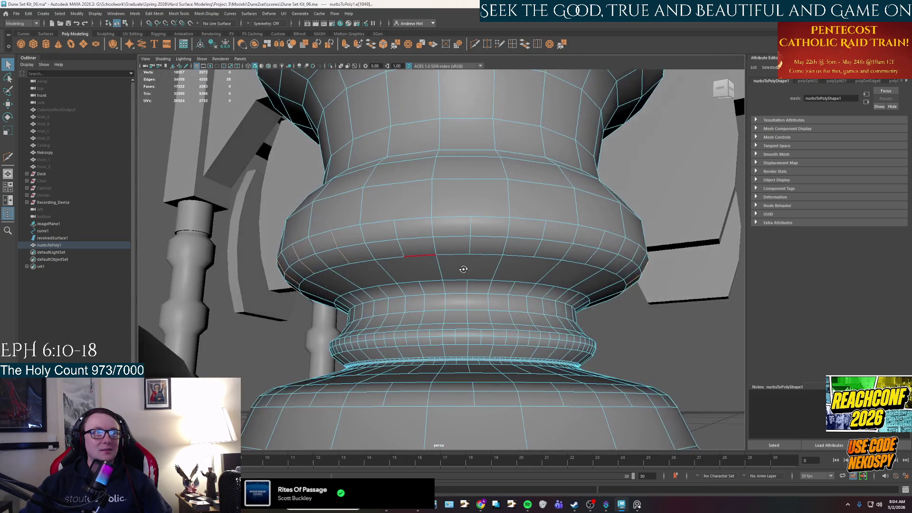
left_click(469, 228, "shift")
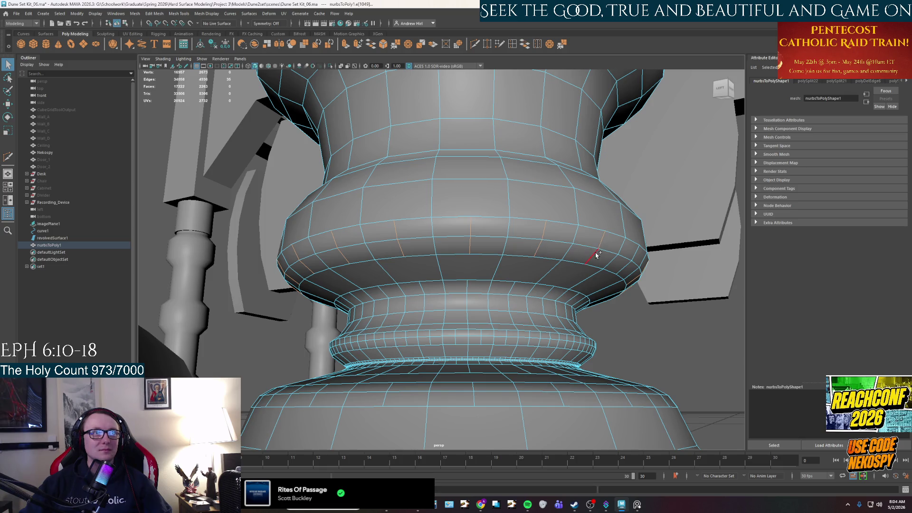
left_click_drag(597, 256, 569, 220, "alt")
key("Delete")
mouse_move(562, 250)
left_mouse_down("alt")
mouse_move(543, 273)
mouse_move(441, 259)
left_mouse_up("alt")
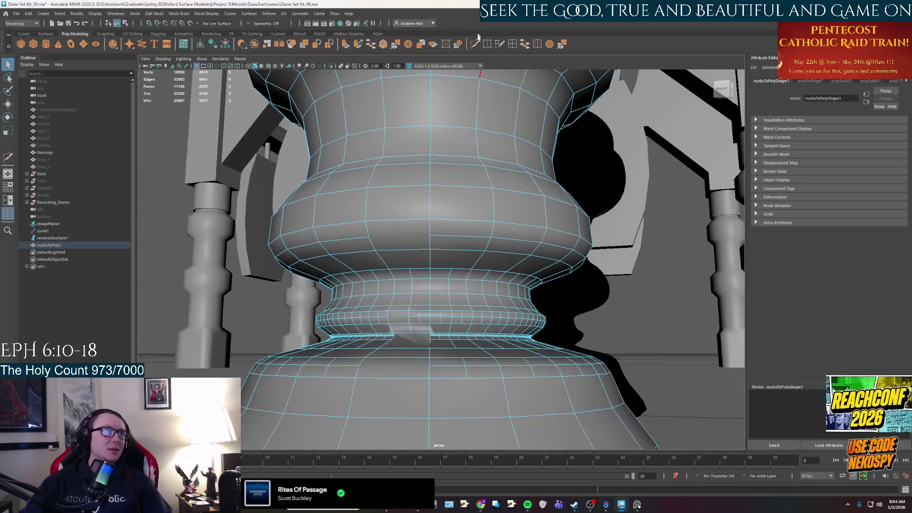
- Return to Multi-Cut and place the first point of a cut on the lower ring's edge
left_click(474, 43)
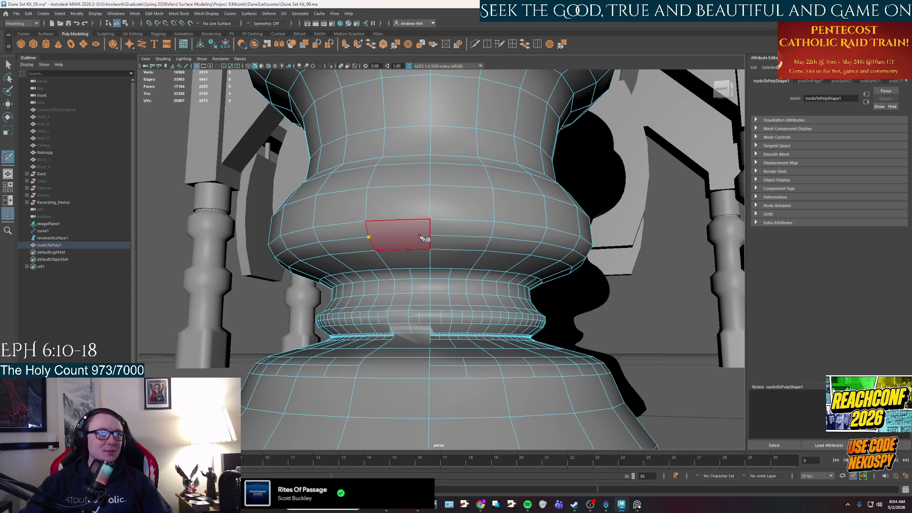
left_click(369, 237)
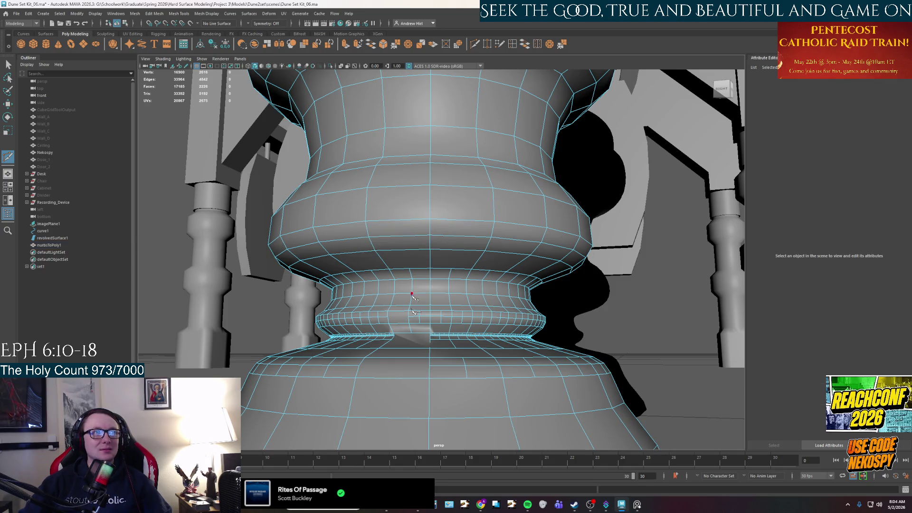
scroll(424, 235, "up", 5)
scroll(438, 301, "up", 2)
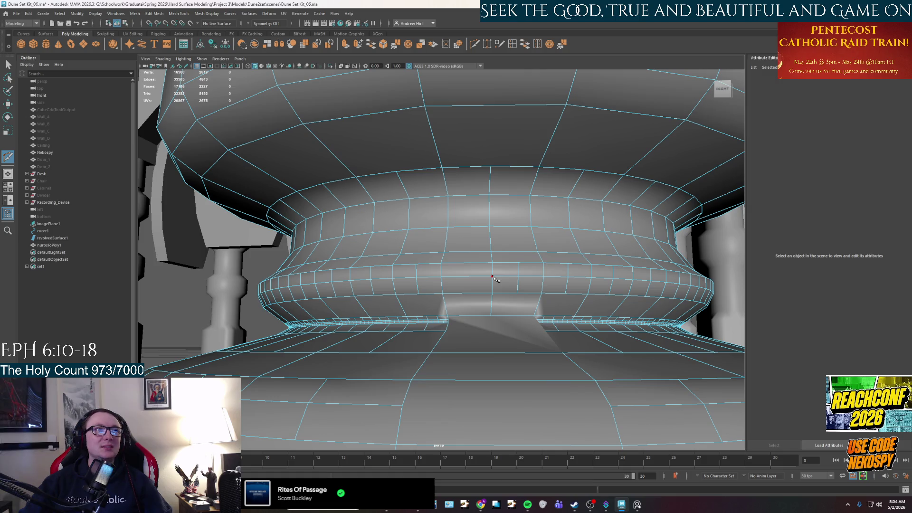
- Back in the Select tool, pick a vertical edge loop running down the pedestal's lower rings
mouse_move(496, 278)
left_mouse_down("alt")
mouse_move(474, 284)
mouse_move(476, 185)
left_mouse_up("alt")
key("q")
left_click(477, 185)
scroll(478, 304, "down", 2)
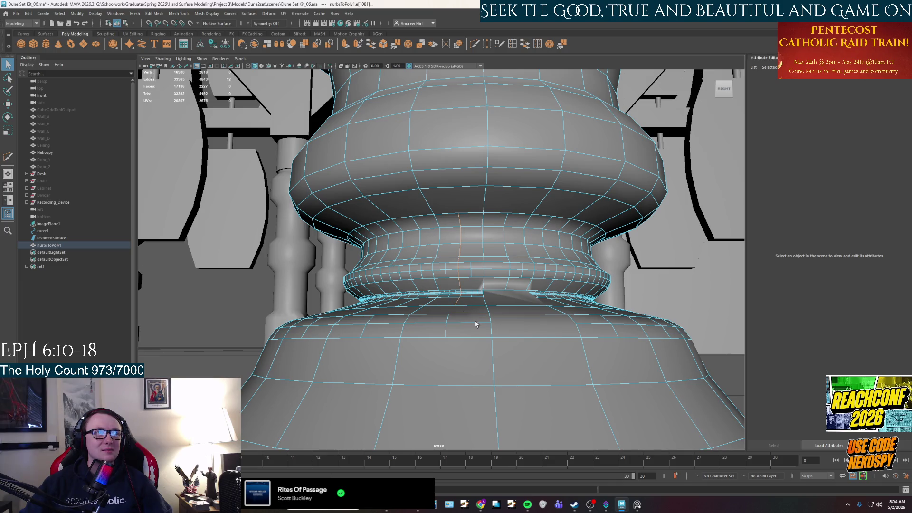
left_click_drag(477, 323, 484, 290, "alt")
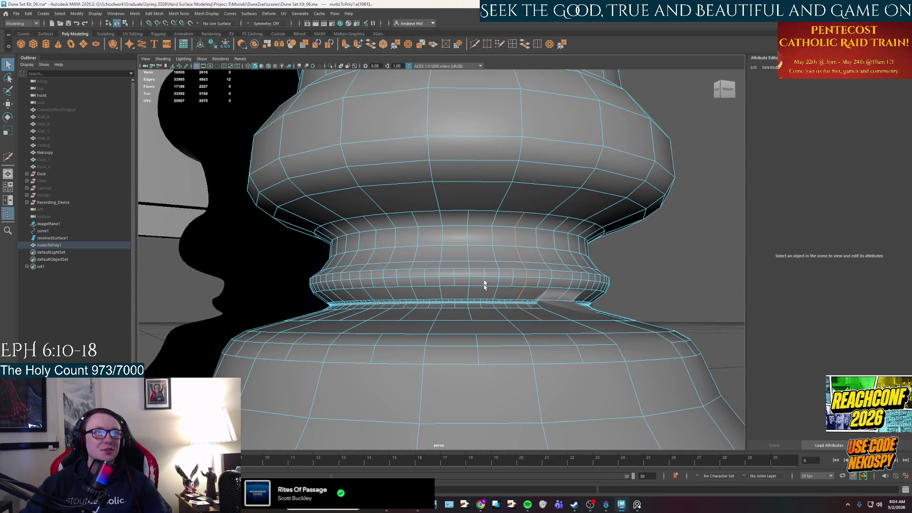
double_click(470, 223, "shift")
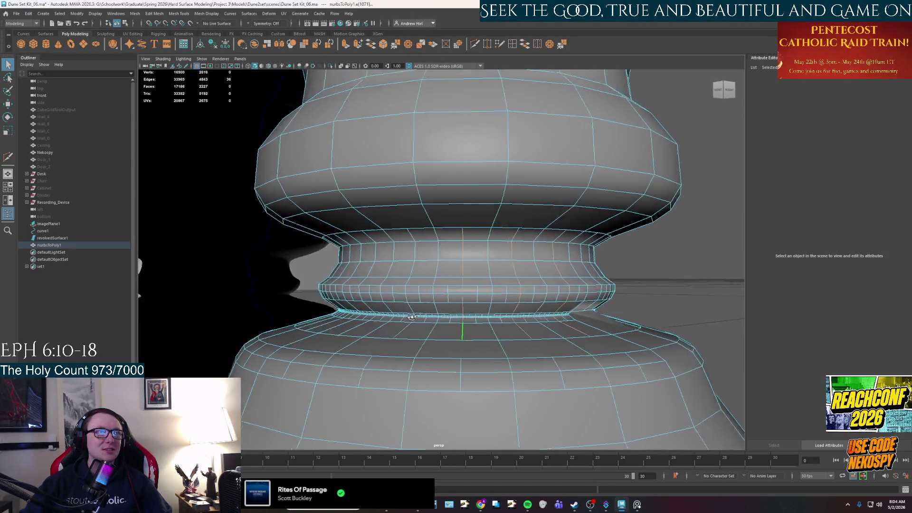
- Orbit down and around the pedestal base to inspect the lower rings
left_click_drag(411, 313, 458, 250, "alt")
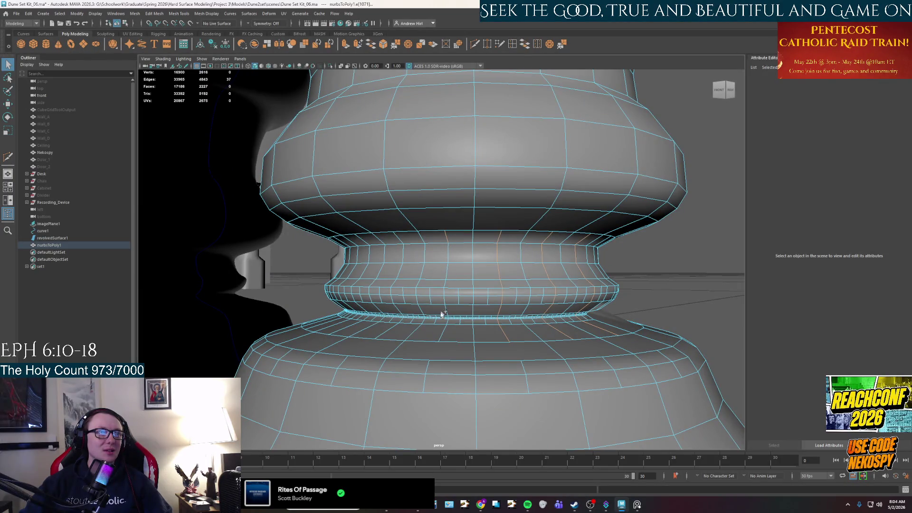
left_click_drag(443, 331, 448, 329, "alt")
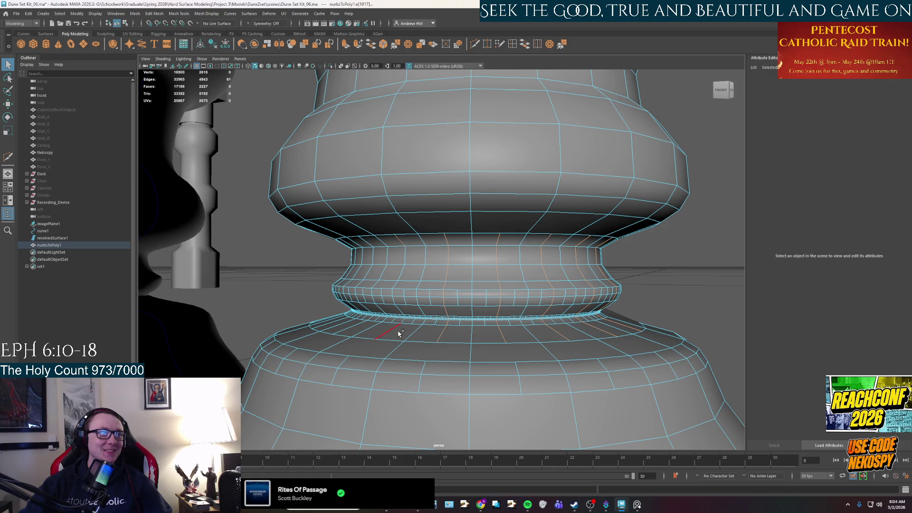
mouse_move(385, 340)
left_mouse_down("alt")
mouse_move(421, 335)
mouse_move(462, 234)
left_mouse_up("alt")
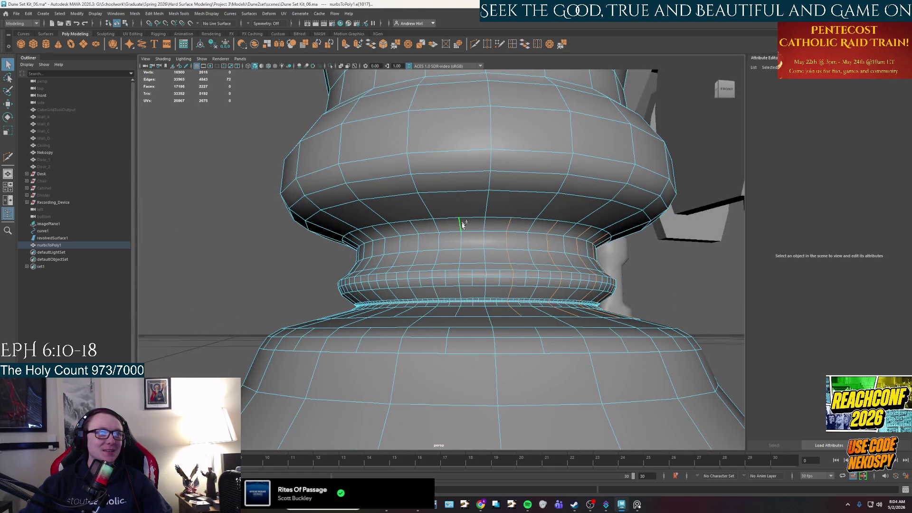
left_click_drag(459, 308, 459, 332, "alt")
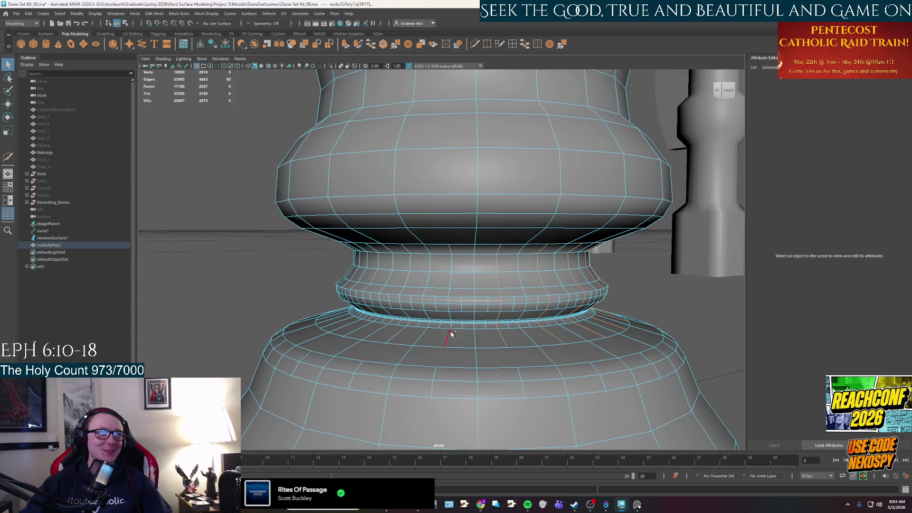
mouse_move(411, 347)
left_mouse_down("alt")
mouse_move(440, 277)
mouse_move(458, 269)
mouse_move(458, 300)
mouse_move(464, 238)
mouse_move(474, 295)
mouse_move(484, 301)
mouse_move(453, 214)
left_mouse_up("alt")
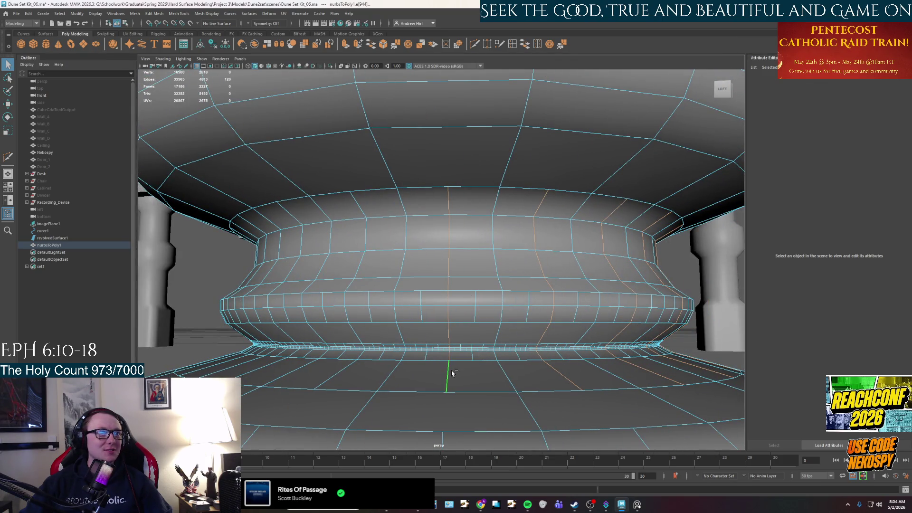
- Add three more vertical edge loops around the pedestal base to the selection
left_click_drag(344, 373, 402, 383, "alt")
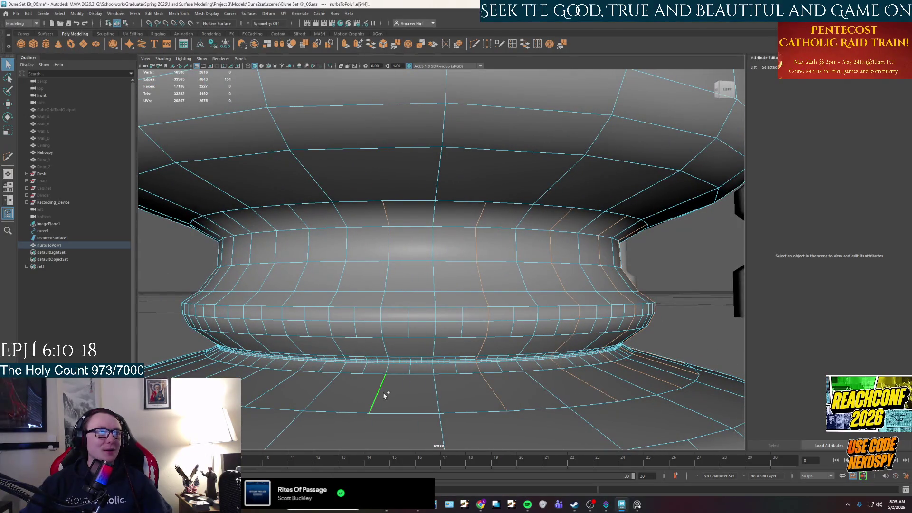
left_click_drag(289, 387, 374, 166, "alt")
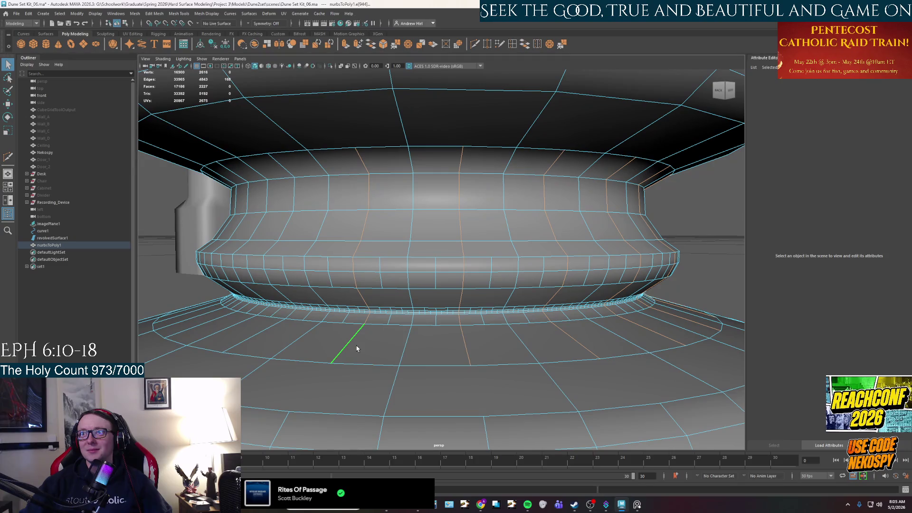
left_click_drag(349, 355, 363, 354, "alt")
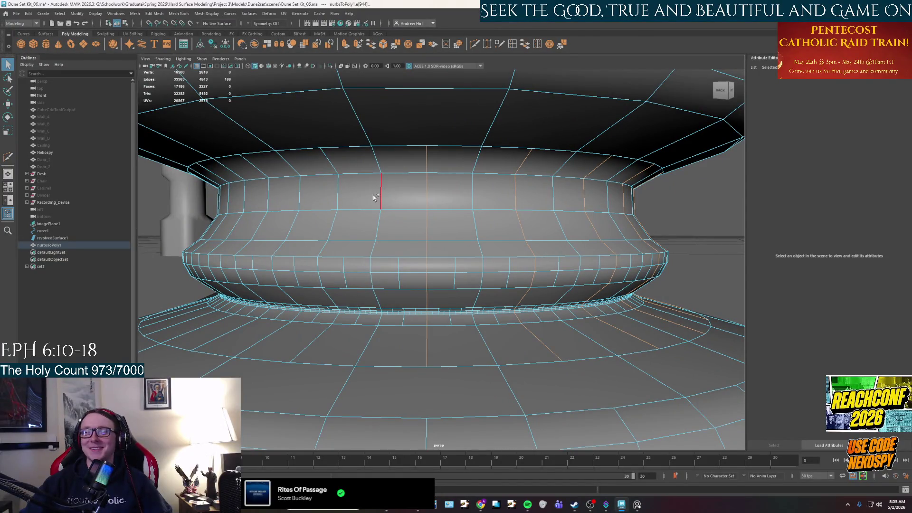
mouse_move(315, 336)
left_mouse_down("alt")
mouse_move(307, 350)
mouse_move(399, 251)
left_mouse_up("alt")
double_click(369, 367, "shift")
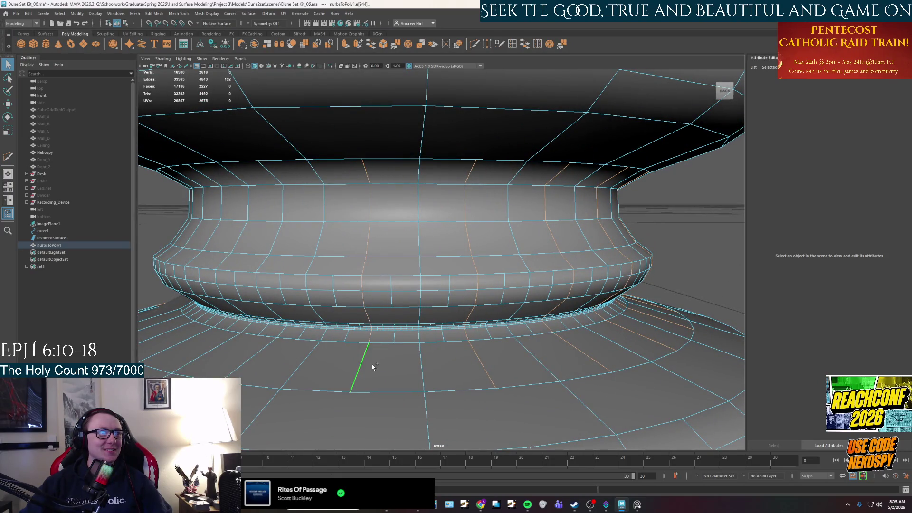
double_click(280, 173, "shift")
left_click_drag(265, 362, 397, 251, "alt")
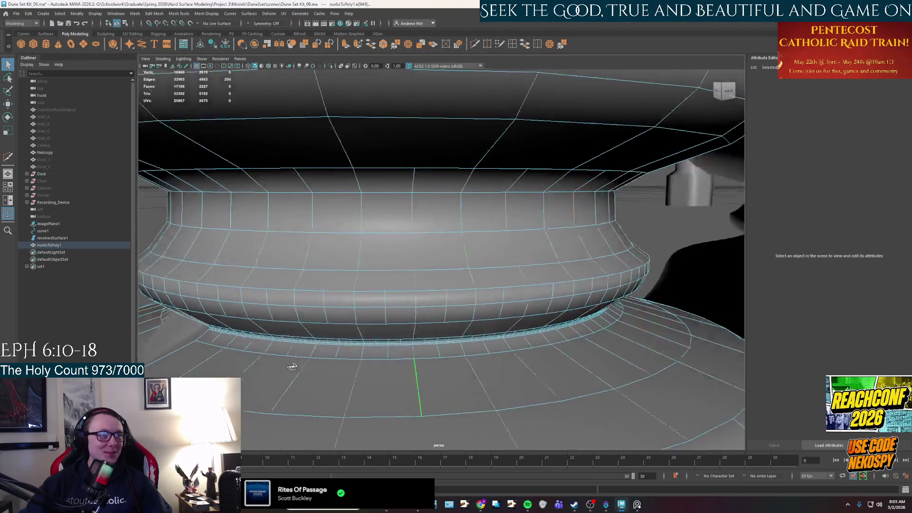
double_click(378, 166, "shift")
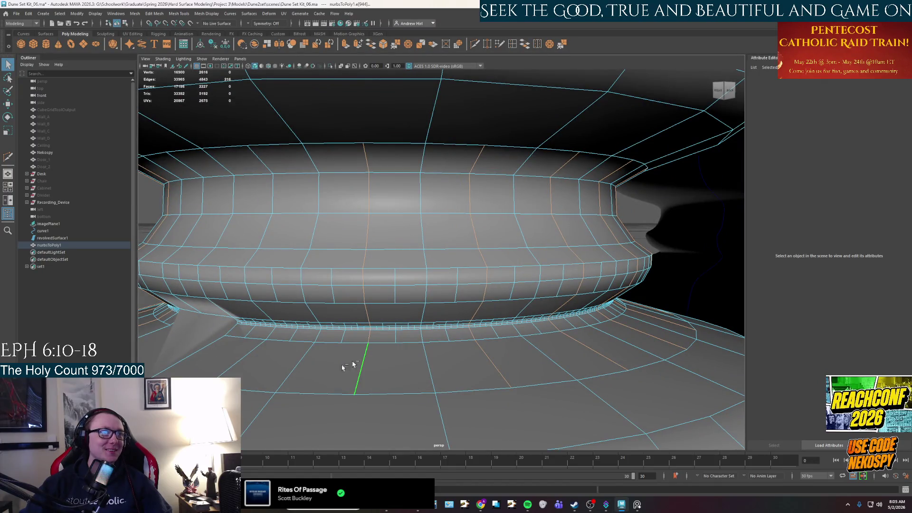
- Work around to the rim and add further rim edges to the selection
left_click_drag(336, 381, 386, 197, "alt")
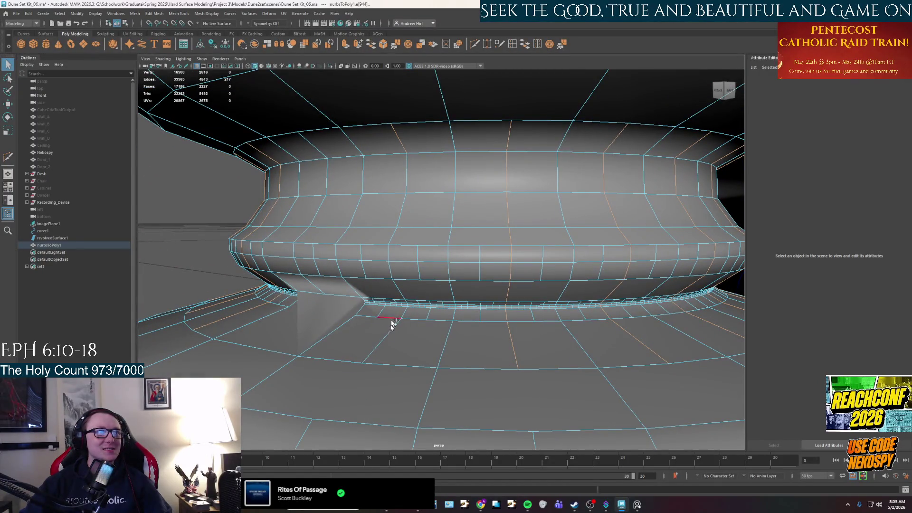
left_click_drag(384, 348, 454, 174, "alt")
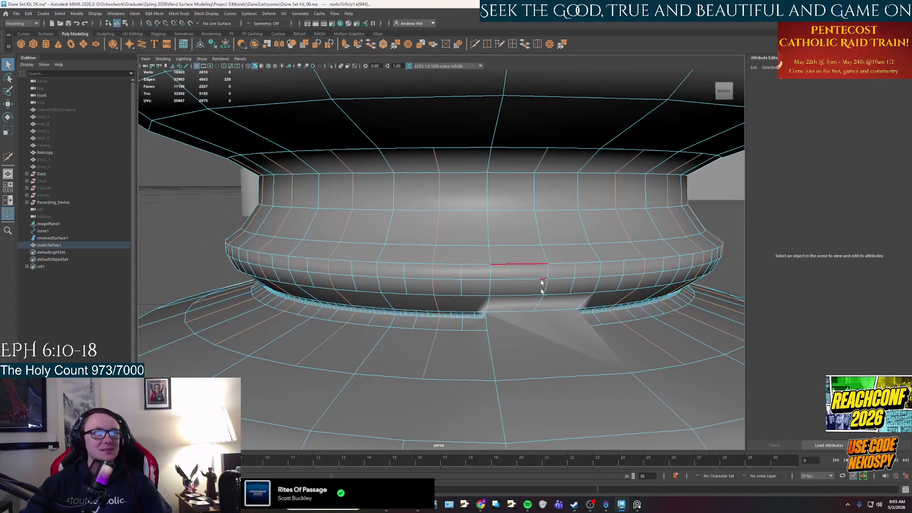
left_click_drag(540, 308, 547, 337, "alt")
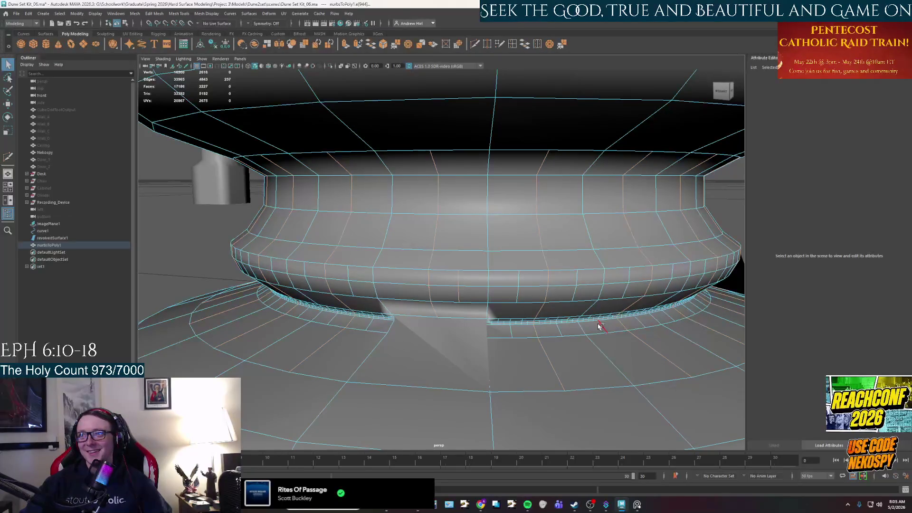
left_click(582, 279, "shift")
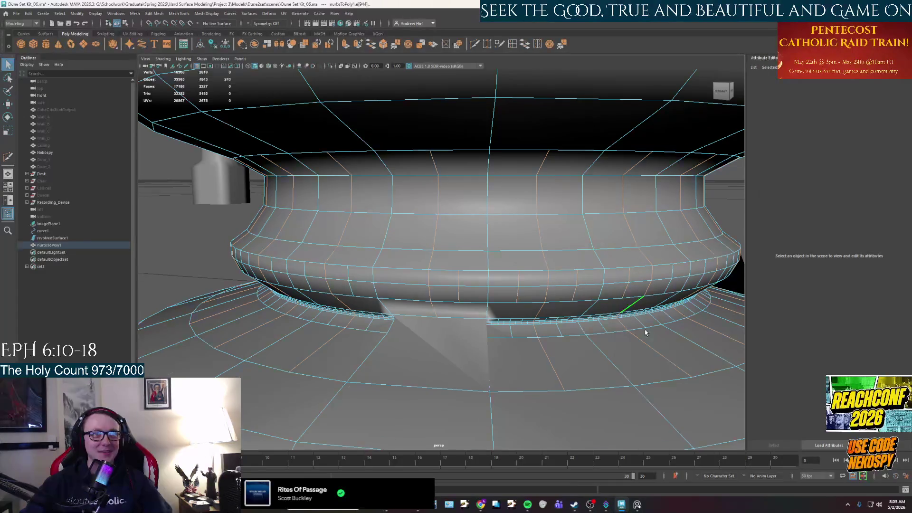
left_click_drag(644, 331, 518, 290, "alt")
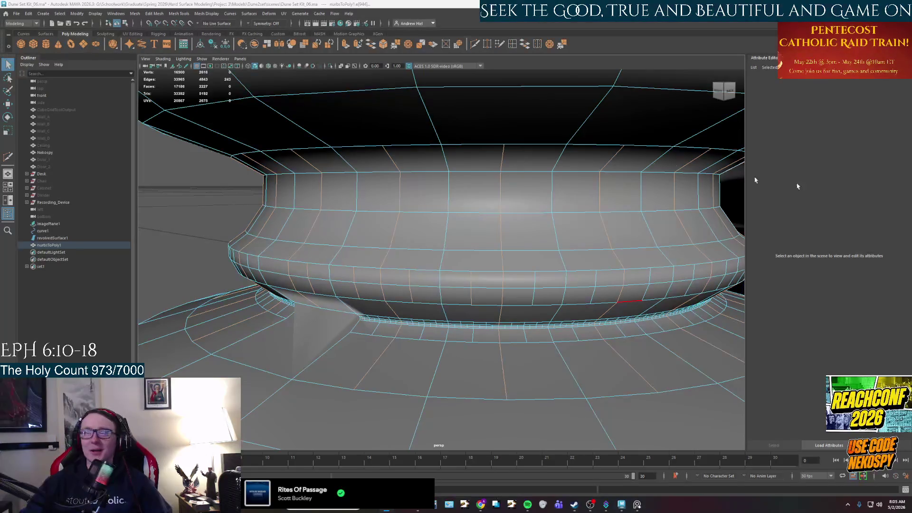
- Add another vertical loop and several single edges along the bulge band to the selection
left_click_drag(555, 231, 585, 258, "alt")
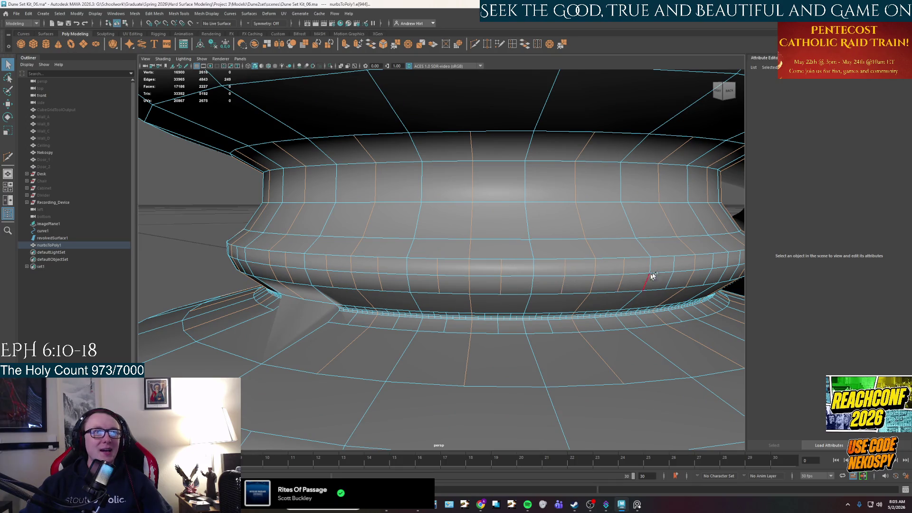
left_click_drag(677, 294, 513, 250, "alt")
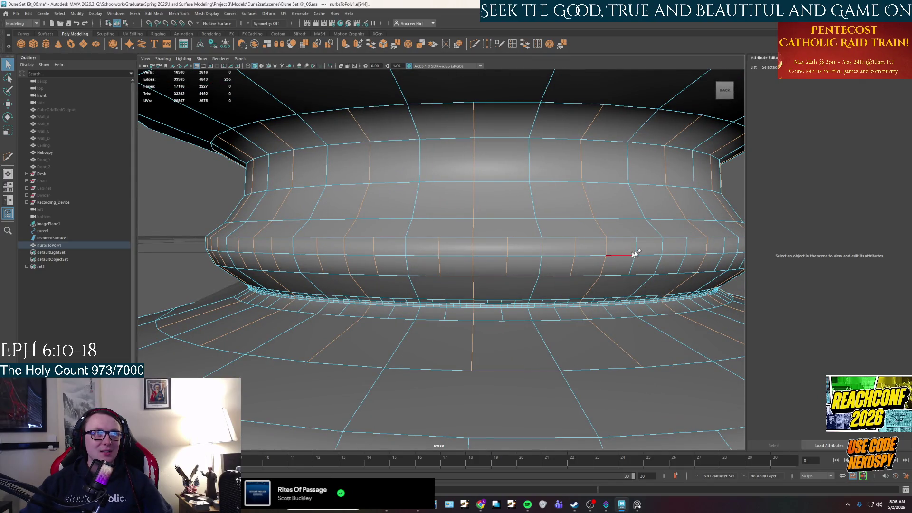
left_click_drag(662, 253, 542, 253, "alt")
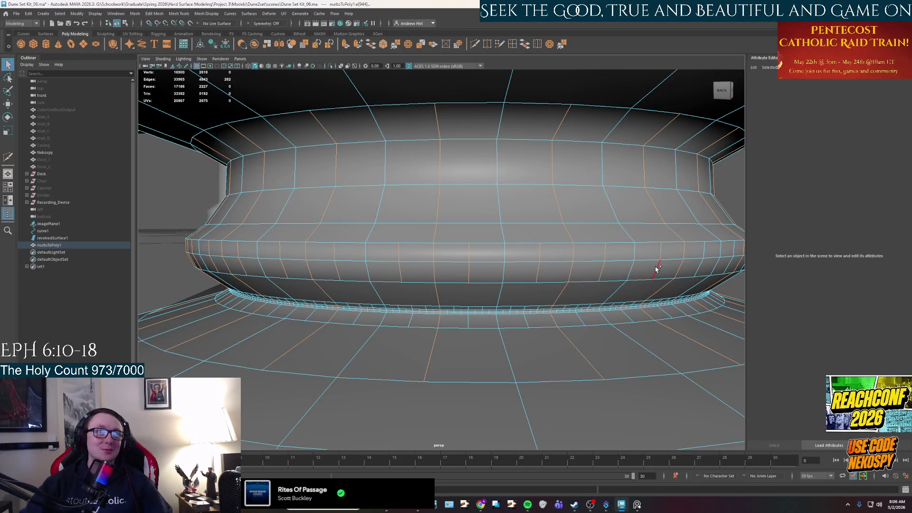
left_click_drag(656, 268, 523, 246, "alt")
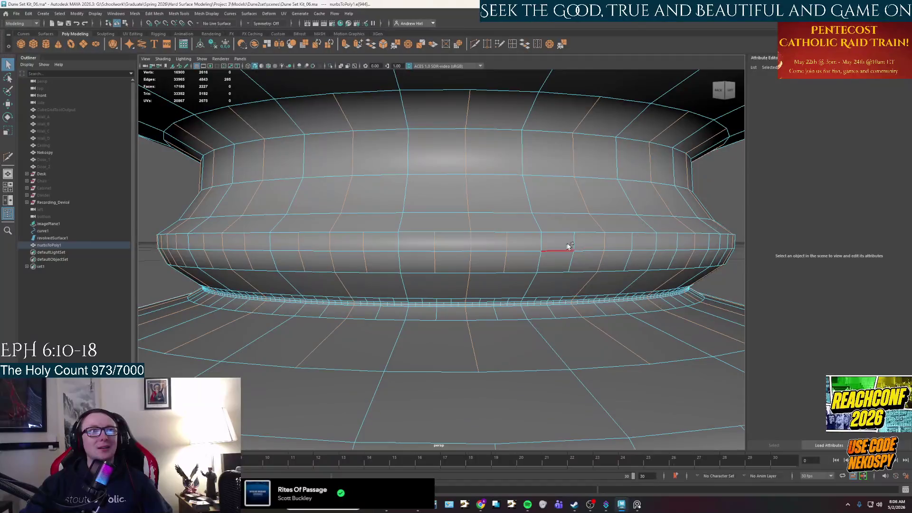
left_click_drag(634, 264, 618, 266, "alt")
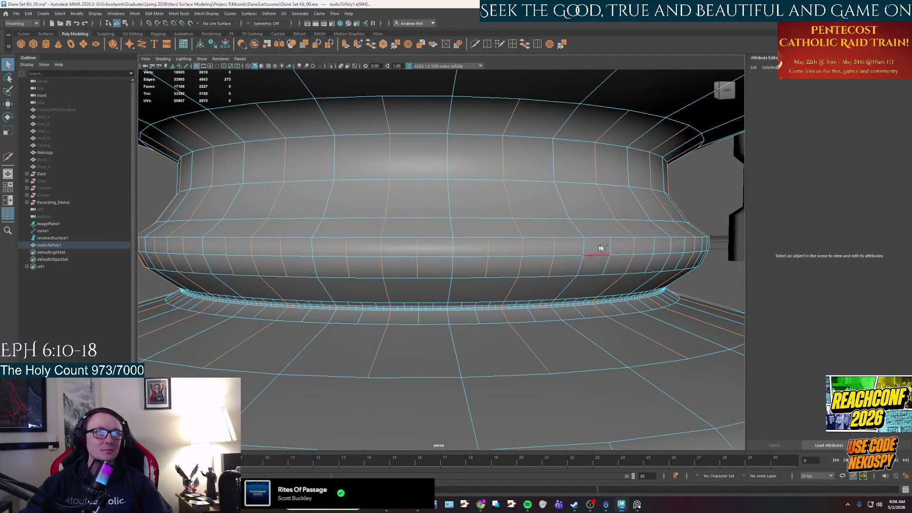
left_click_drag(654, 265, 555, 261, "alt")
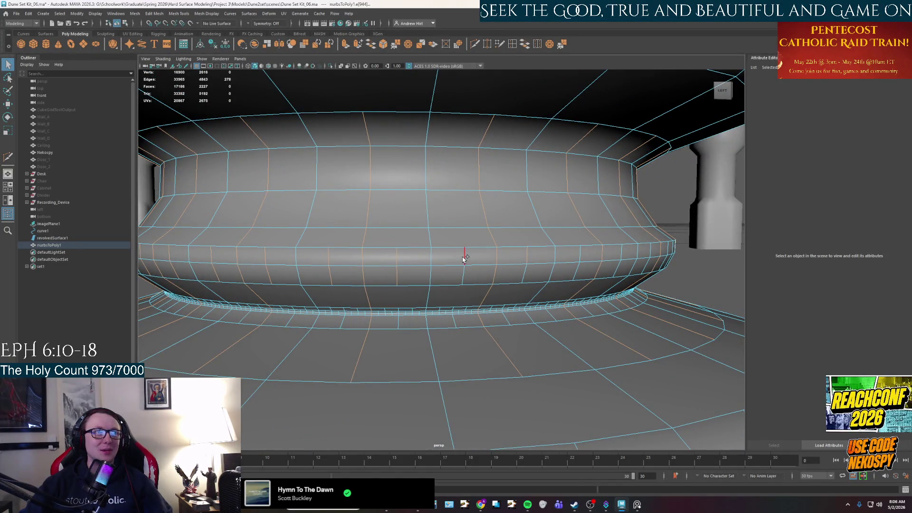
double_click(527, 268, "shift")
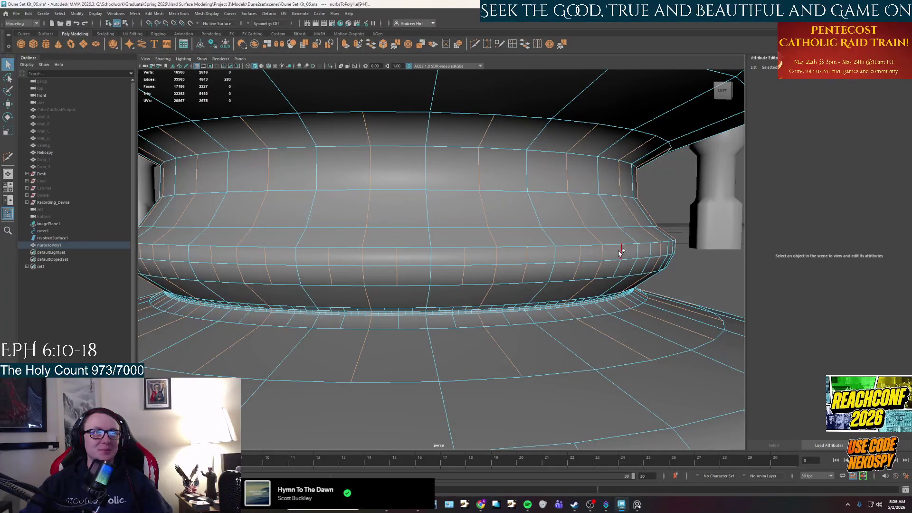
left_click_drag(617, 270, 471, 242, "alt")
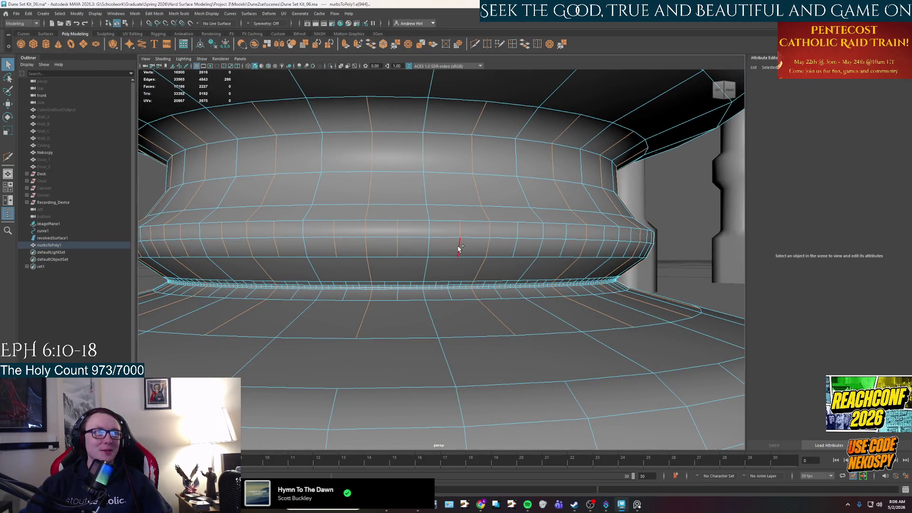
left_click(519, 235, "shift")
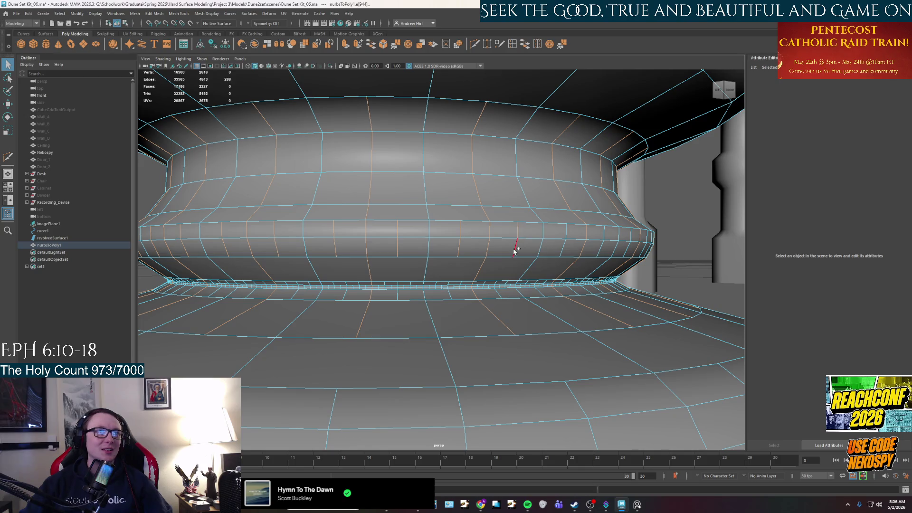
left_click(568, 235, "shift")
left_click_drag(602, 251, 499, 245, "alt")
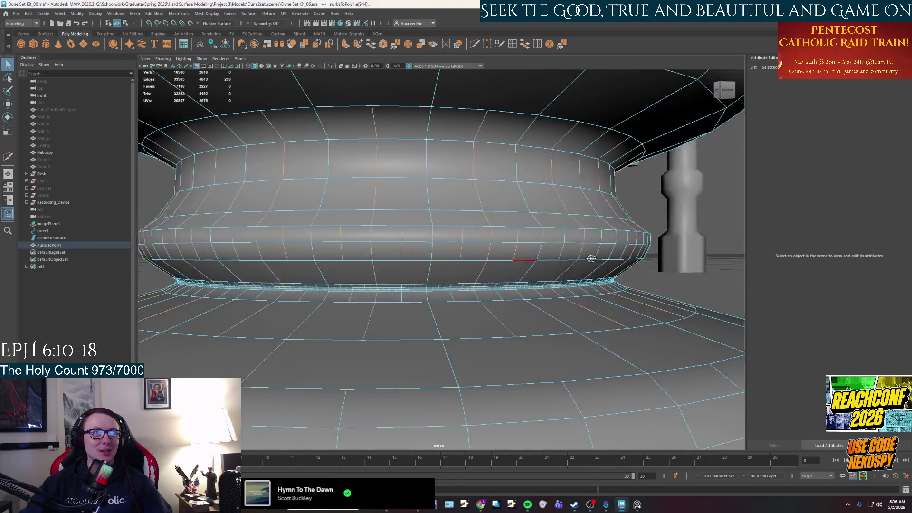
left_click(570, 253, "shift")
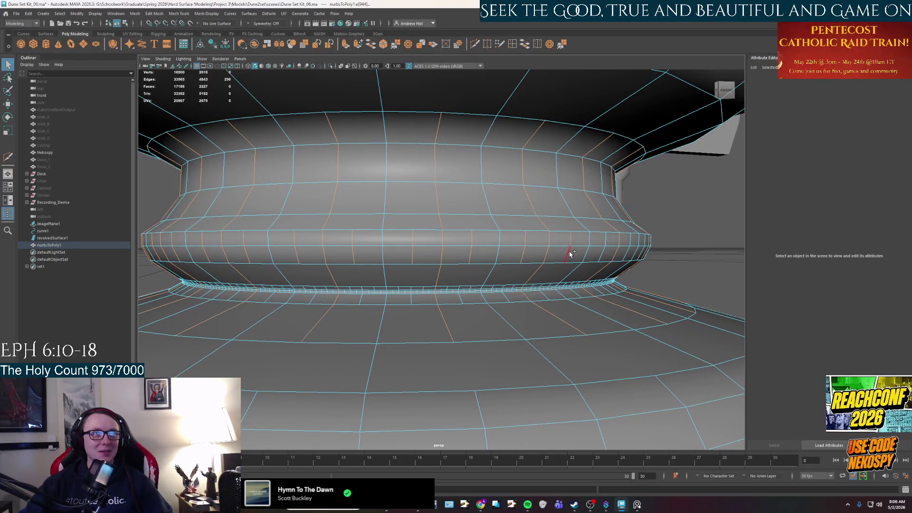
- Dismiss the system notifications panel and add edges on the thin rim band below the bulge
left_click_drag(602, 255, 525, 251, "alt")
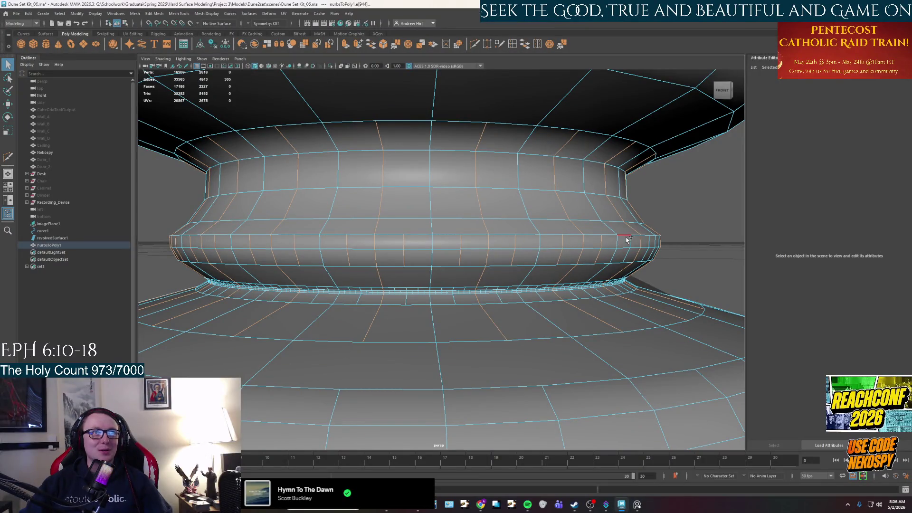
left_click_drag(630, 255, 493, 249, "alt")
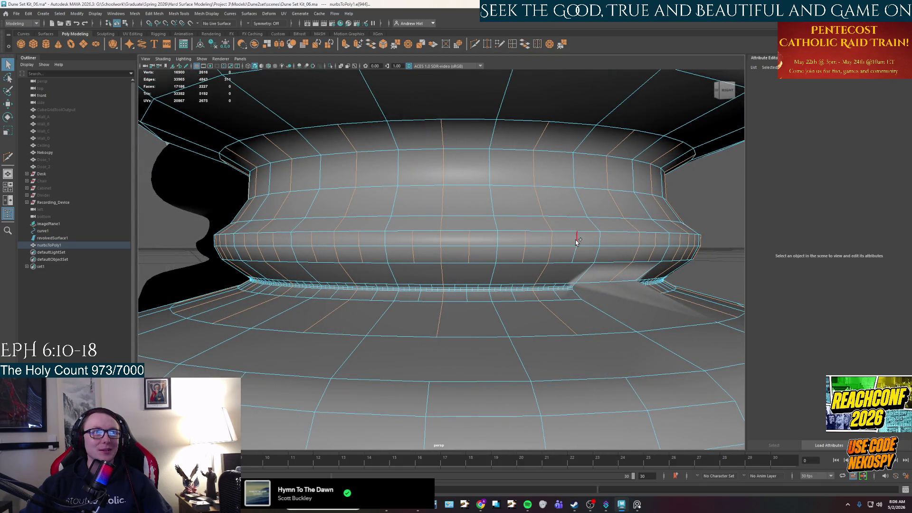
left_click_drag(609, 257, 531, 258, "alt")
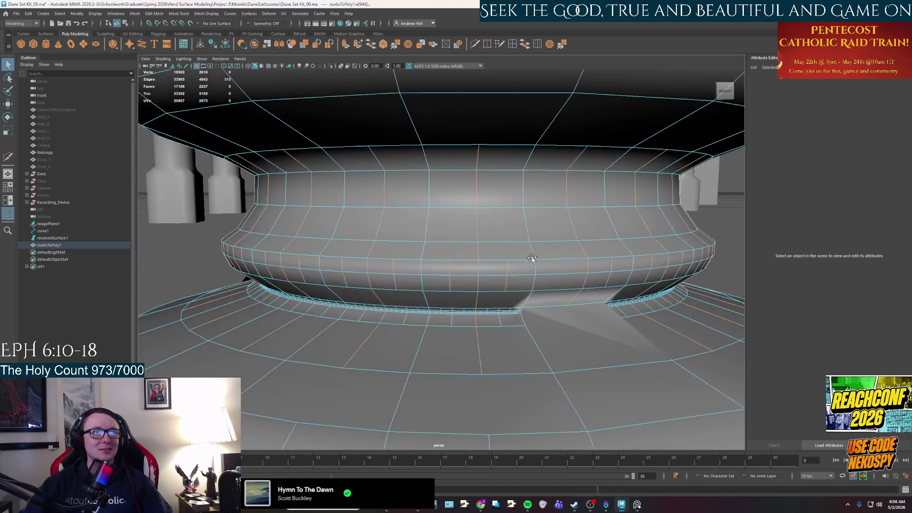
scroll(535, 229, "up", 2)
scroll(509, 249, "up", 2)
scroll(498, 274, "up", 2)
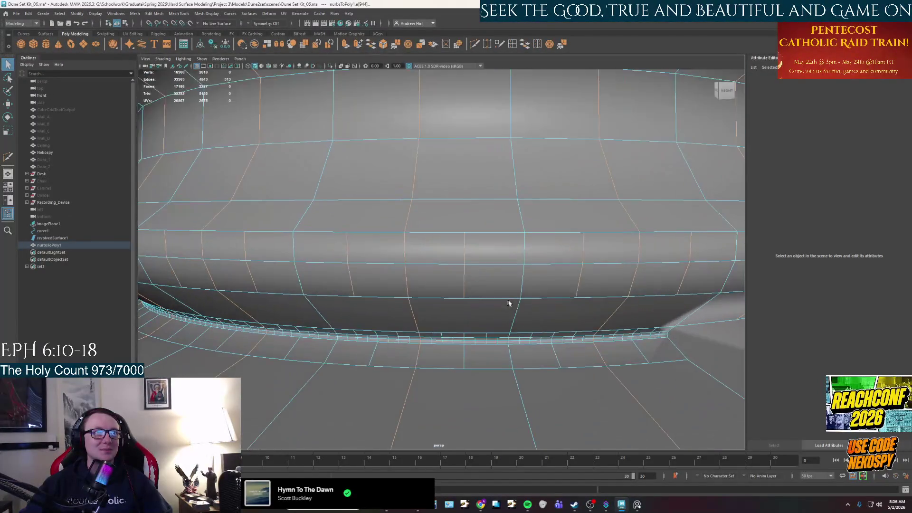
middle_click_drag(498, 275, 413, 238, "alt")
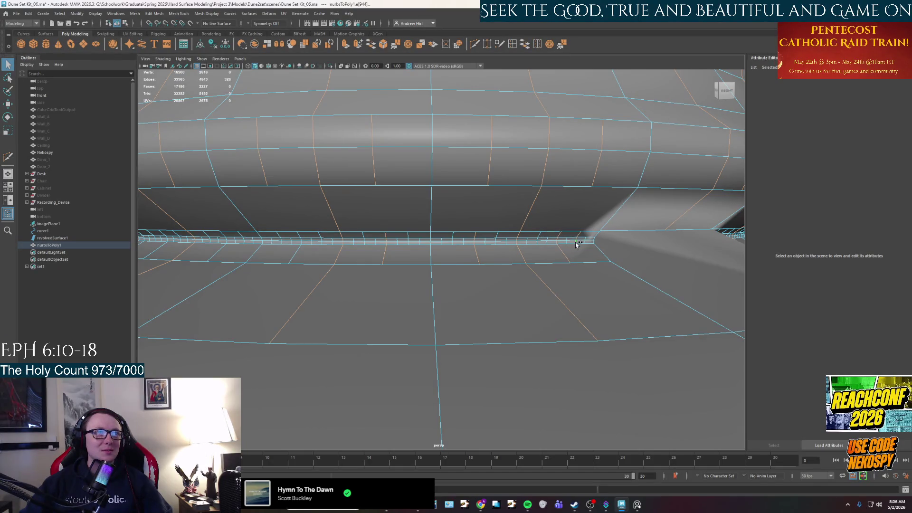
left_click(893, 506)
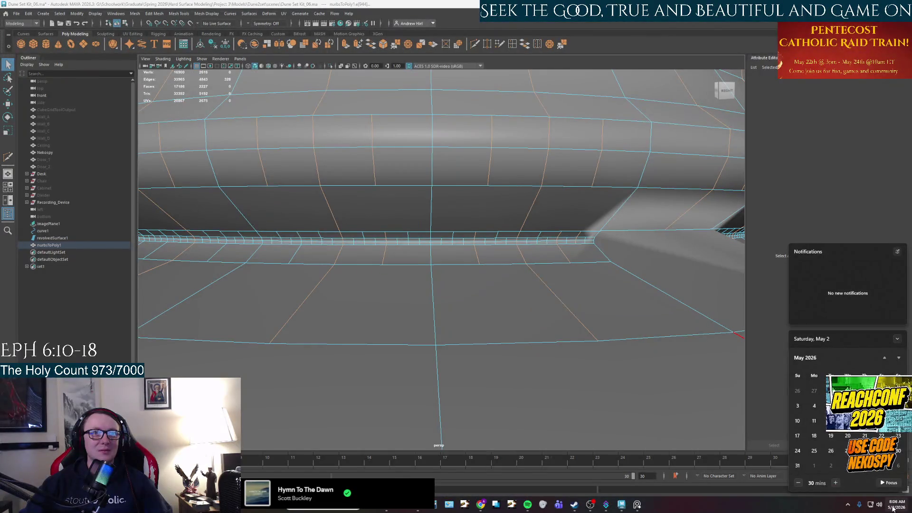
left_click(893, 507)
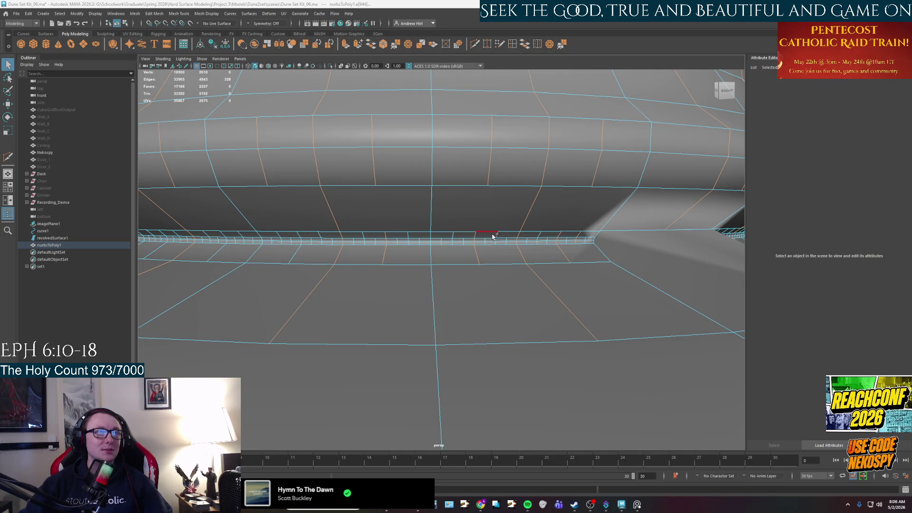
scroll(481, 267, "up", 2)
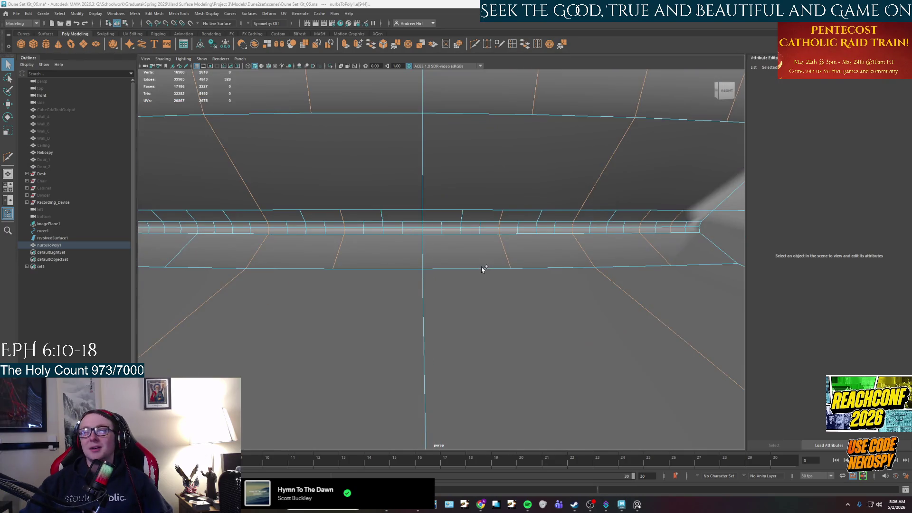
left_click(538, 229, "shift")
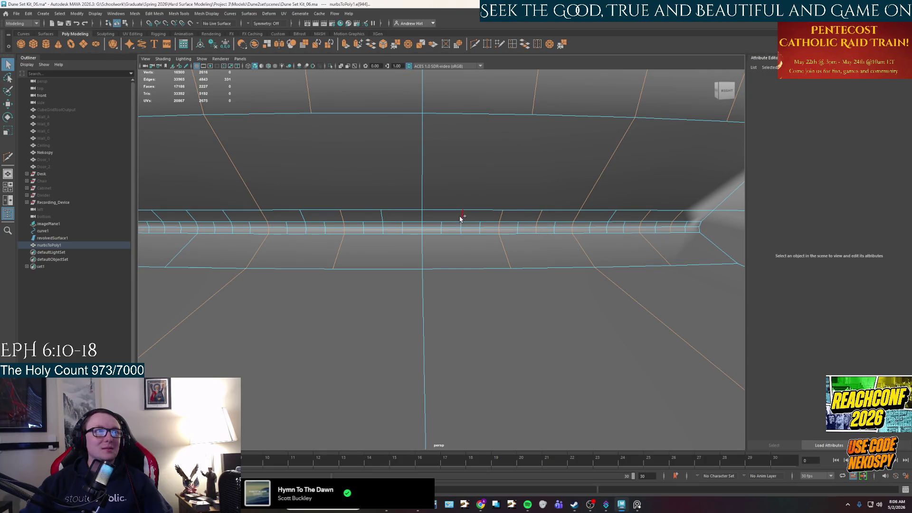
left_click(461, 231, "shift")
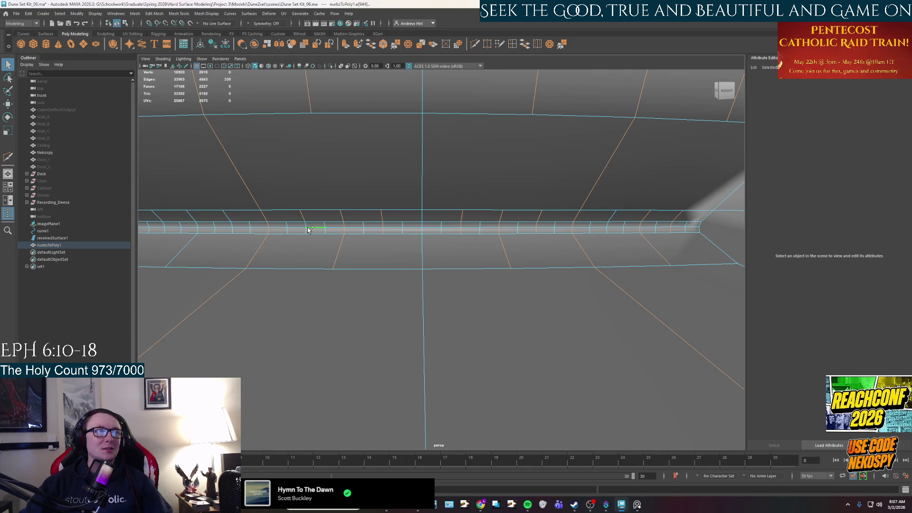
left_click_drag(282, 255, 309, 257, "alt")
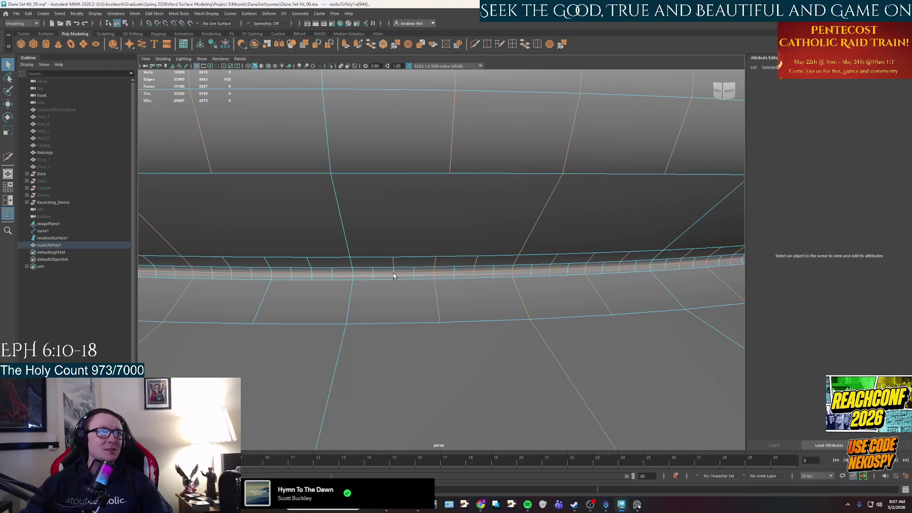
left_click(394, 269)
left_click(395, 277)
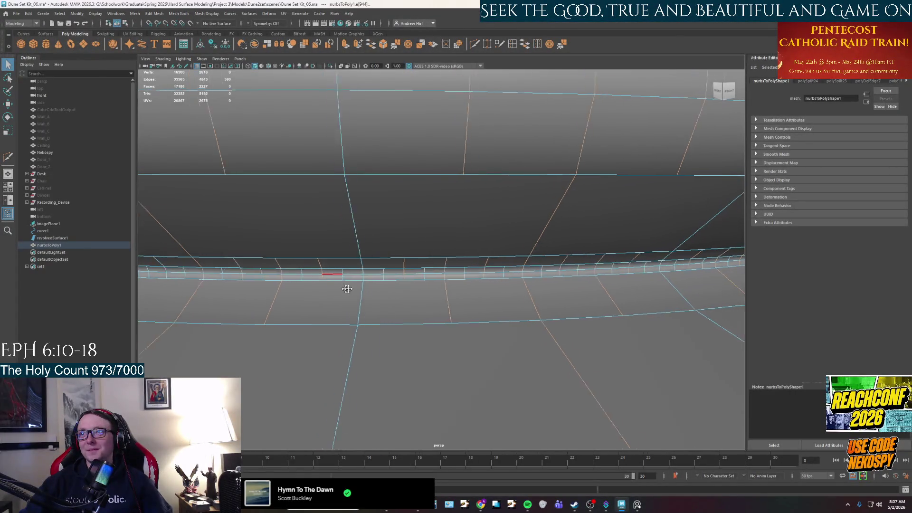
- Add a short rim edge and two edges just below the rim to the selection
left_click_drag(330, 285, 428, 283, "alt")
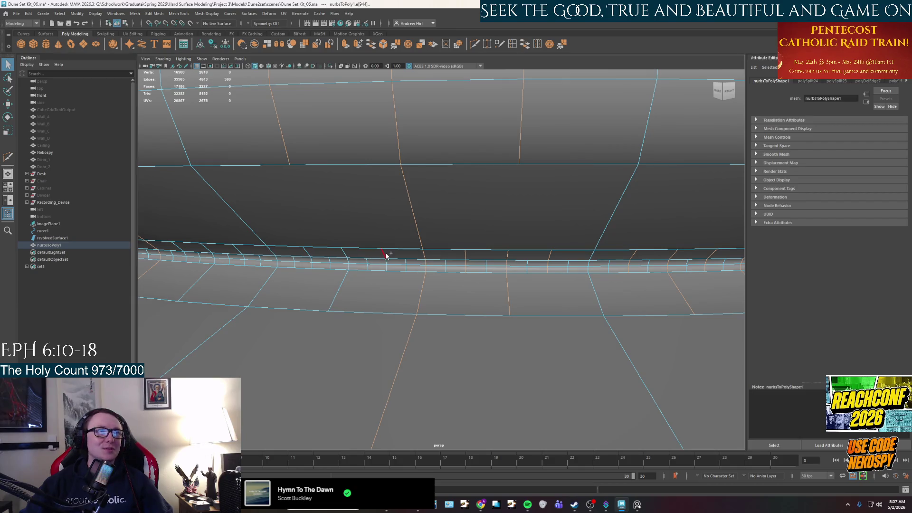
left_click(325, 251, "shift")
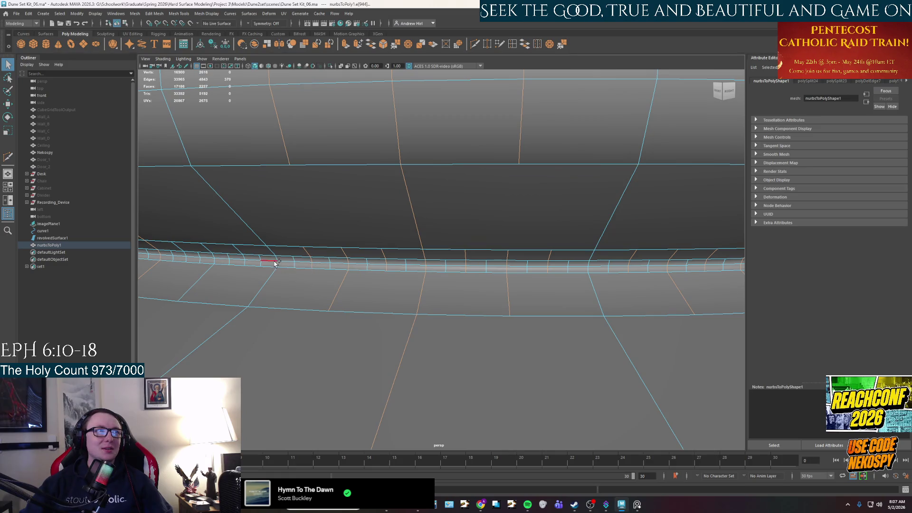
left_click(245, 263, "shift")
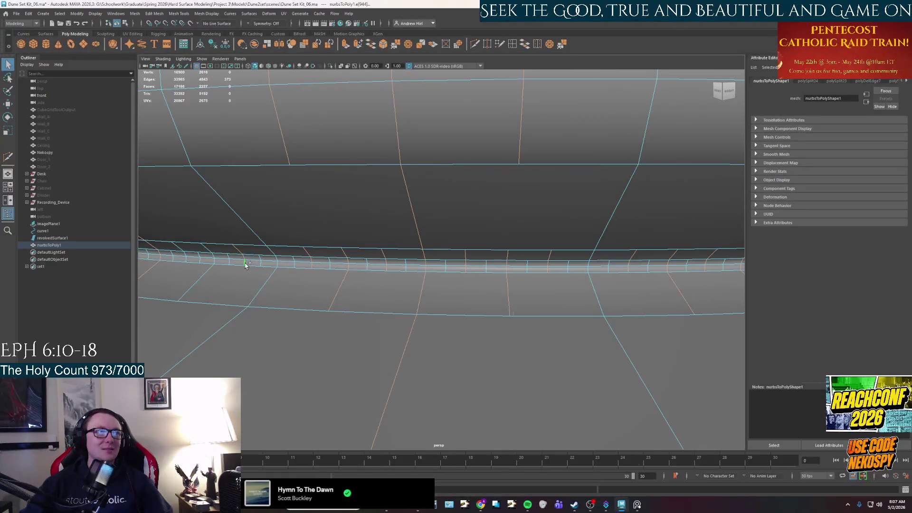
left_click(188, 254, "shift")
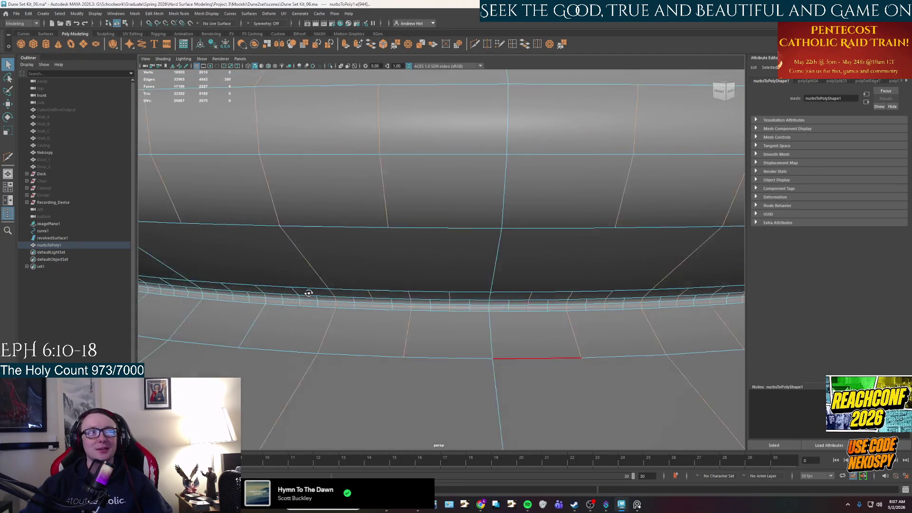
left_click_drag(295, 238, 320, 289, "alt")
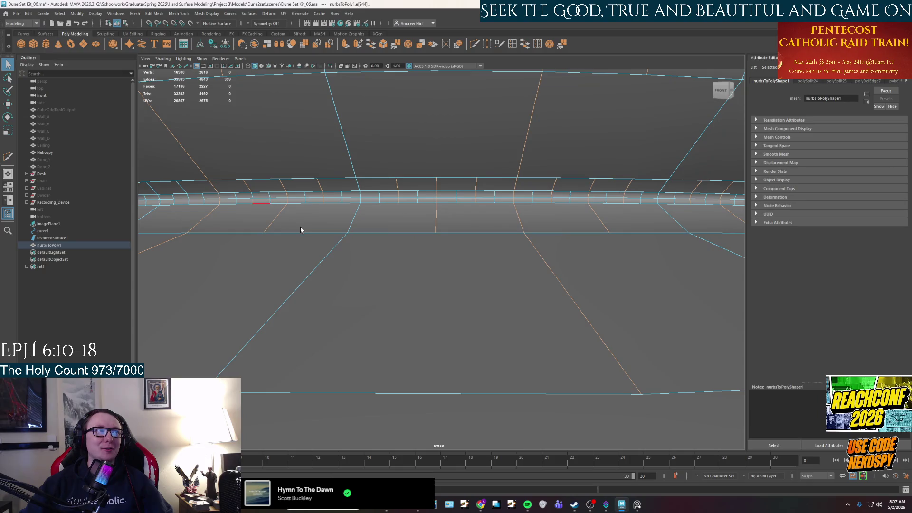
scroll(301, 230, "up", 2)
scroll(456, 212, "up", 1)
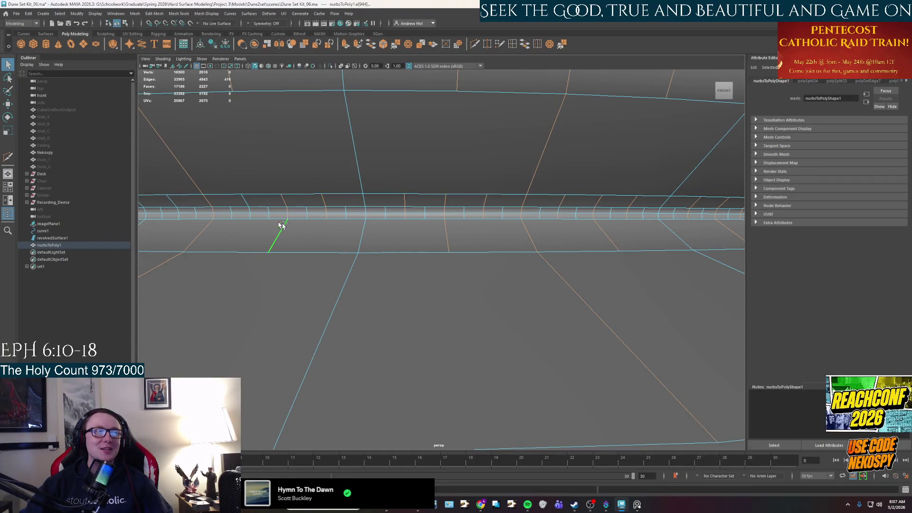
- Pan and orbit to reposition the rim band for the next picks
middle_click_drag(286, 230, 495, 244, "alt")
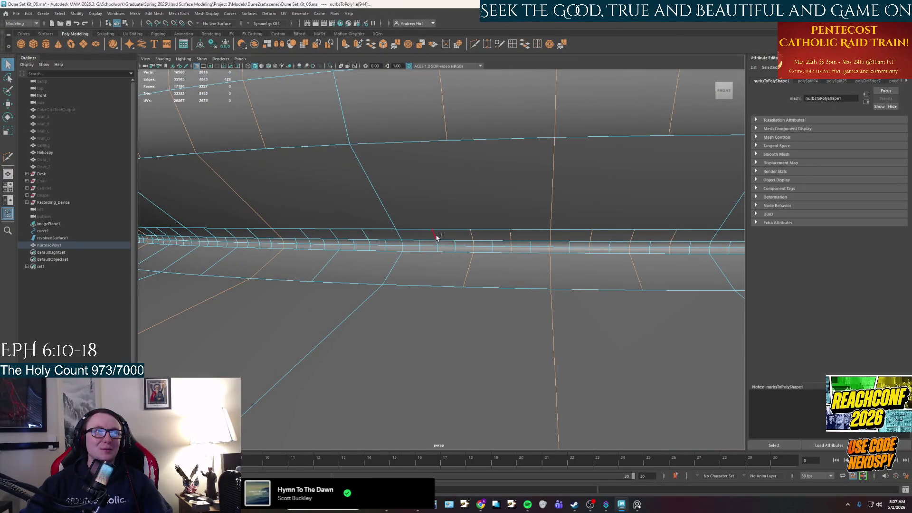
left_click_drag(453, 275, 505, 256, "alt")
left_click_drag(557, 222, 519, 246, "alt")
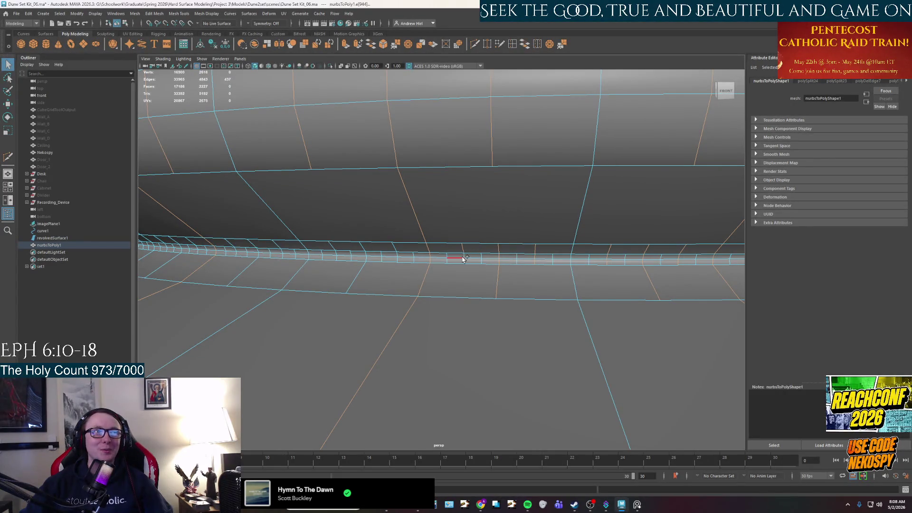
mouse_move(464, 295)
left_mouse_down("alt")
mouse_move(473, 295)
mouse_move(497, 232)
left_mouse_up("alt")
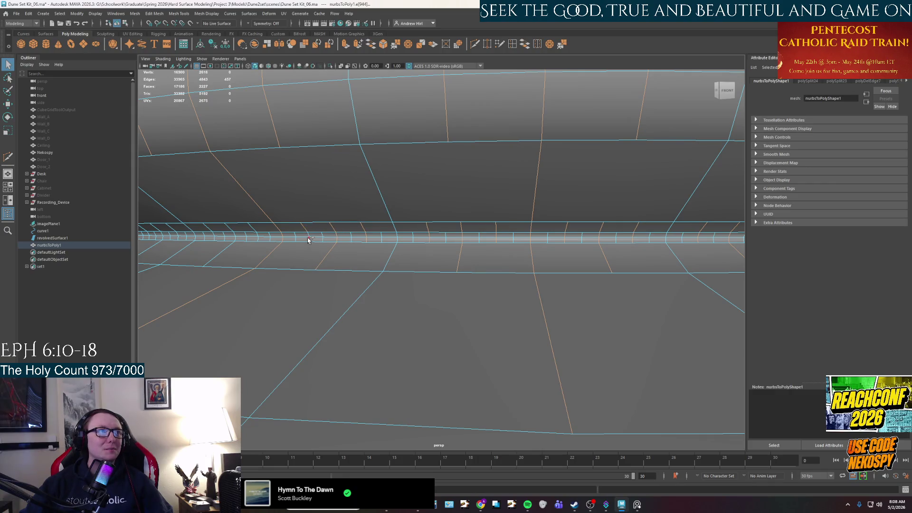
- Orbit around the pedestal's rim band section by section to inspect its edges
left_click_drag(309, 240, 505, 267, "alt")
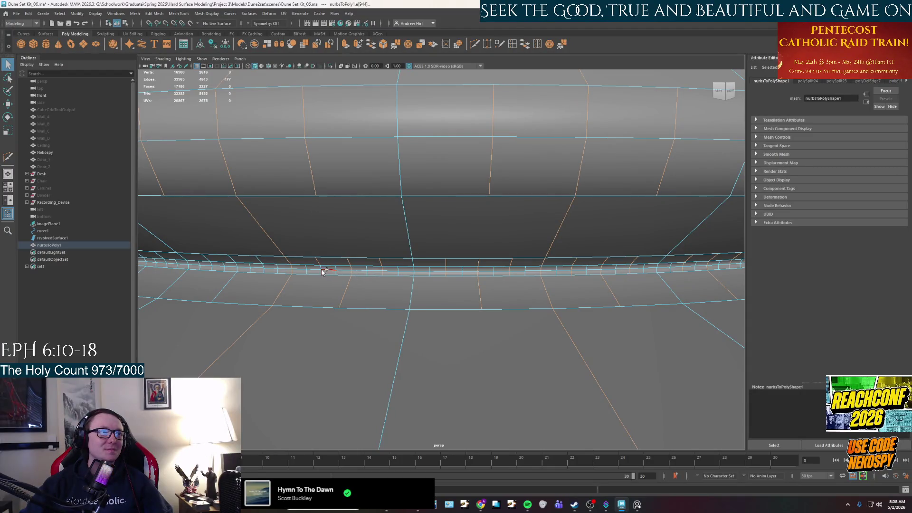
left_click_drag(322, 271, 381, 269, "alt")
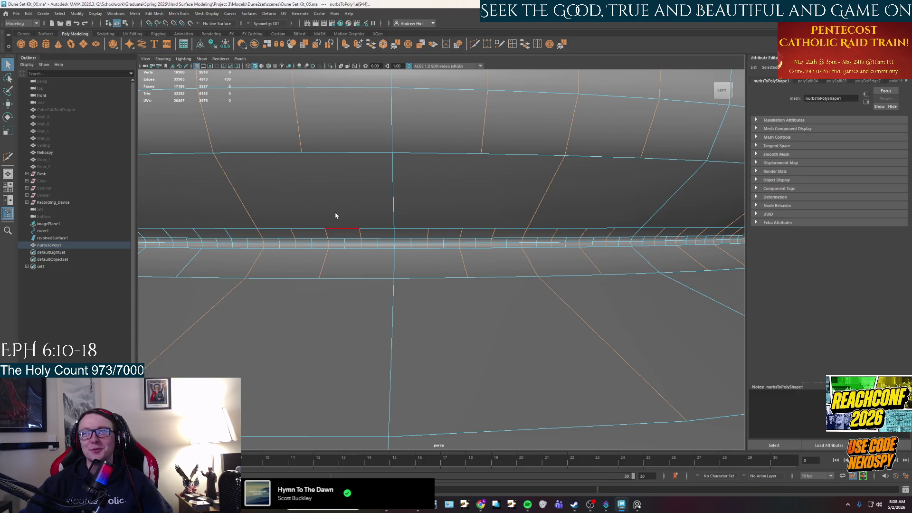
left_click_drag(336, 216, 342, 213, "alt")
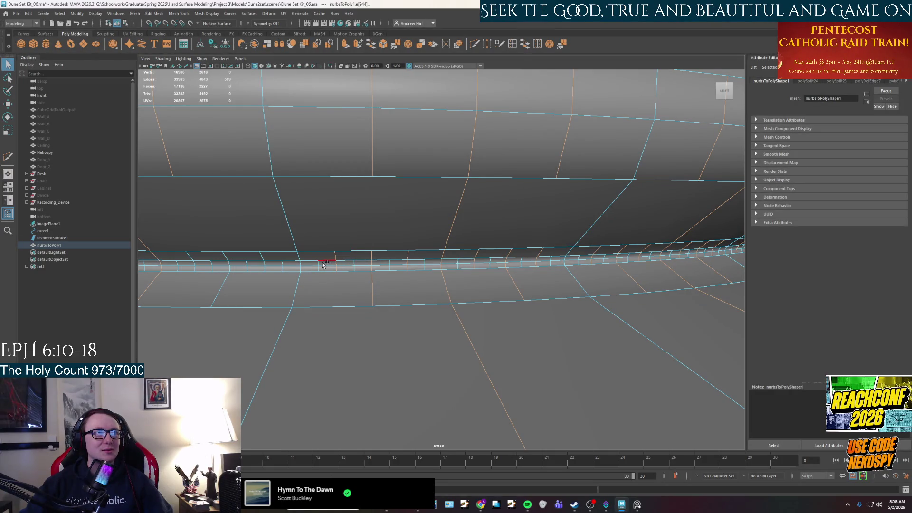
mouse_move(592, 240)
left_mouse_down("alt")
mouse_move(541, 236)
mouse_move(497, 247)
mouse_move(554, 259)
mouse_move(554, 283)
left_mouse_up("alt")
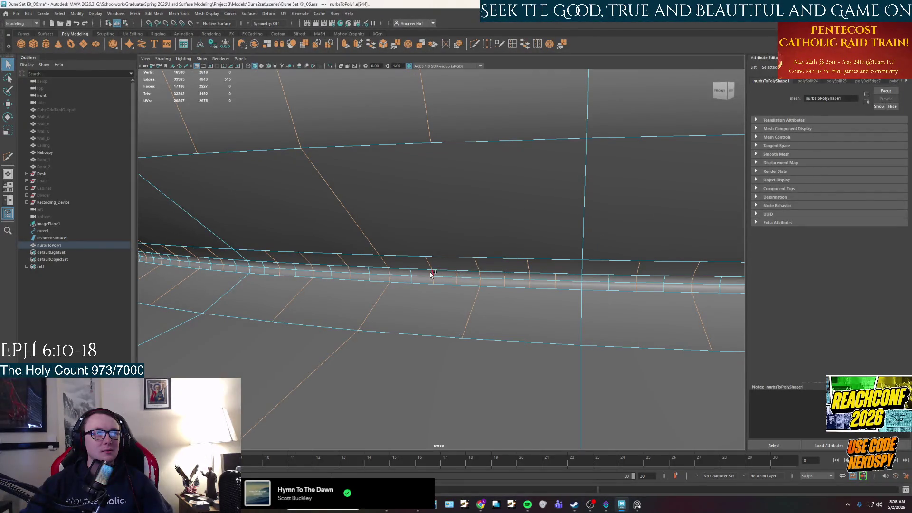
left_click_drag(370, 272, 614, 277, "alt")
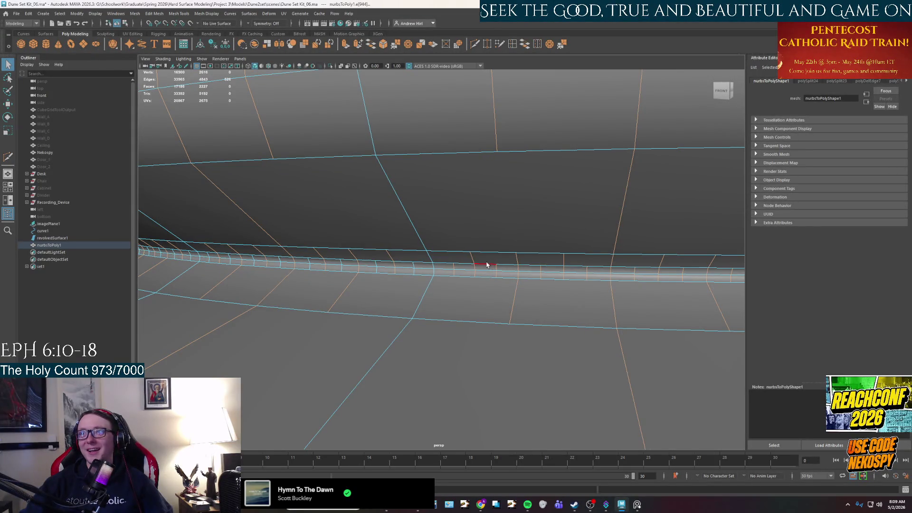
left_click_drag(489, 260, 572, 280, "alt")
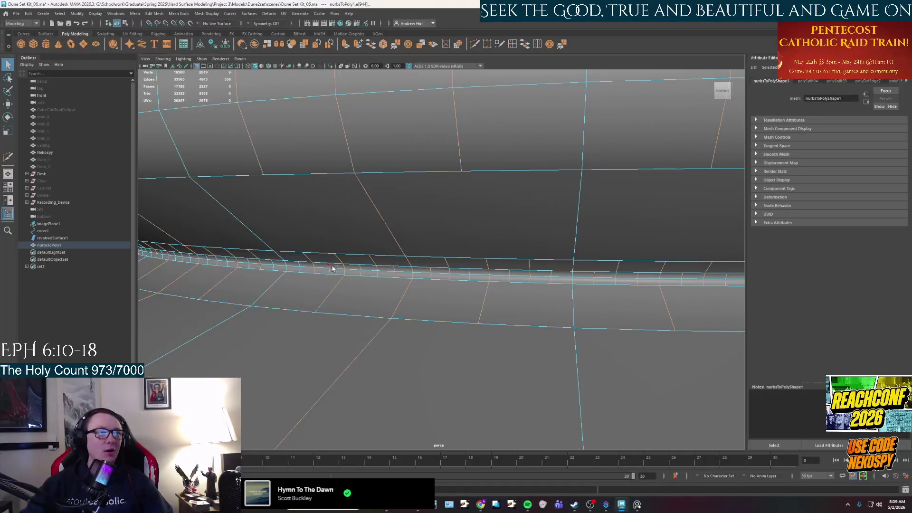
left_click_drag(425, 236, 635, 194, "alt")
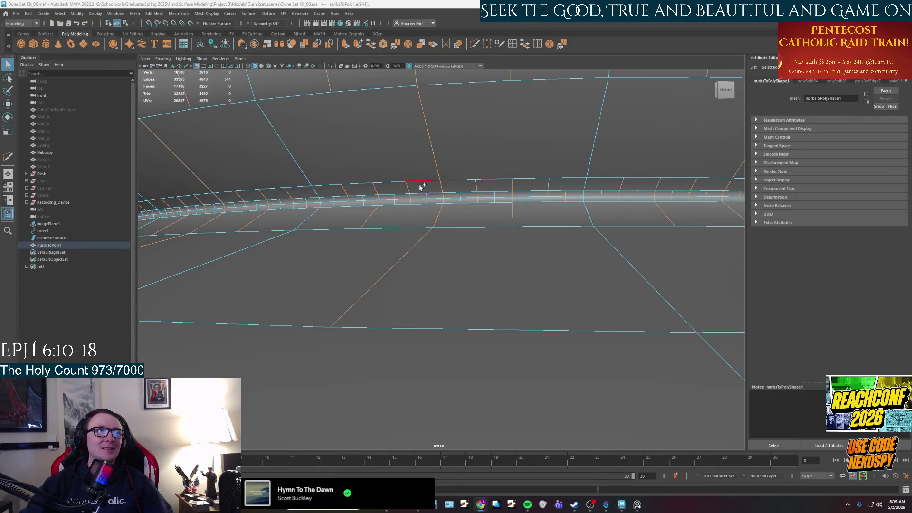
- Add two band edges and two full vertical edge loops through the lip band to the selection
left_click(531, 194, "shift")
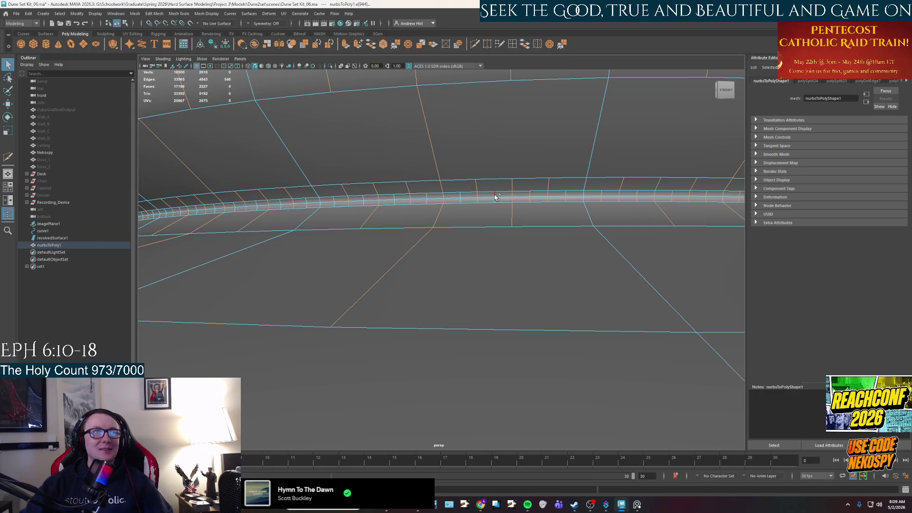
left_click_drag(505, 233, 555, 228, "alt")
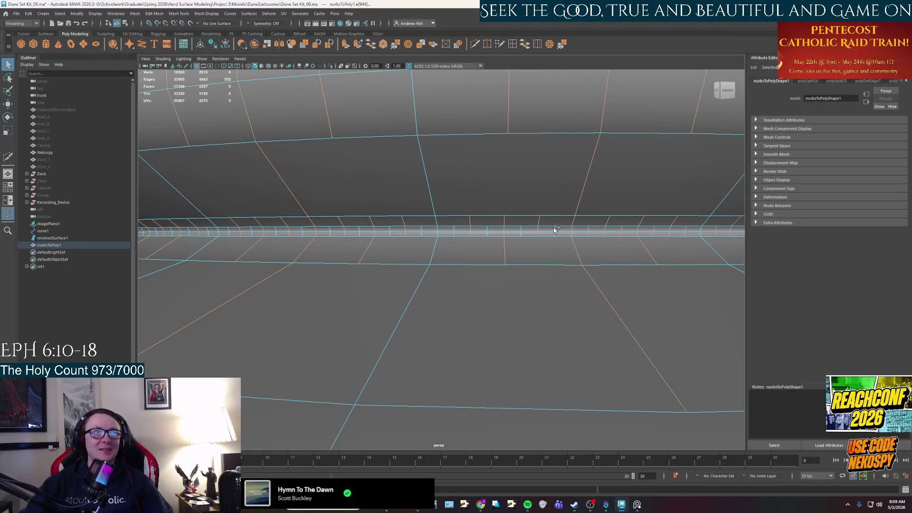
left_click(524, 236, "shift")
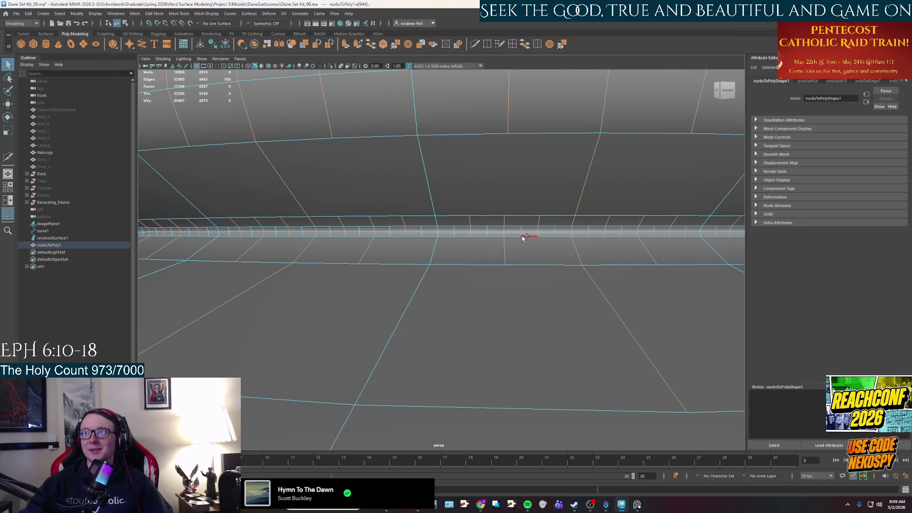
double_click(490, 229, "shift")
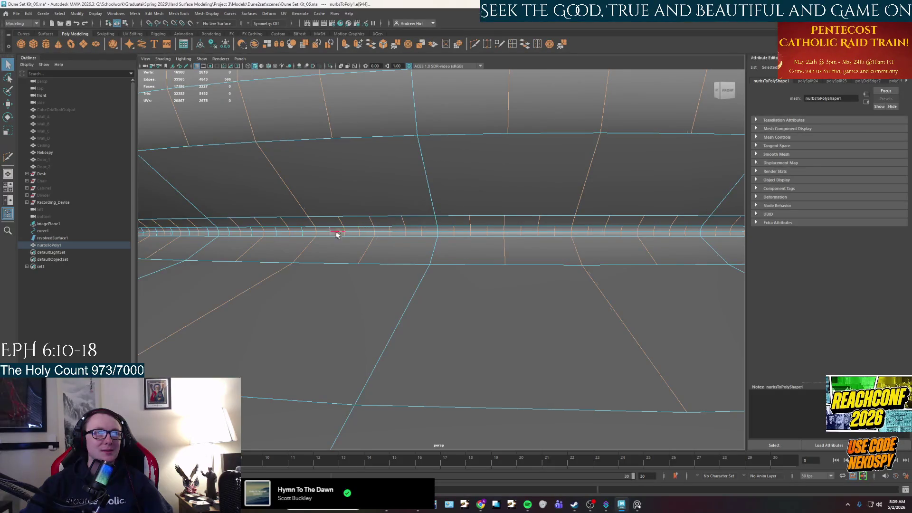
left_click_drag(334, 234, 484, 242, "alt")
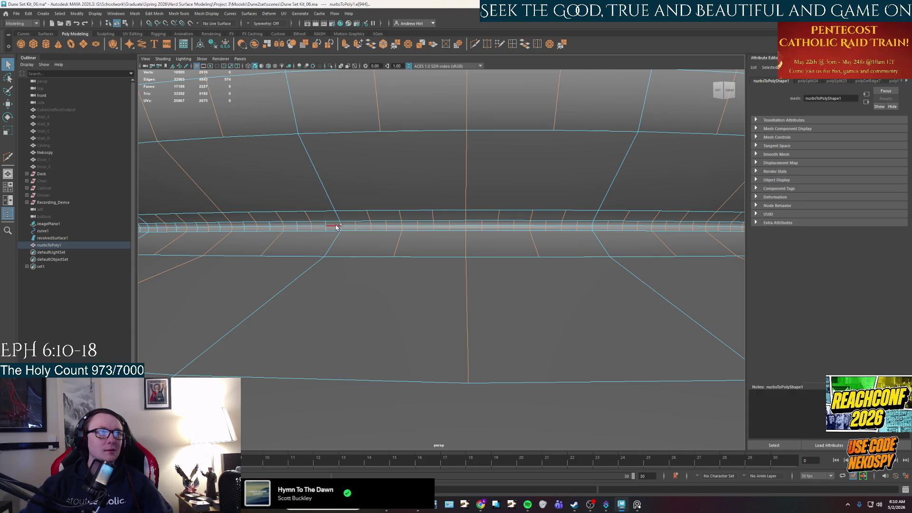
left_click_drag(347, 234, 499, 261, "alt")
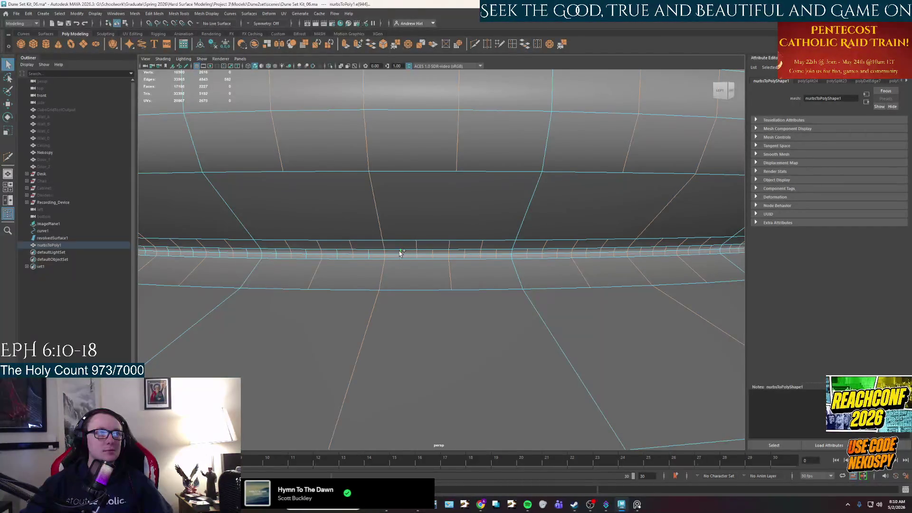
left_click_drag(400, 252, 506, 258, "alt")
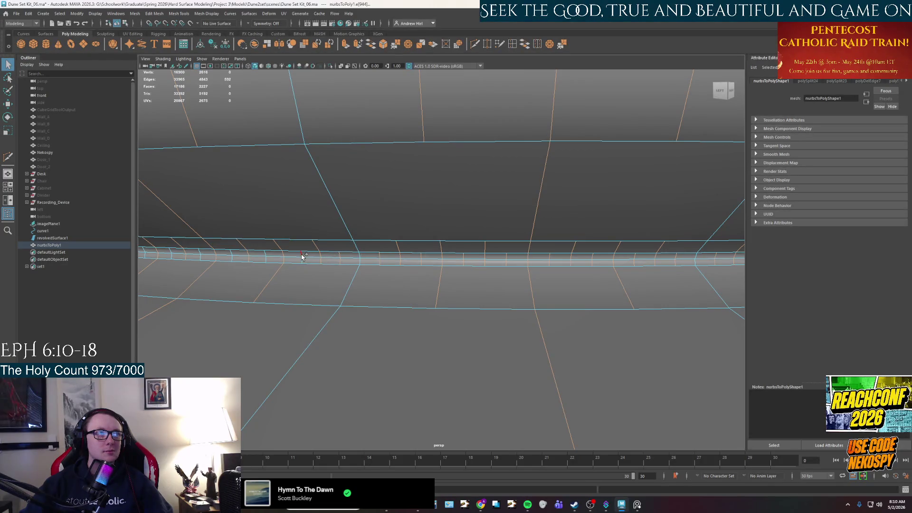
left_click_drag(396, 282, 407, 279, "alt")
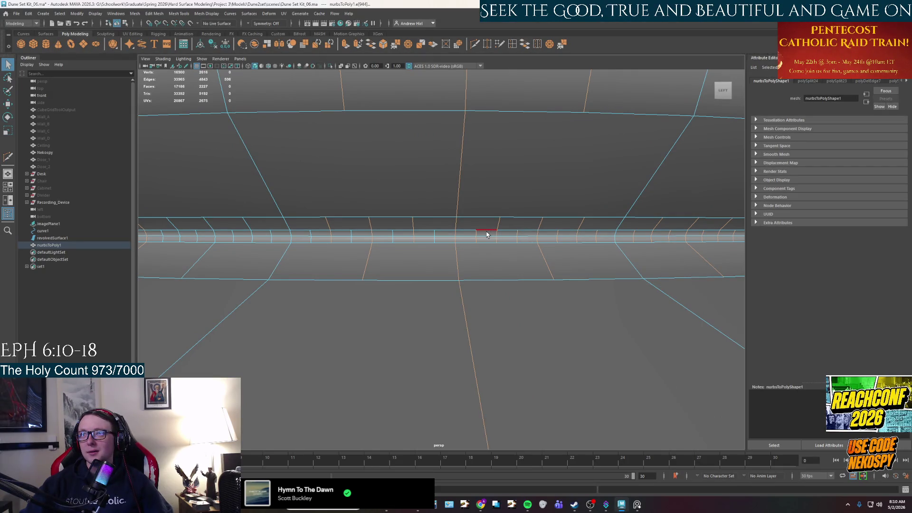
double_click(432, 234, "shift")
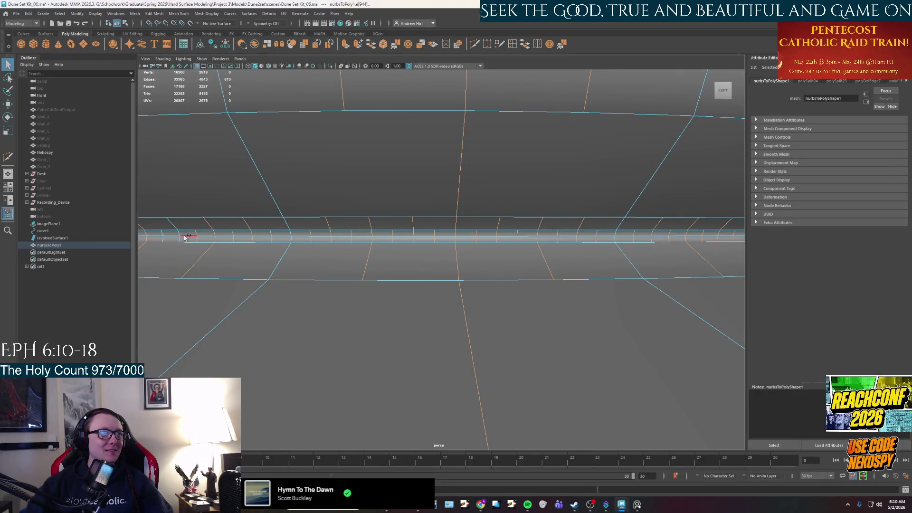
- Drop the mistaken edge and add two nearby vertical edges instead
left_click_drag(181, 236, 492, 266, "alt")
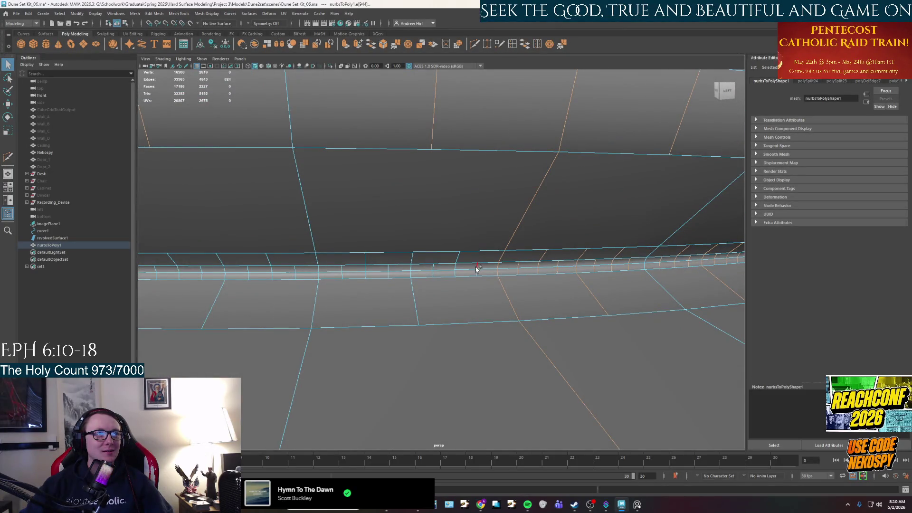
left_click(507, 247, "ctrl")
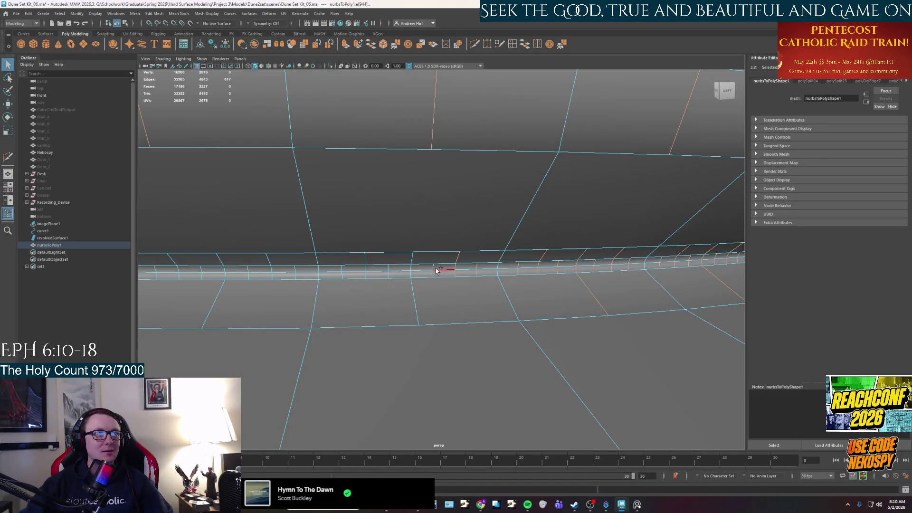
left_click(410, 269, "shift")
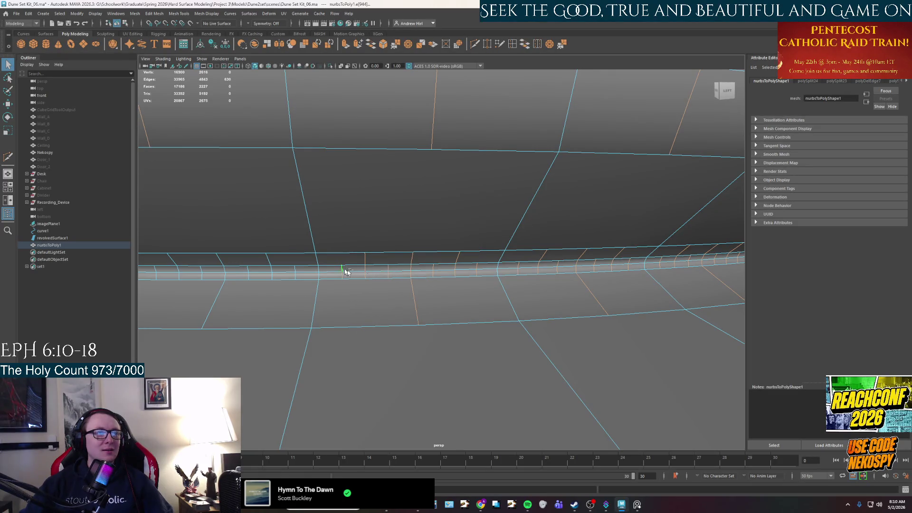
left_click_drag(343, 269, 403, 278, "alt")
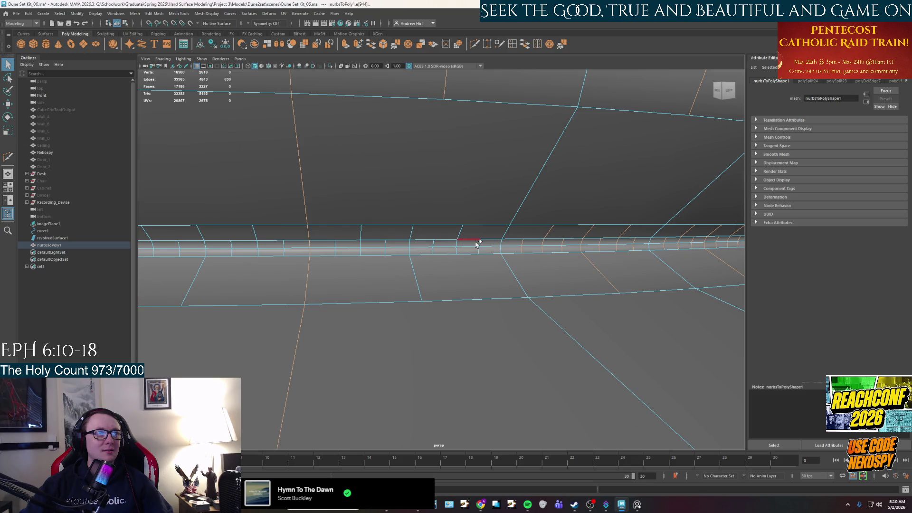
left_click(297, 195, "shift")
scroll(346, 209, "down", 3)
scroll(346, 209, "down", 2)
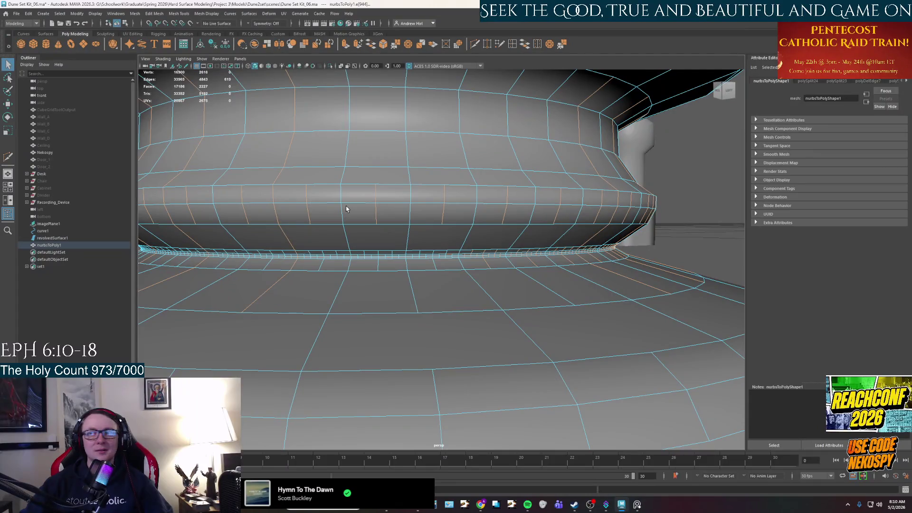
scroll(498, 241, "up", 2)
scroll(498, 242, "up", 2)
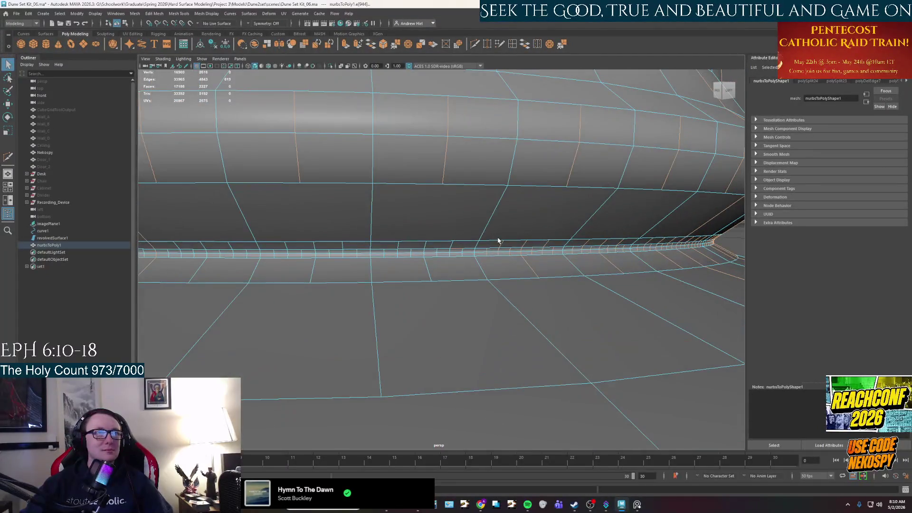
scroll(500, 237, "up", 2)
scroll(499, 238, "up", 1)
- Add vertical tube edges one by one, dropping a stray diagonal edge below the tube
left_click(536, 220, "shift")
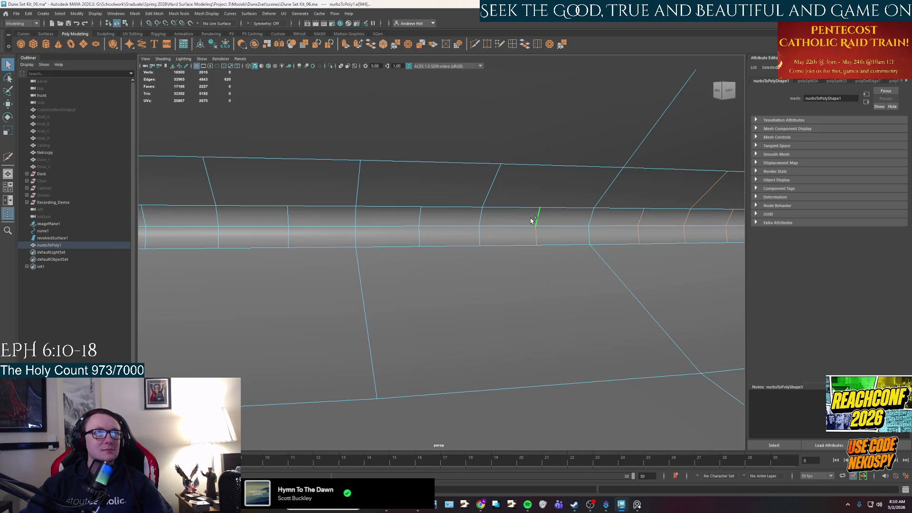
left_click(420, 218, "shift")
mouse_move(218, 214)
left_mouse_down("alt")
mouse_move(295, 240)
mouse_move(363, 247)
left_mouse_up("alt")
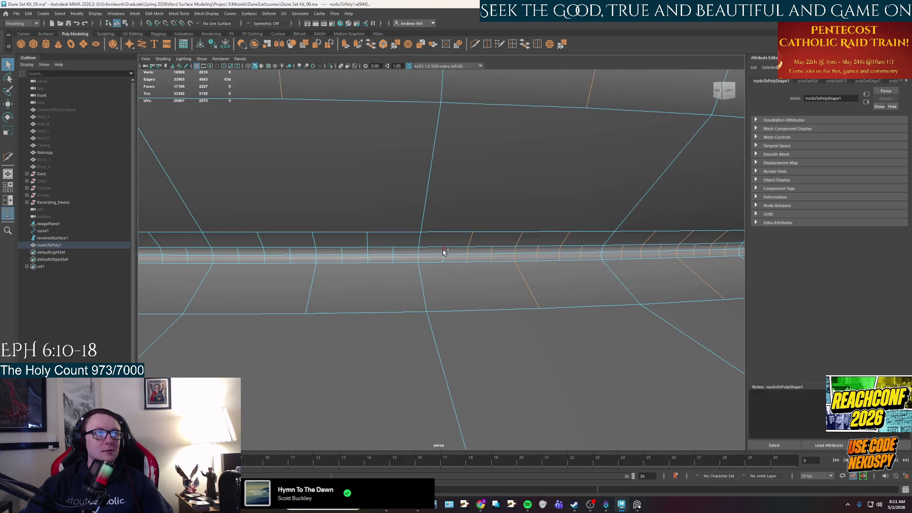
left_click(392, 251, "shift")
left_click(317, 254, "shift")
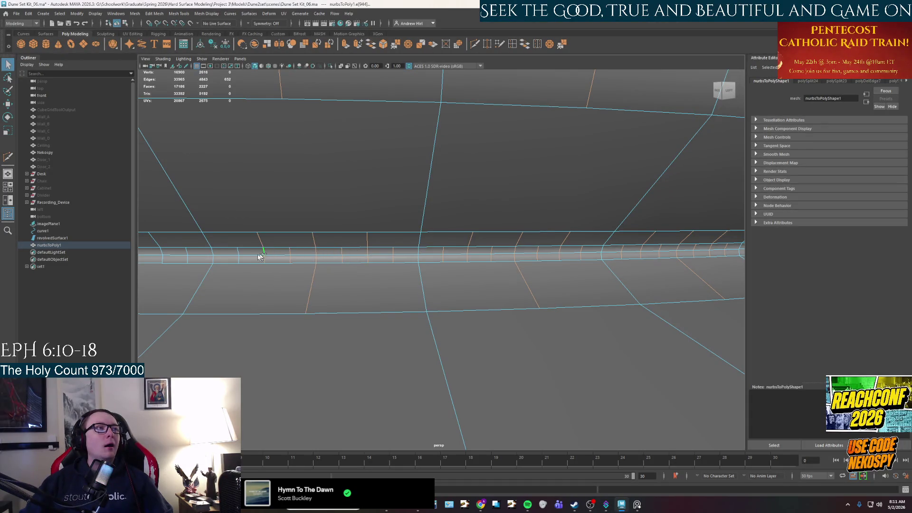
left_click_drag(282, 265, 303, 259, "alt")
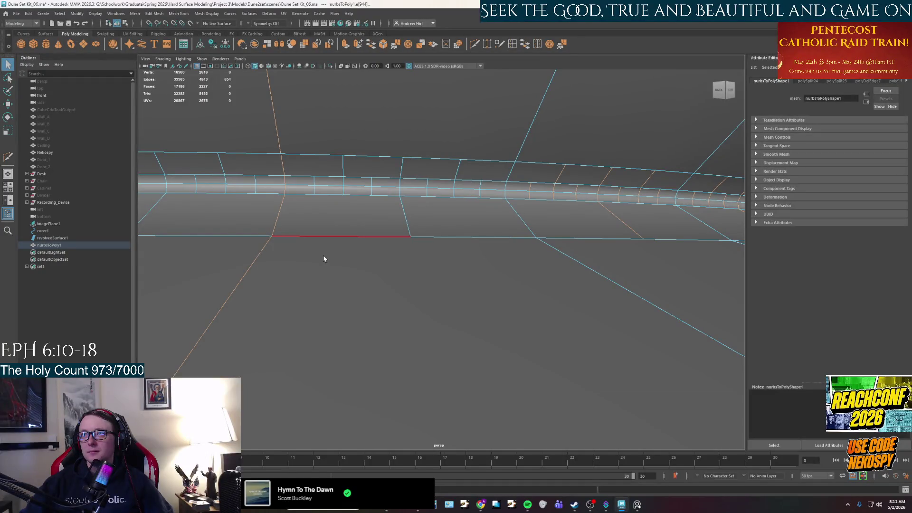
left_click(206, 313, "ctrl")
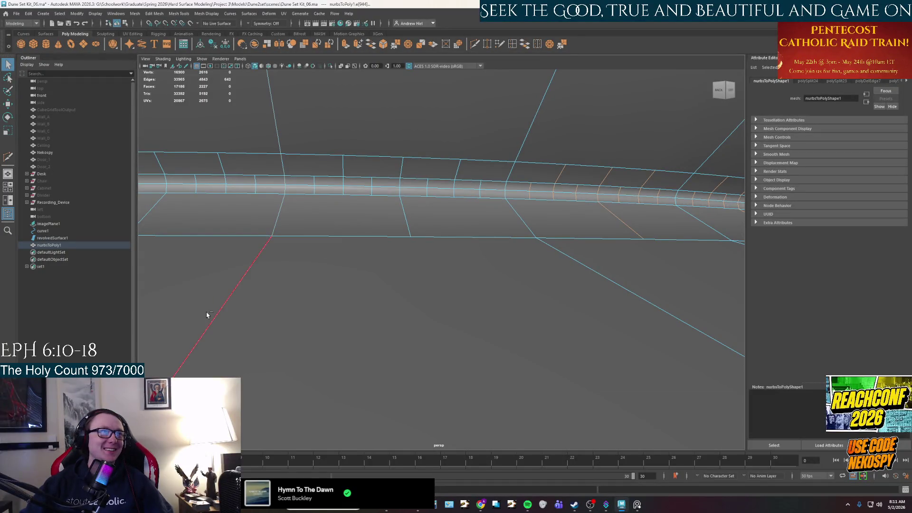
left_click(457, 174, "shift")
left_click(401, 172, "shift")
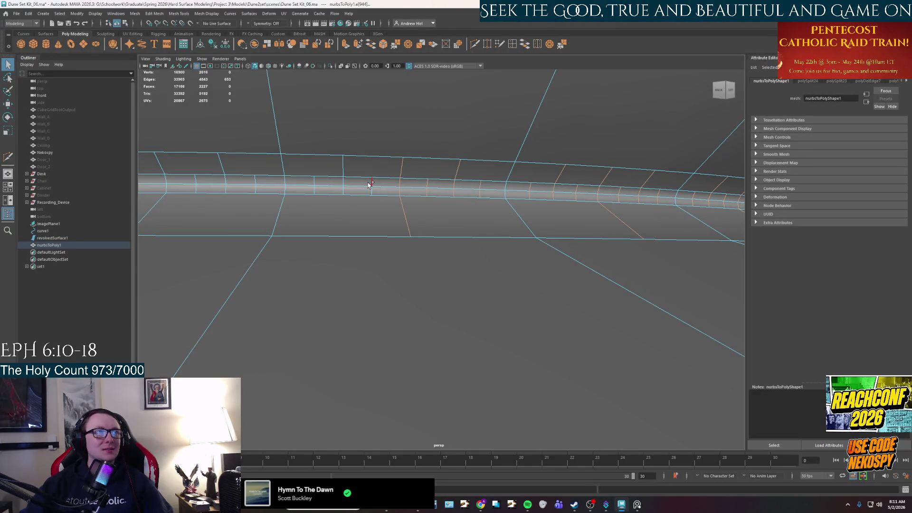
left_click(342, 171, "shift")
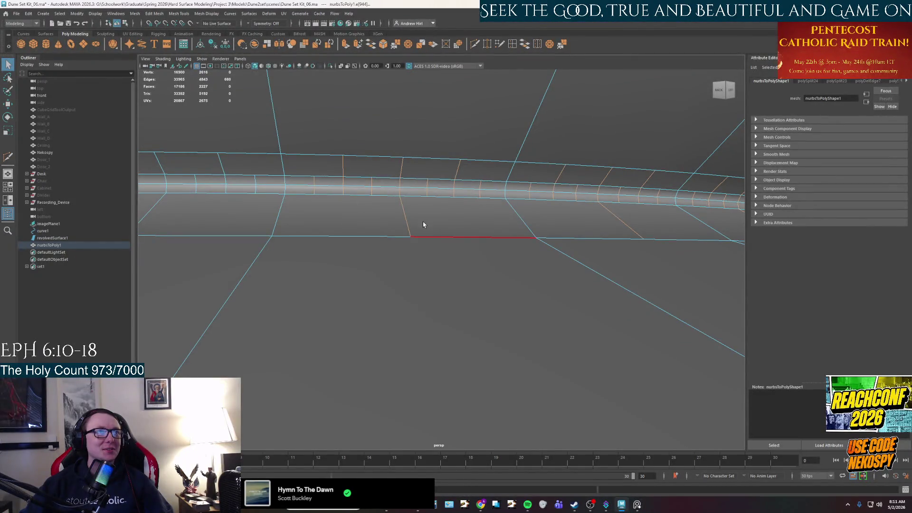
scroll(423, 224, "down", 5)
scroll(422, 225, "up", 3)
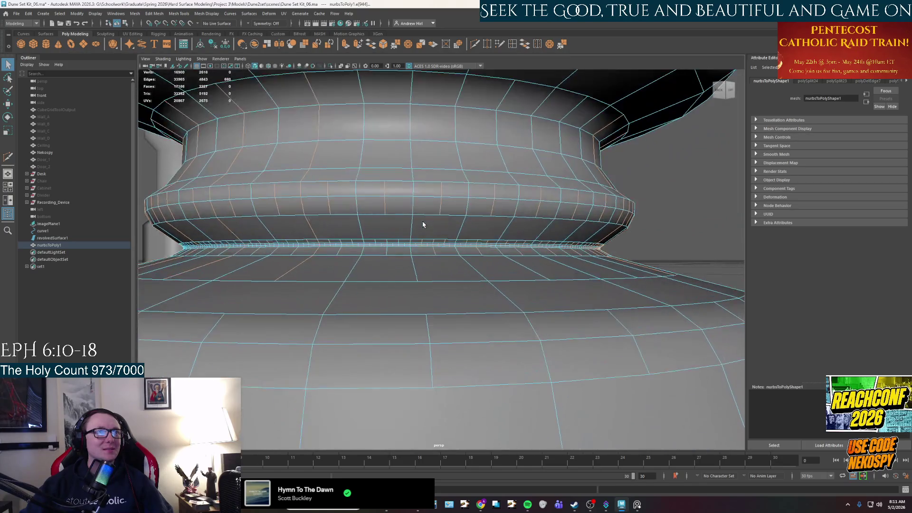
scroll(442, 275, "up", 2)
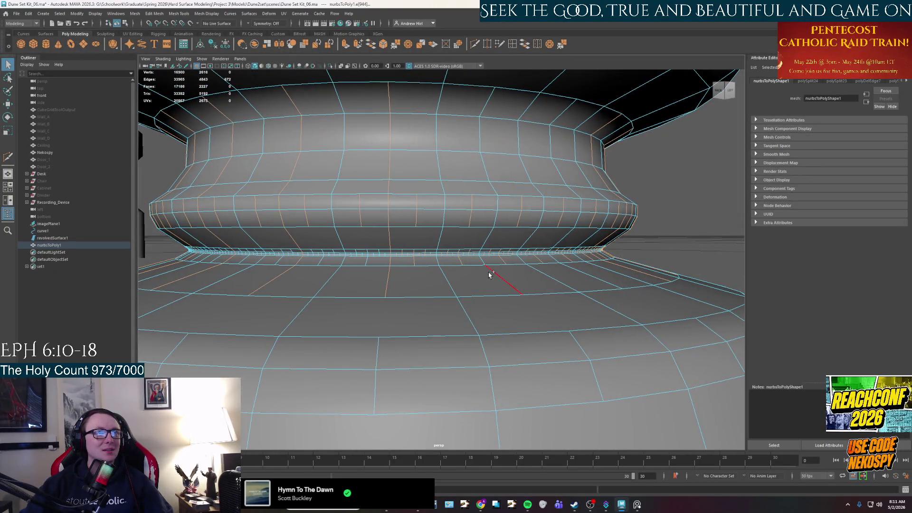
- From above the rim, add four vertical edge loops in quick succession
left_click_drag(488, 270, 474, 285, "alt")
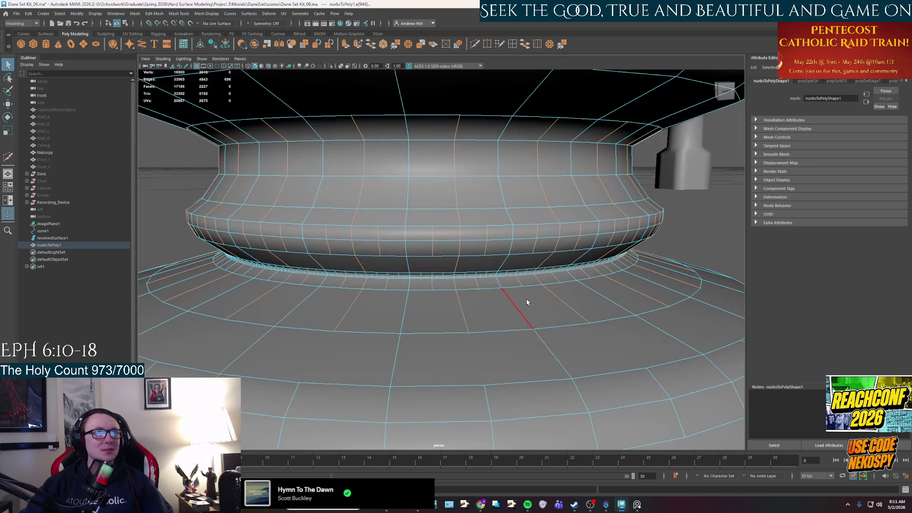
left_click_drag(528, 301, 562, 301, "alt")
scroll(563, 301, "up", 2)
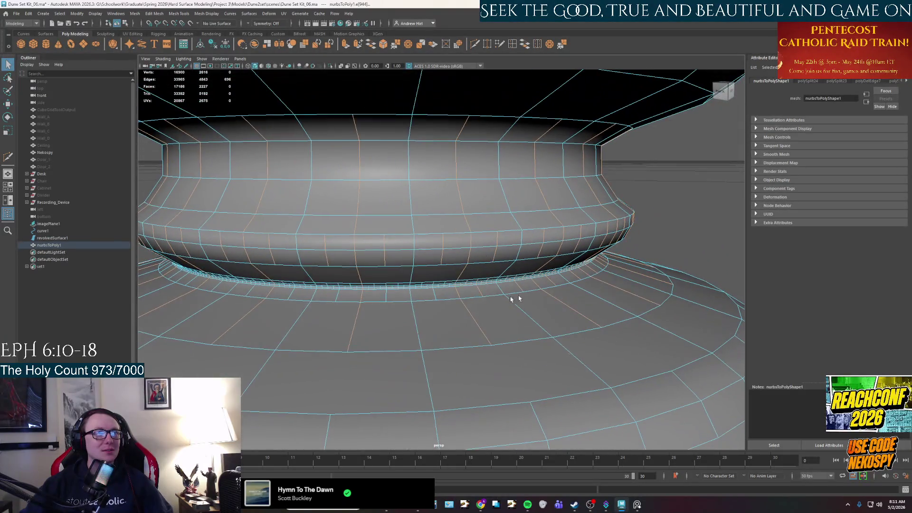
scroll(456, 301, "up", 1)
scroll(463, 303, "up", 1)
scroll(478, 306, "up", 1)
left_click_drag(478, 307, 473, 296, "alt")
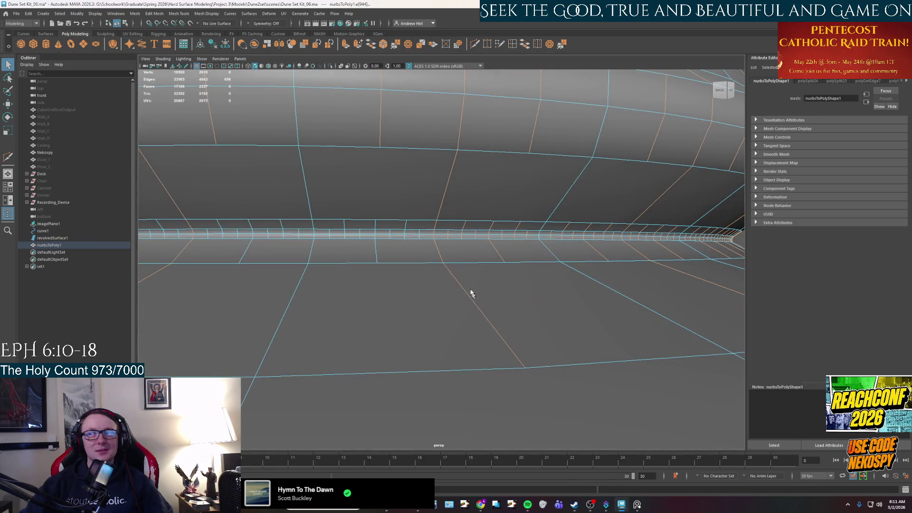
left_click_drag(435, 235, 427, 224, "alt")
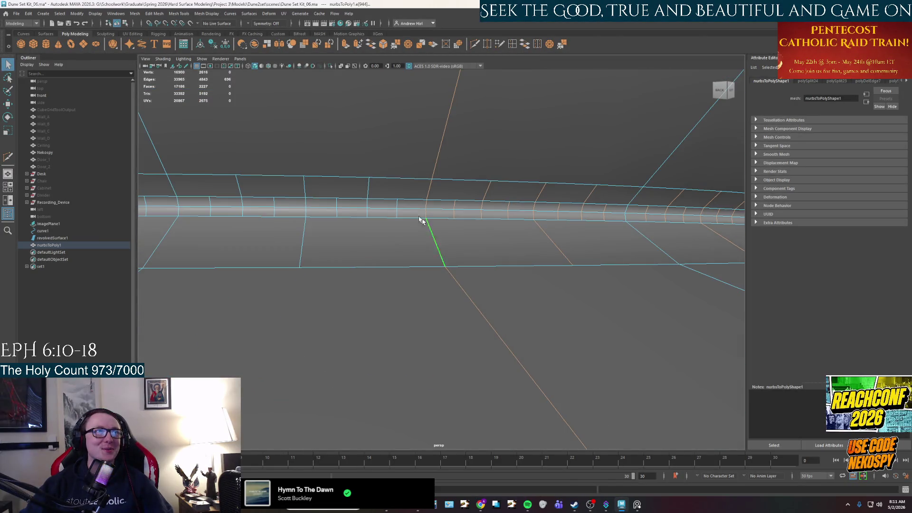
double_click(397, 206, "shift")
double_click(368, 193, "shift")
double_click(337, 204, "shift")
double_click(303, 188, "shift")
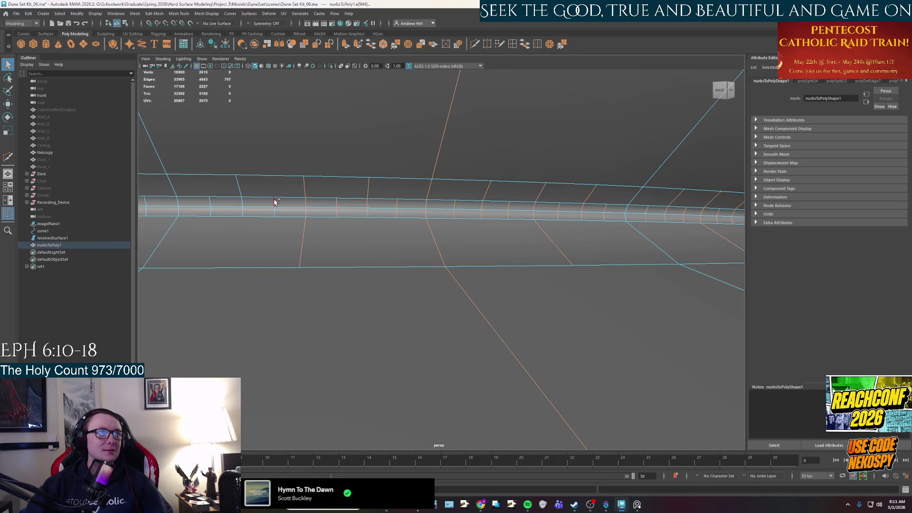
- Add two more edge loops running through the rim band to the selection
left_click_drag(257, 218, 421, 238, "alt")
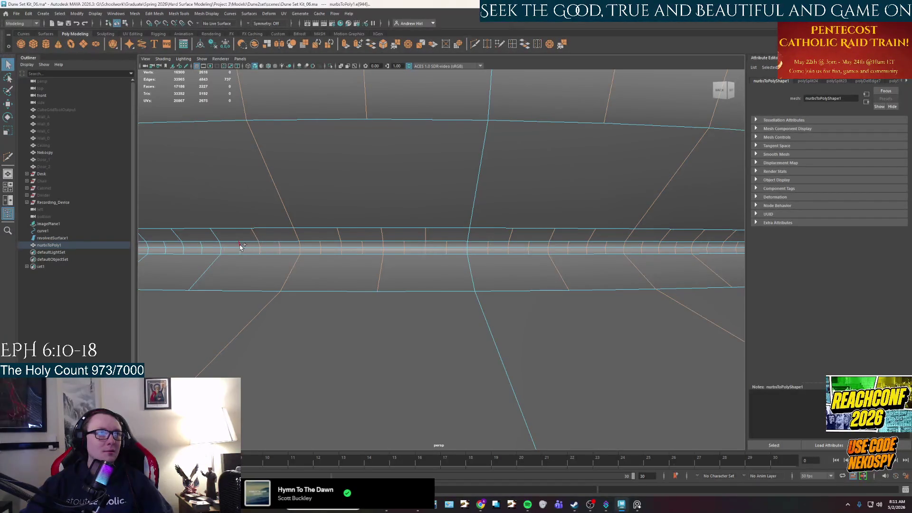
left_click_drag(275, 259, 370, 253, "alt")
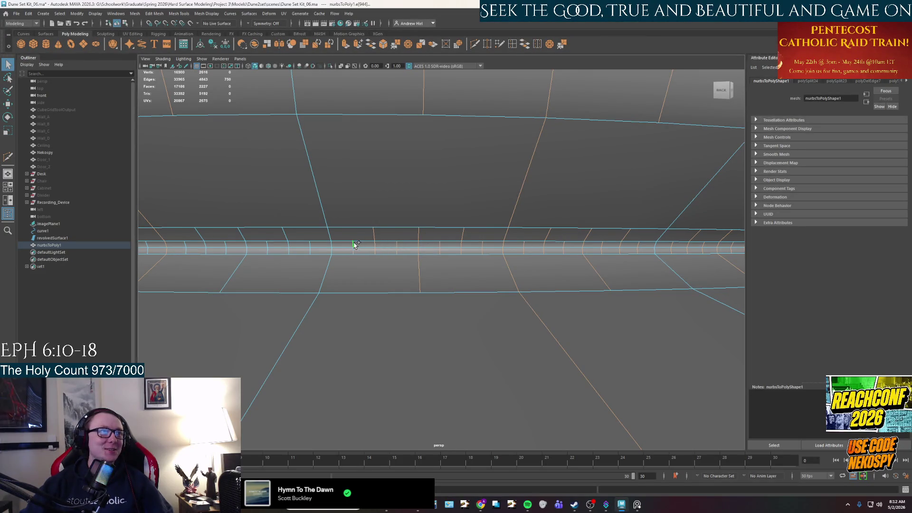
double_click(245, 235, "shift")
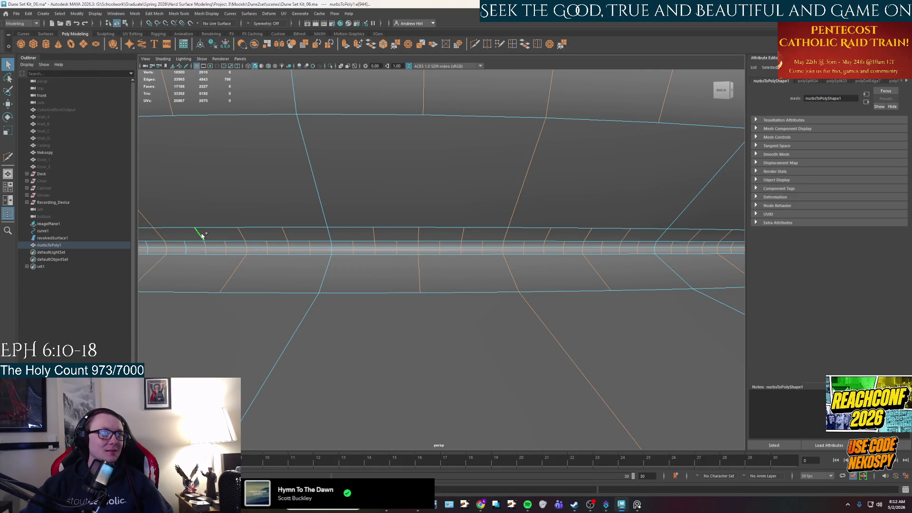
left_click_drag(208, 251, 593, 296, "alt")
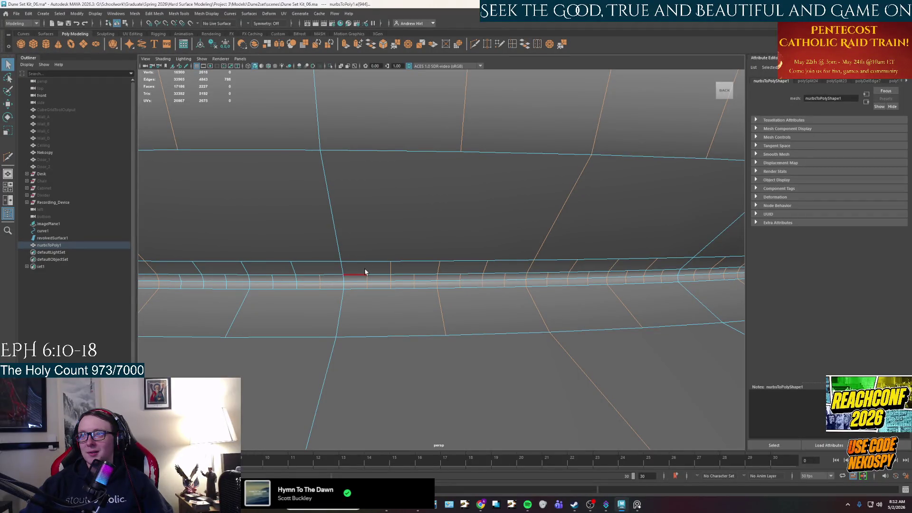
left_click_drag(393, 286, 402, 285, "alt")
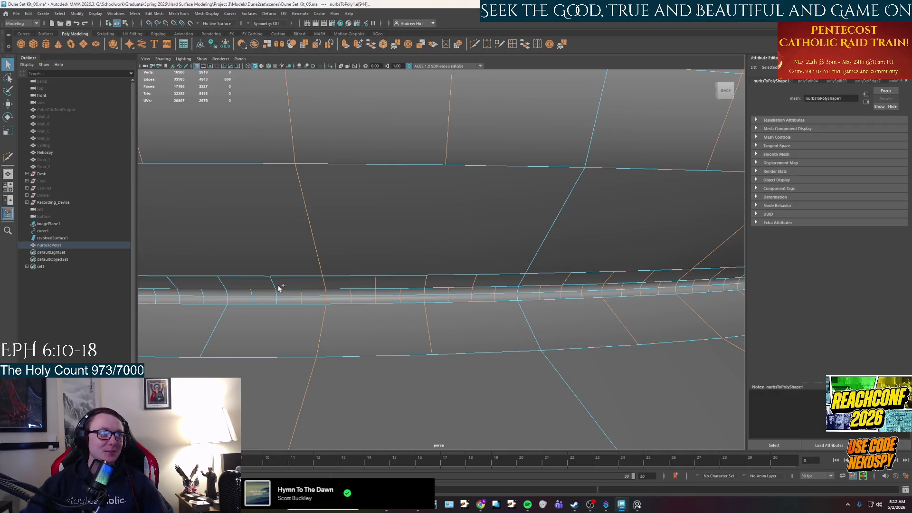
left_click_drag(283, 310, 332, 295, "alt")
double_click(407, 247, "shift")
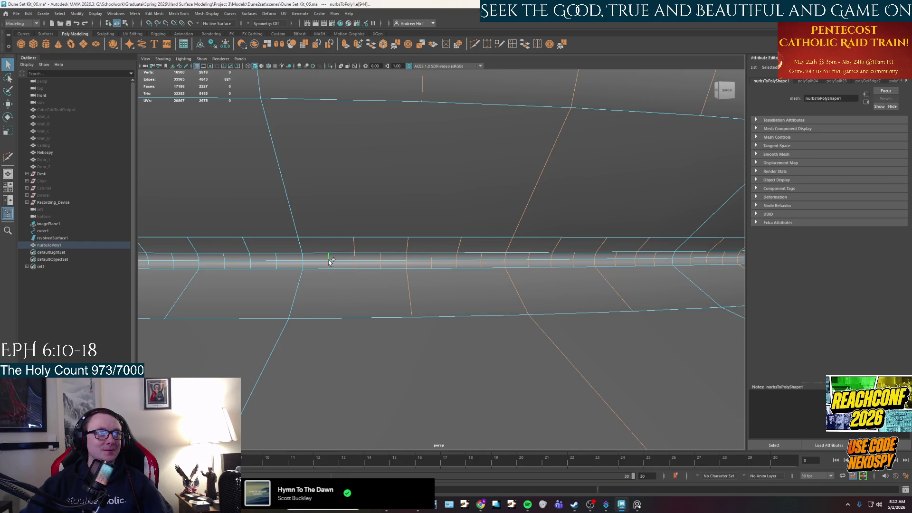
scroll(385, 260, "down", 5)
scroll(420, 262, "down", 3)
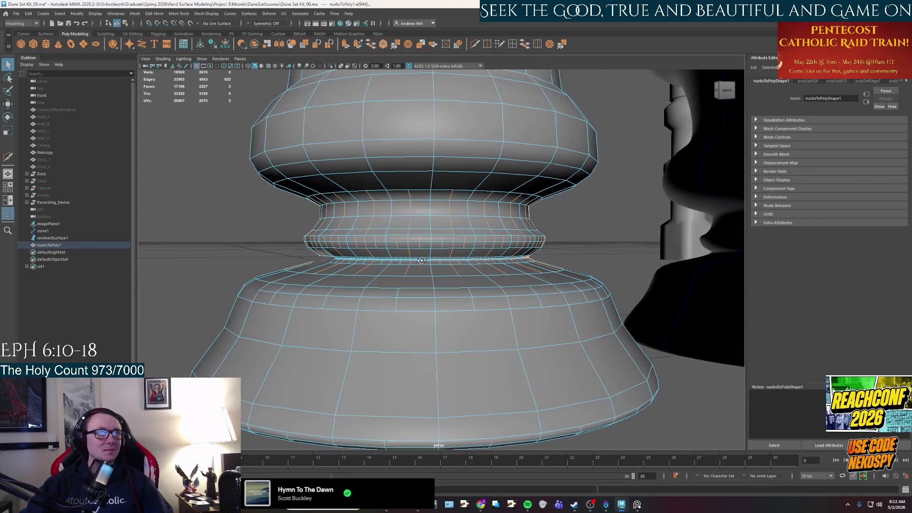
- Insert a new edge loop across the pedestal's thin rim band
left_click_drag(421, 263, 431, 261, "alt")
scroll(431, 262, "up", 3)
scroll(428, 263, "up", 4)
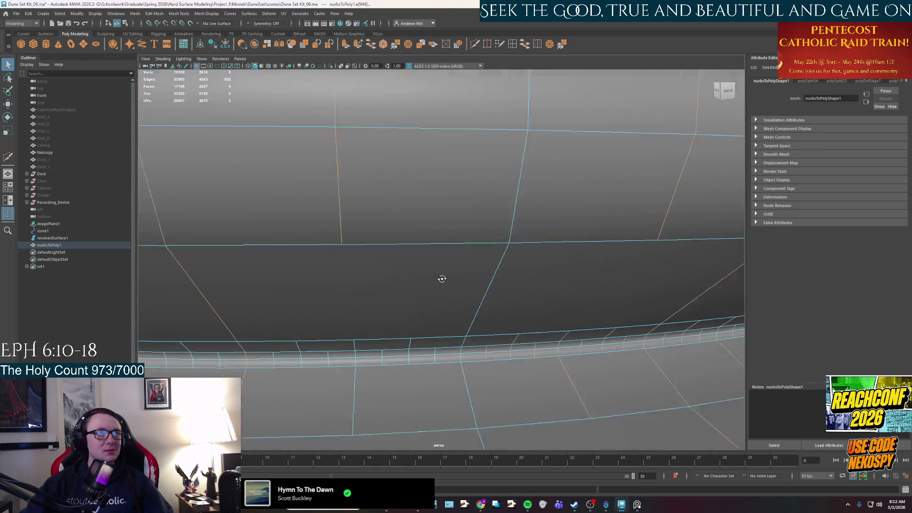
left_click_drag(448, 281, 444, 366, "alt")
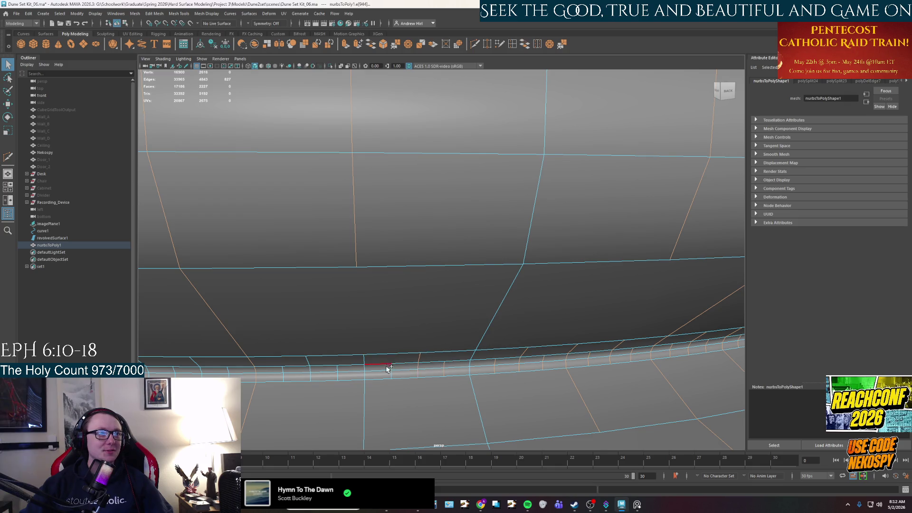
left_click_drag(385, 352, 401, 341, "alt")
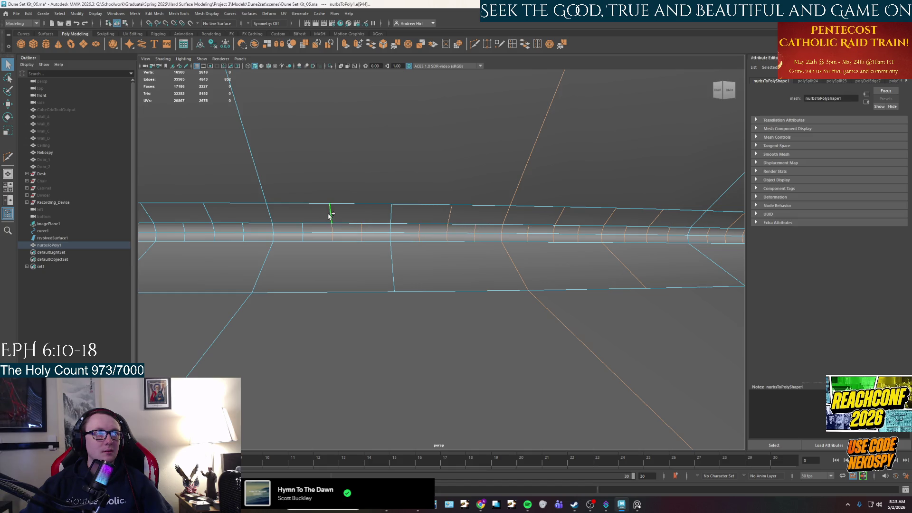
left_click_drag(314, 232, 451, 250, "alt")
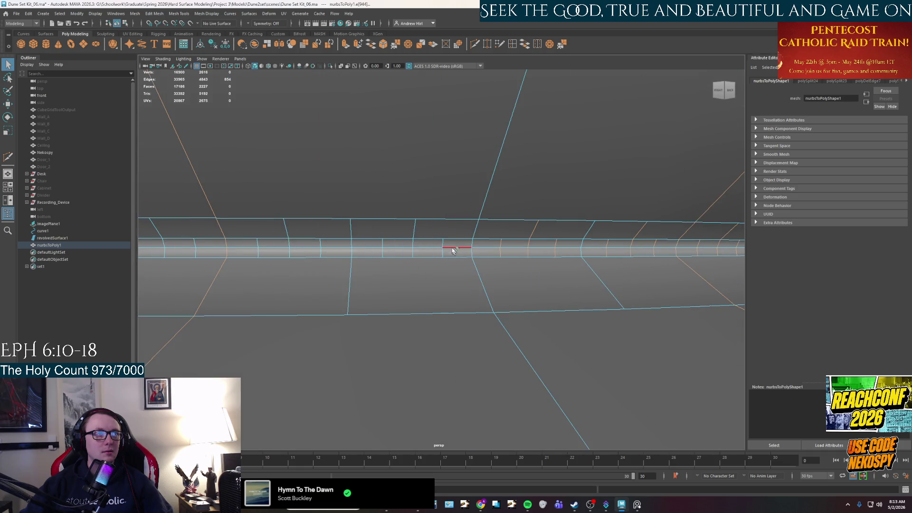
left_click(448, 245)
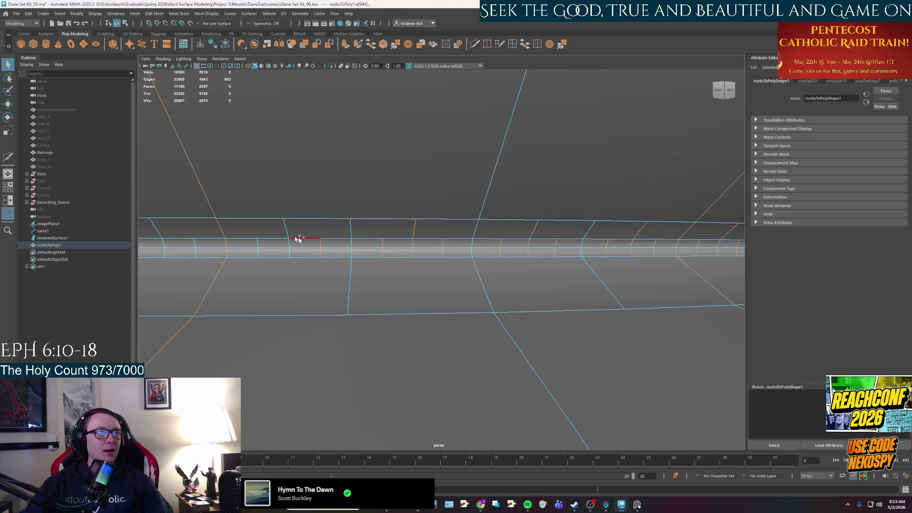
- Accept the AutoSave prompt to save the scene now
left_click_drag(289, 246, 438, 250, "alt")
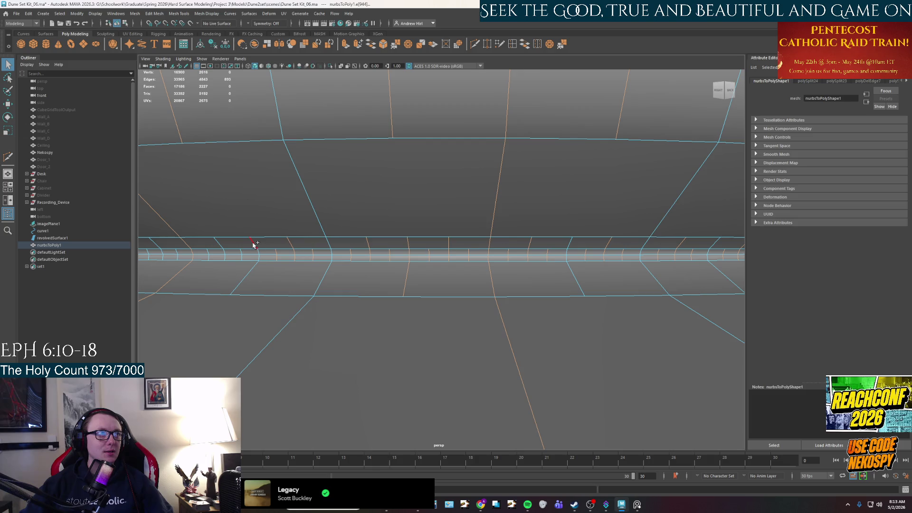
left_click_drag(265, 253, 340, 266, "alt")
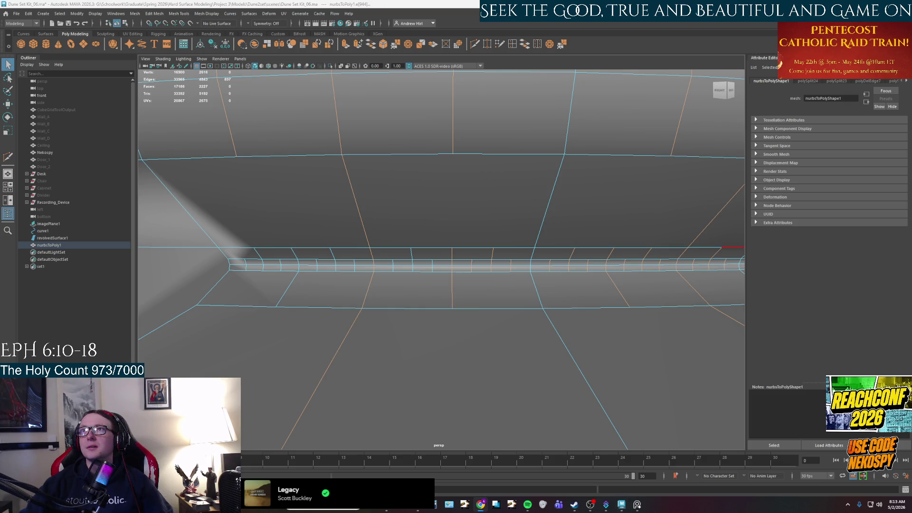
left_click(437, 256)
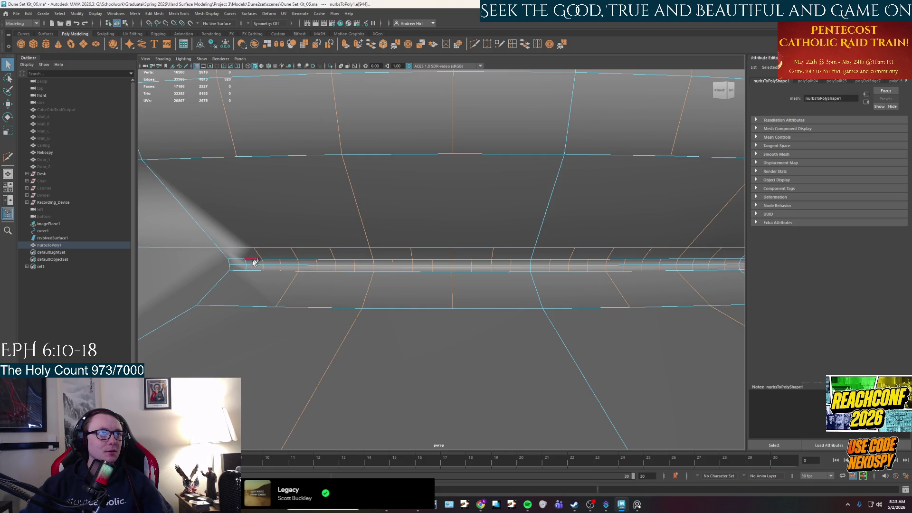
scroll(298, 271, "down", 2)
scroll(314, 272, "down", 2)
scroll(321, 273, "down", 1)
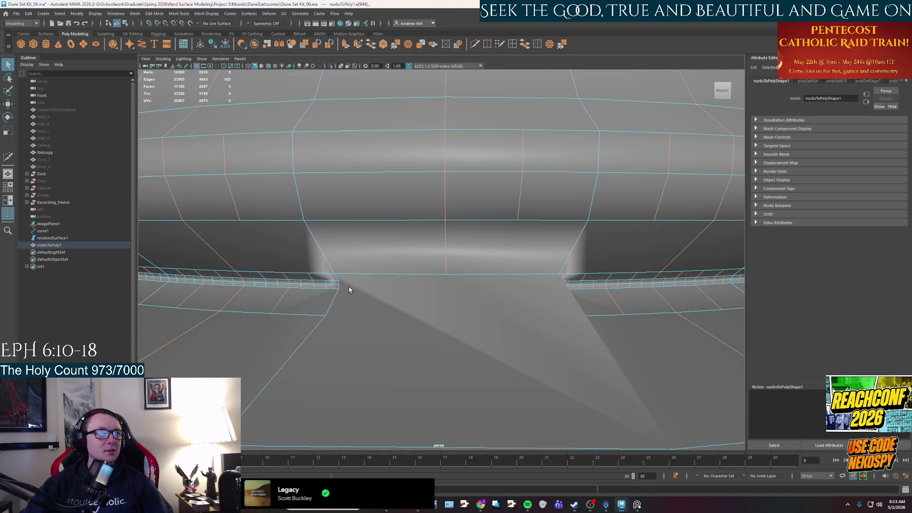
left_click_drag(343, 274, 381, 290, "alt")
scroll(381, 290, "up", 1)
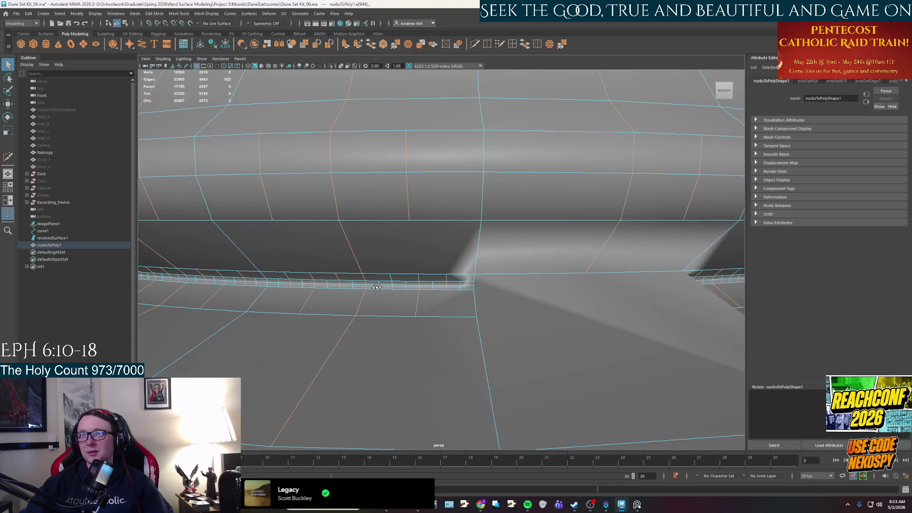
scroll(406, 281, "up", 1)
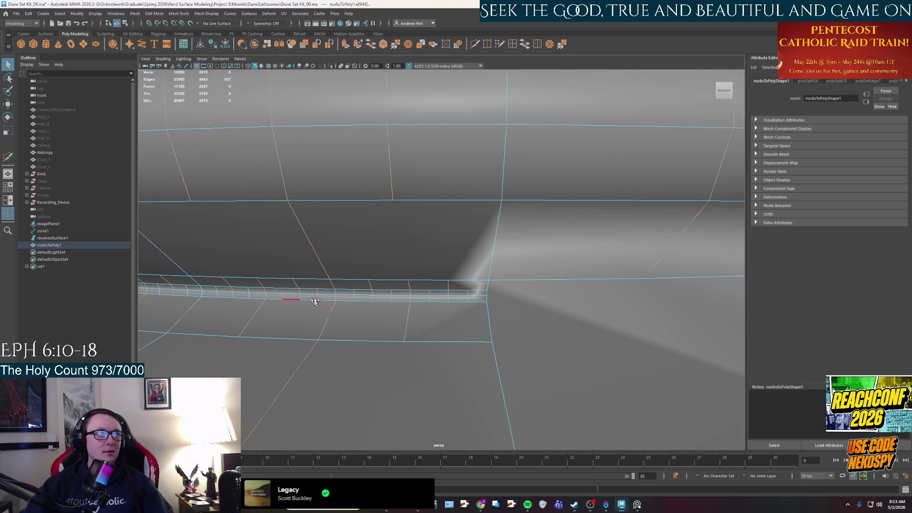
left_click_drag(313, 245, 330, 301, "alt")
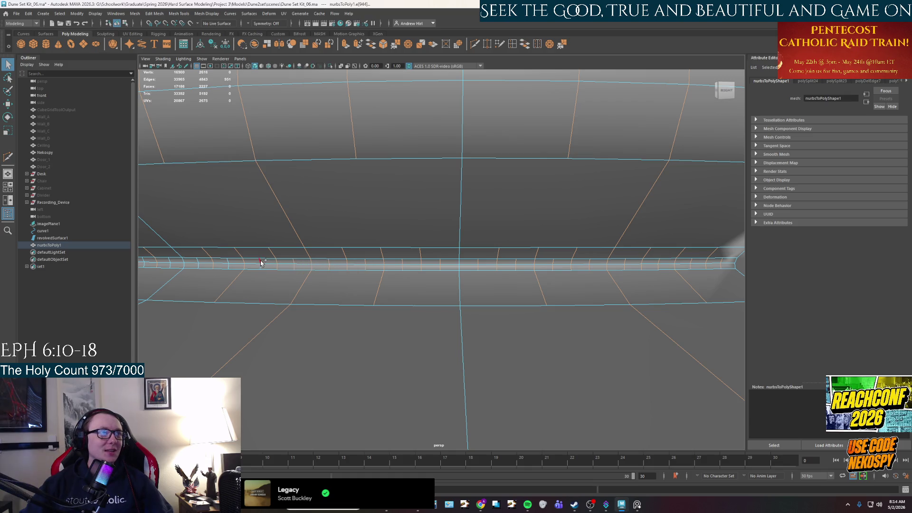
left_click_drag(378, 271, 380, 270, "alt")
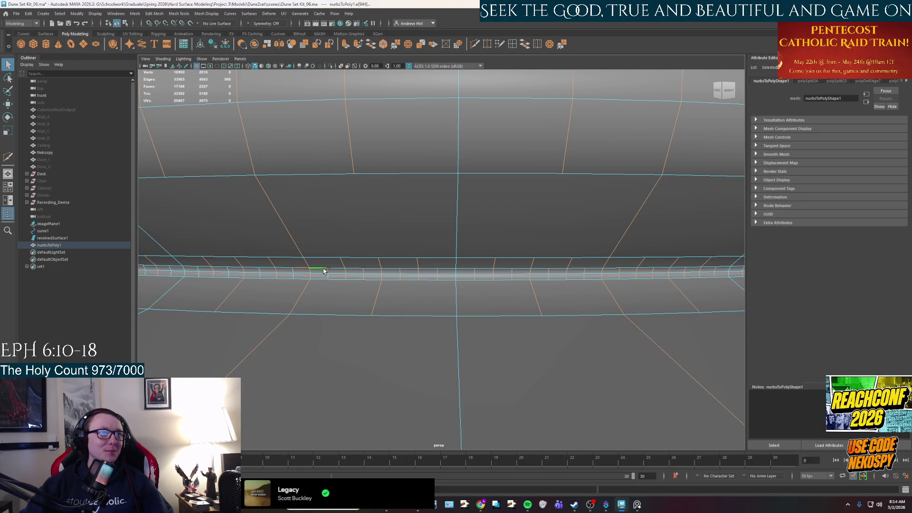
left_click_drag(377, 275, 398, 274, "alt")
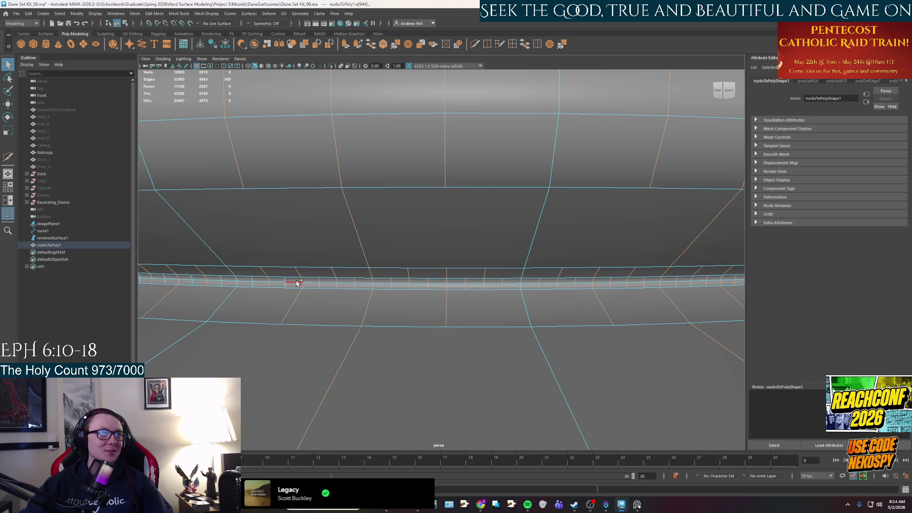
left_click_drag(322, 284, 519, 281, "alt")
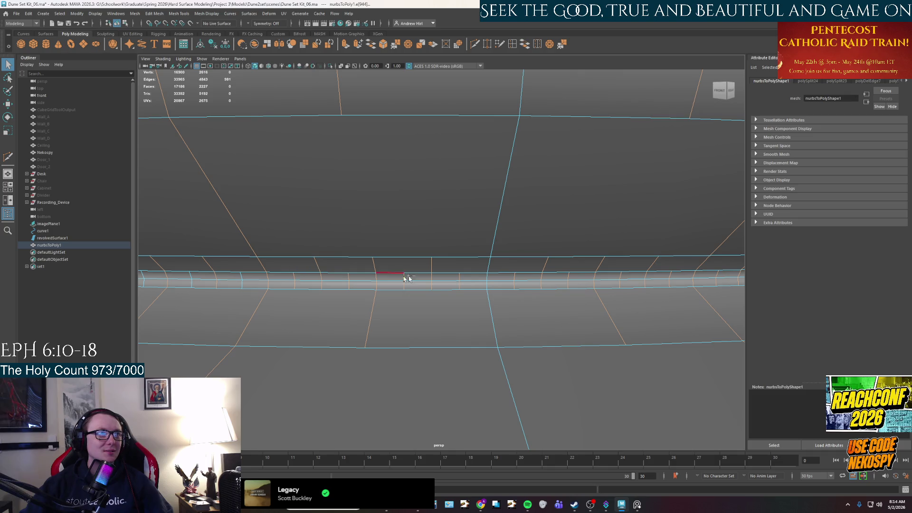
left_click_drag(392, 278, 523, 263, "alt")
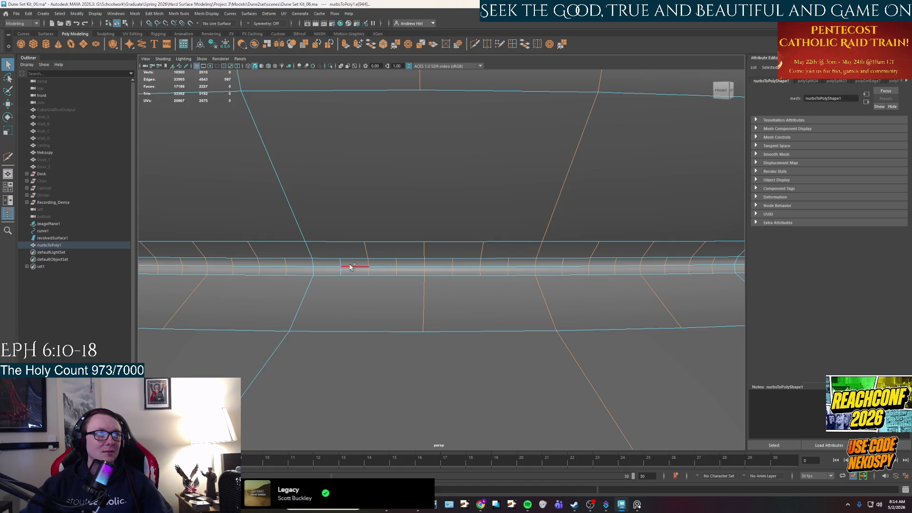
scroll(383, 268, "down", 2)
scroll(389, 265, "down", 3)
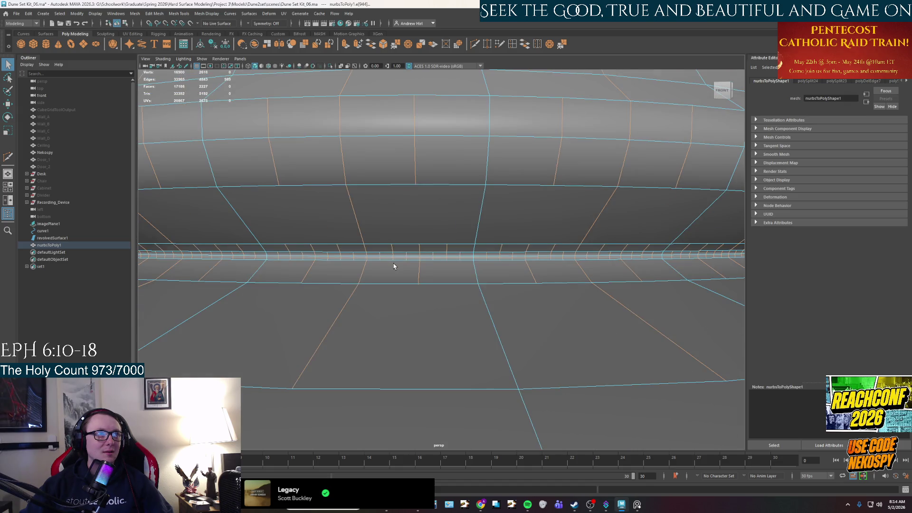
scroll(410, 259, "down", 1)
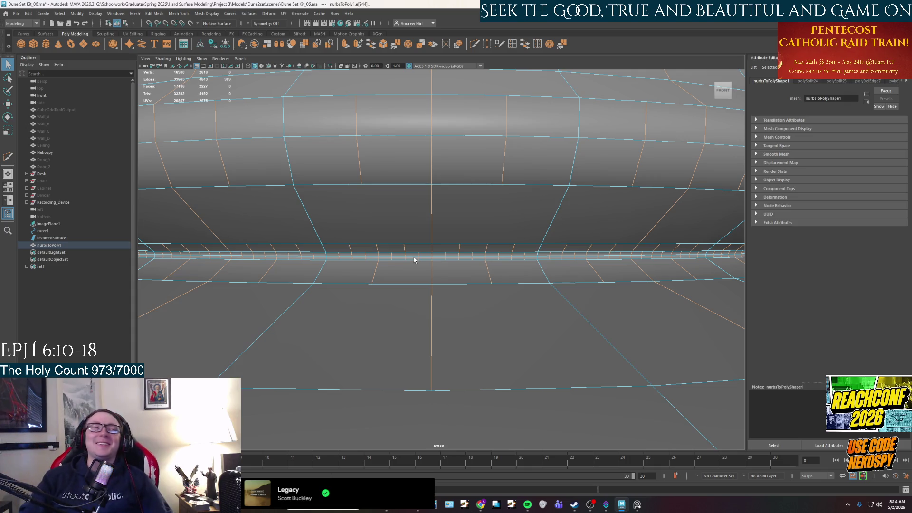
left_click_drag(295, 267, 419, 271, "alt")
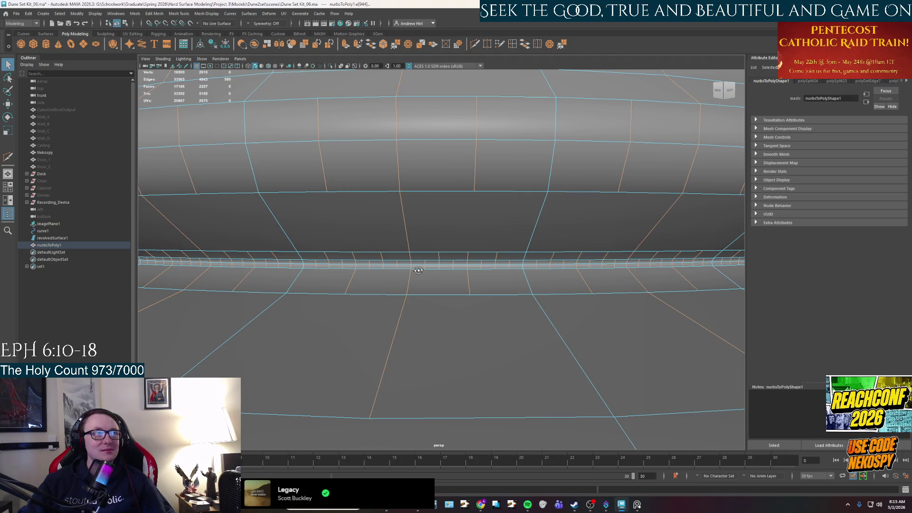
scroll(417, 271, "down", 1)
scroll(418, 271, "down", 5)
scroll(418, 272, "up", 3)
scroll(418, 271, "up", 3)
- Cut two new edges across the lower-body faces with the Multi-Cut tool
mouse_move(418, 272)
left_mouse_down("alt")
mouse_move(460, 291)
mouse_move(415, 291)
mouse_move(434, 293)
left_mouse_up("alt")
scroll(434, 293, "up", 3)
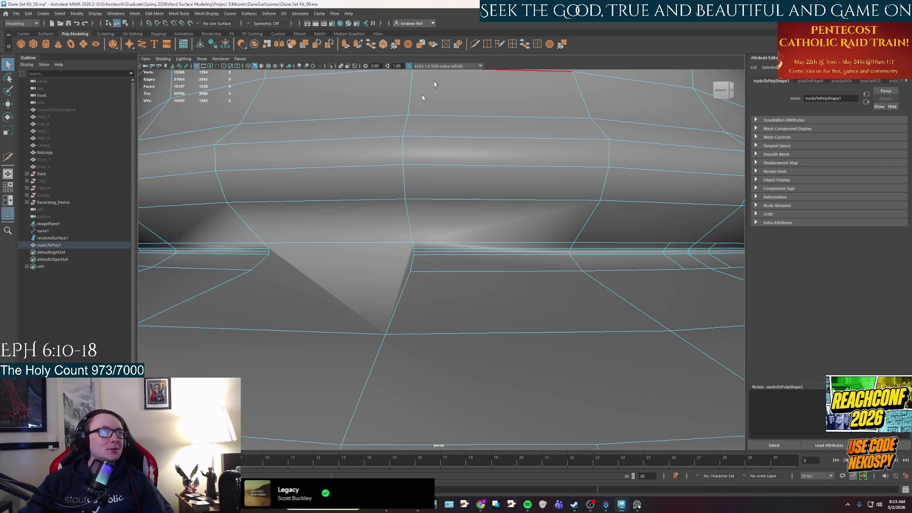
scroll(251, 271, "up", 2)
scroll(321, 275, "up", 2)
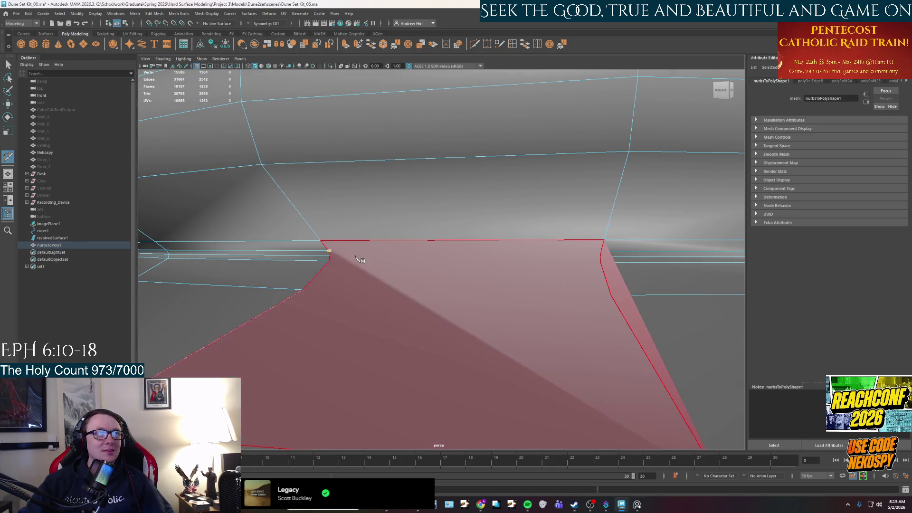
left_click(328, 252)
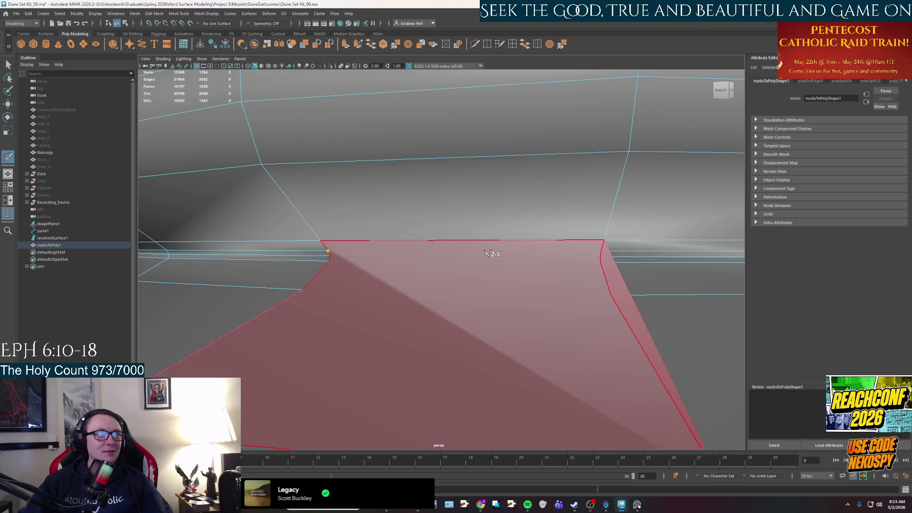
left_click(603, 252)
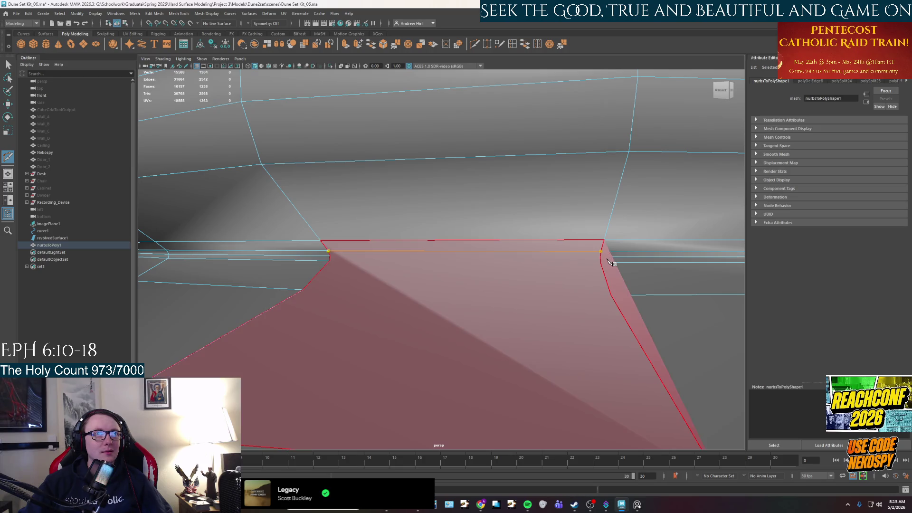
key("Return")
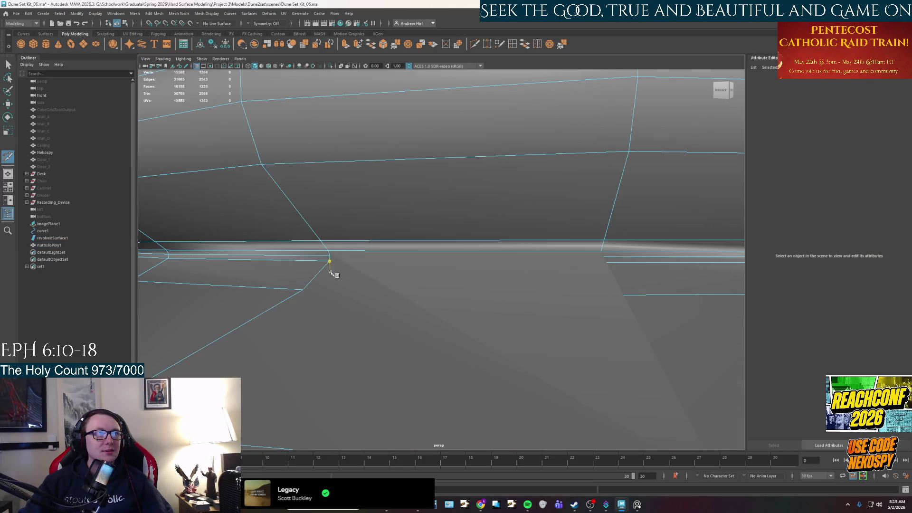
left_click(605, 259)
left_click(603, 258)
right_click(603, 259)
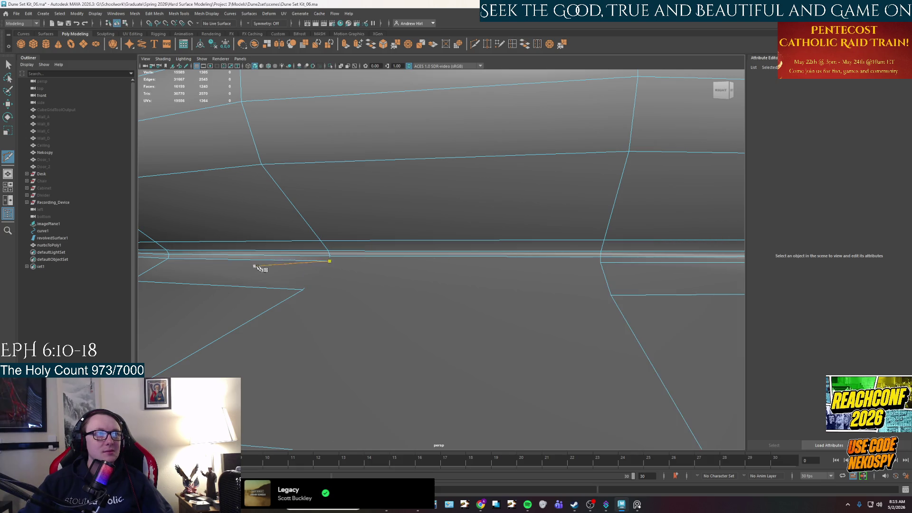
- Cut two more edges across the adjacent faces, then inspect the pedestal's underside
left_click(329, 261)
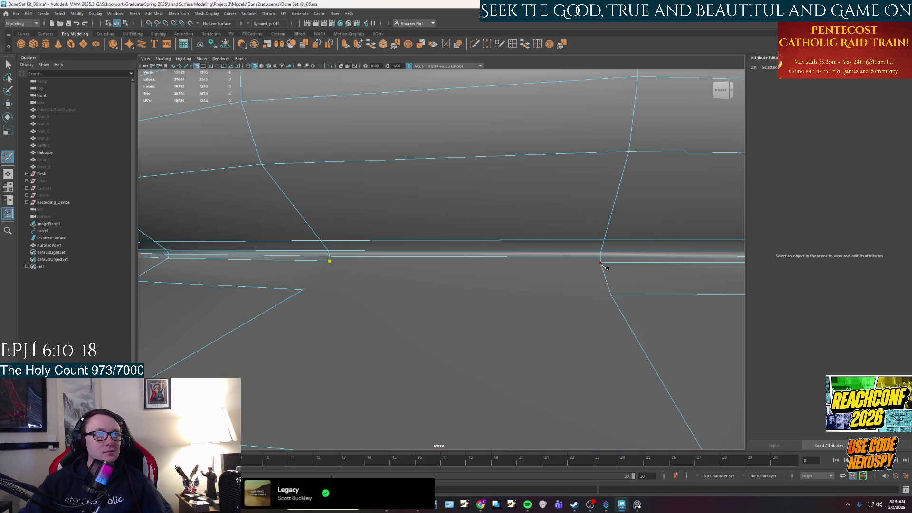
left_click(603, 262)
right_click(599, 266)
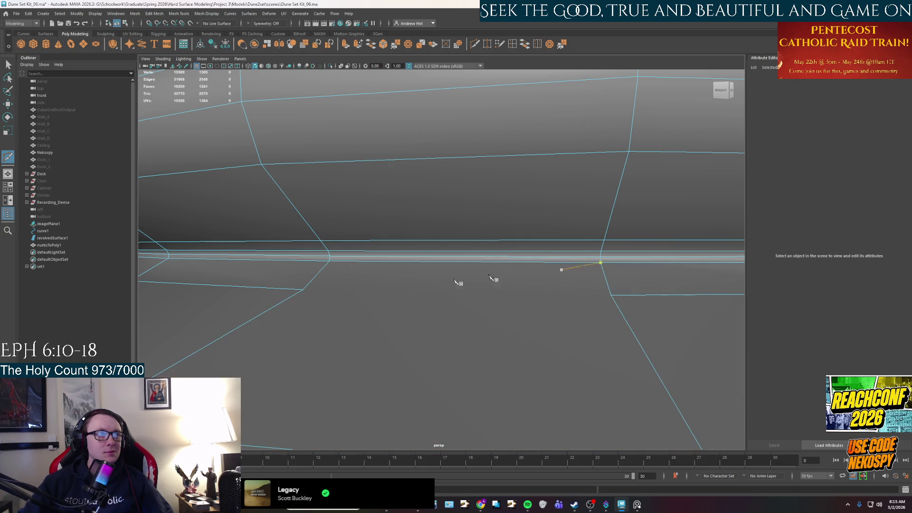
left_click(611, 296)
right_click(607, 305)
mouse_move(606, 301)
right_mouse_down("alt")
mouse_move(463, 326)
mouse_move(479, 335)
right_mouse_up("alt")
left_click_drag(479, 334, 435, 297, "alt")
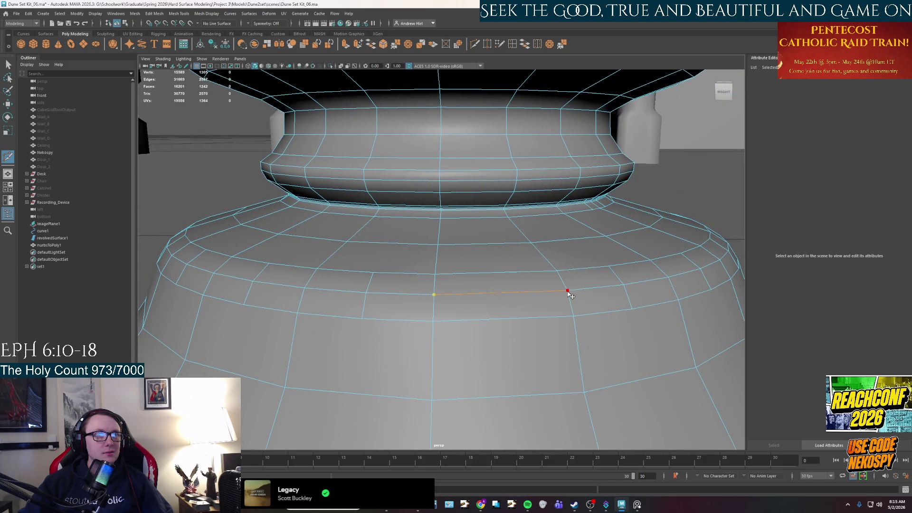
scroll(566, 304, "up", 3)
left_click_drag(549, 234, 441, 313, "alt")
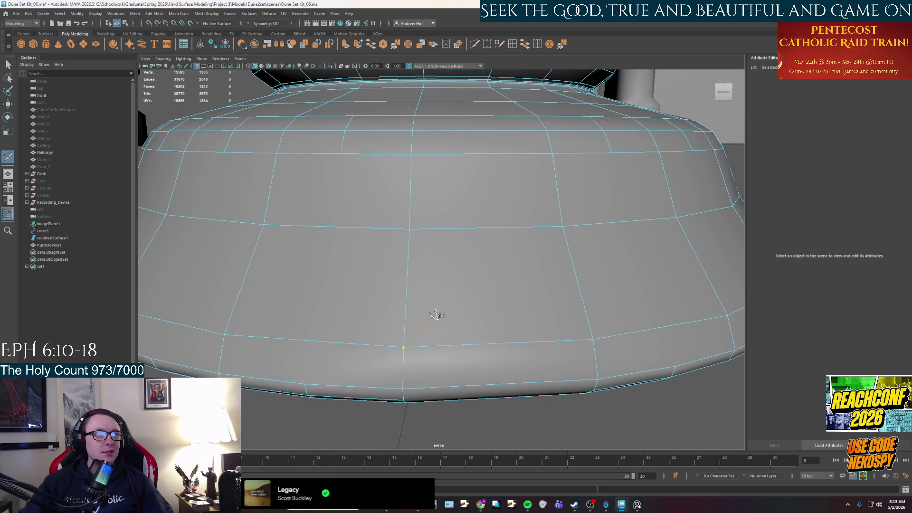
left_click_drag(525, 264, 426, 174, "alt")
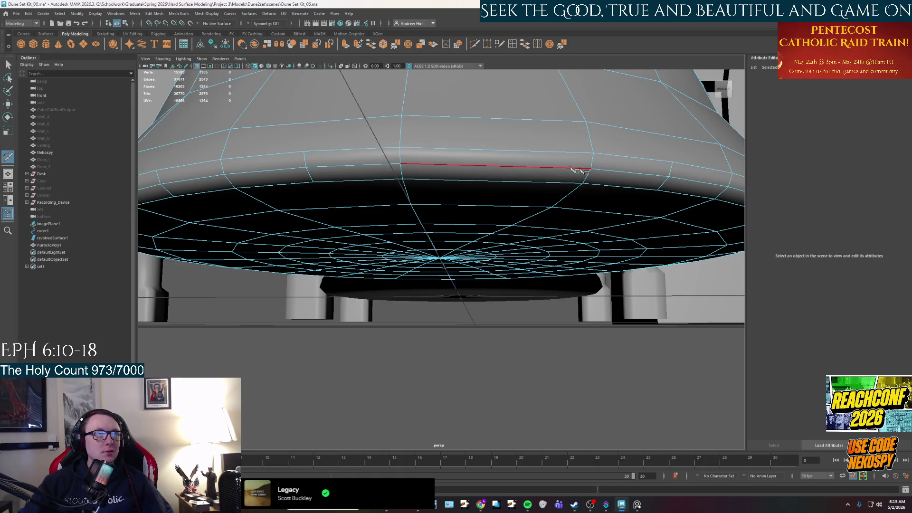
- Select the first unwanted vertical edges in the rim strip with the Select tool
key("q")
mouse_move(464, 138)
left_mouse_down("alt")
mouse_move(464, 157)
mouse_move(392, 220)
left_mouse_up("alt")
left_click(394, 209)
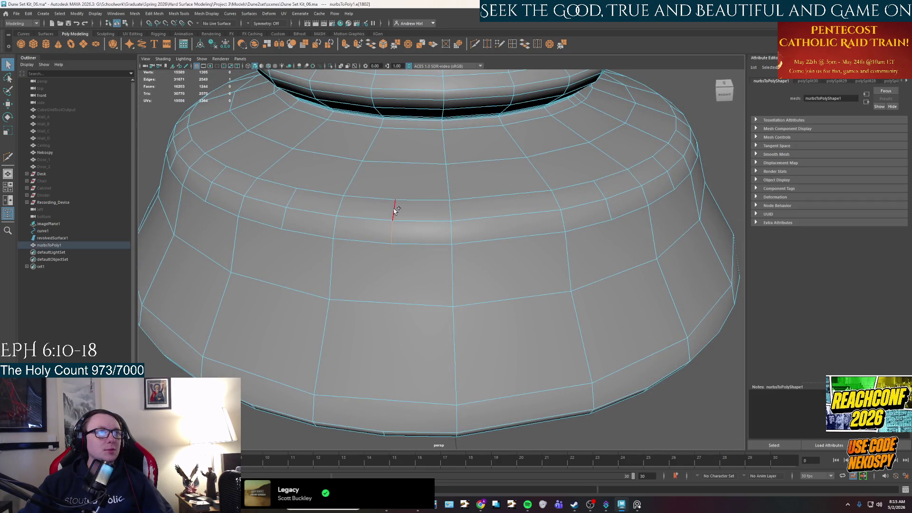
left_click_drag(346, 261, 406, 263, "alt")
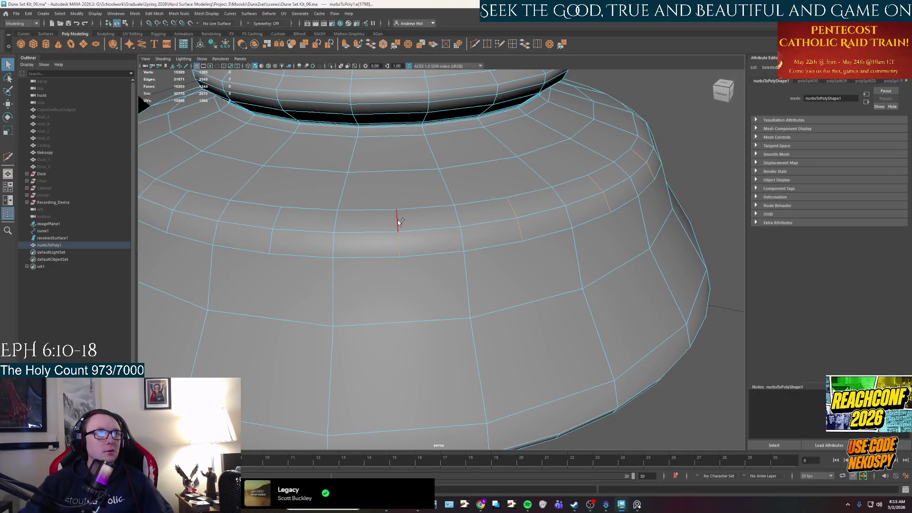
left_click_drag(265, 254, 495, 260, "alt")
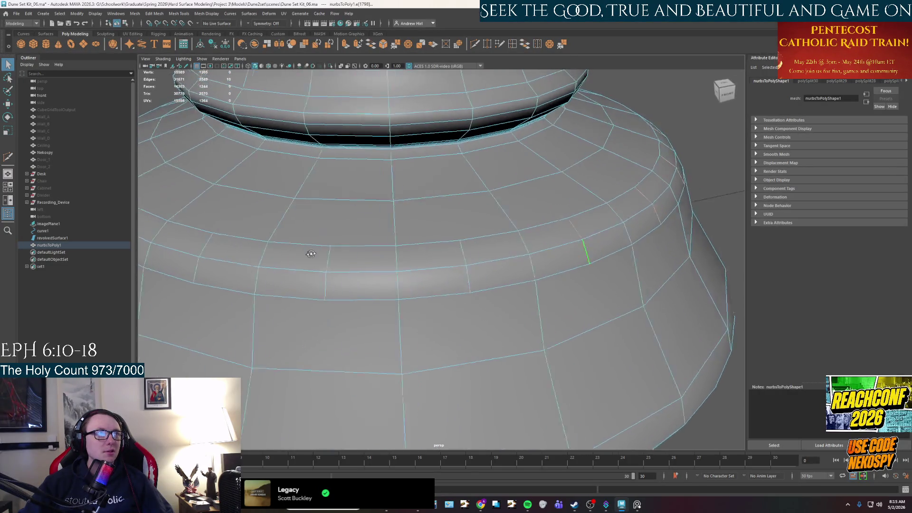
left_click(490, 256, "shift")
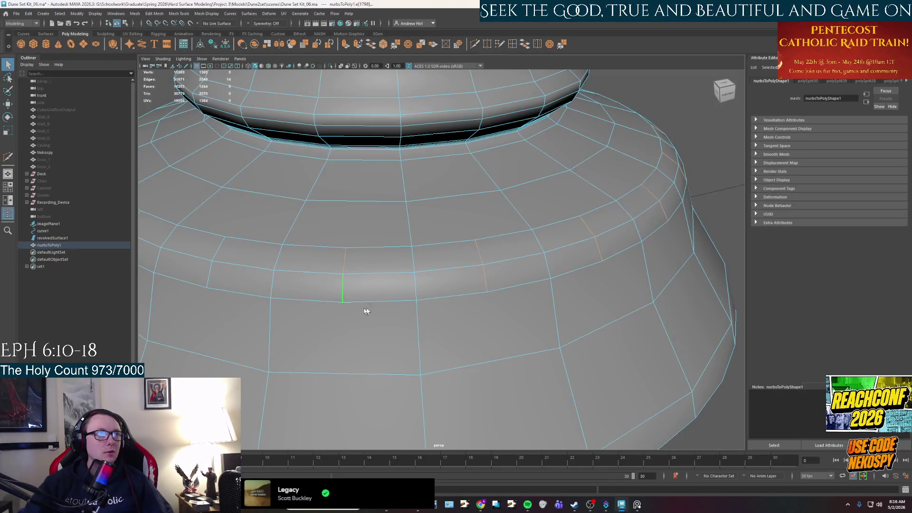
left_click_drag(362, 311, 434, 250, "alt")
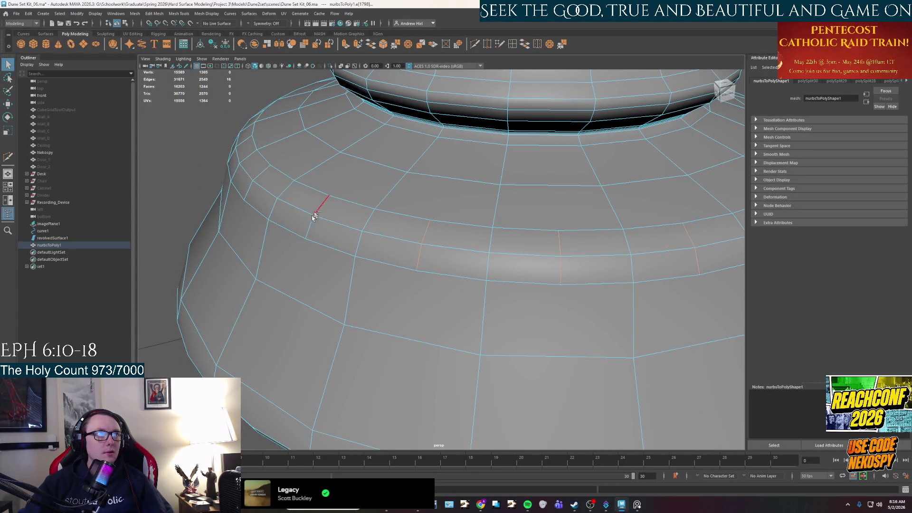
left_click_drag(340, 260, 406, 247, "alt")
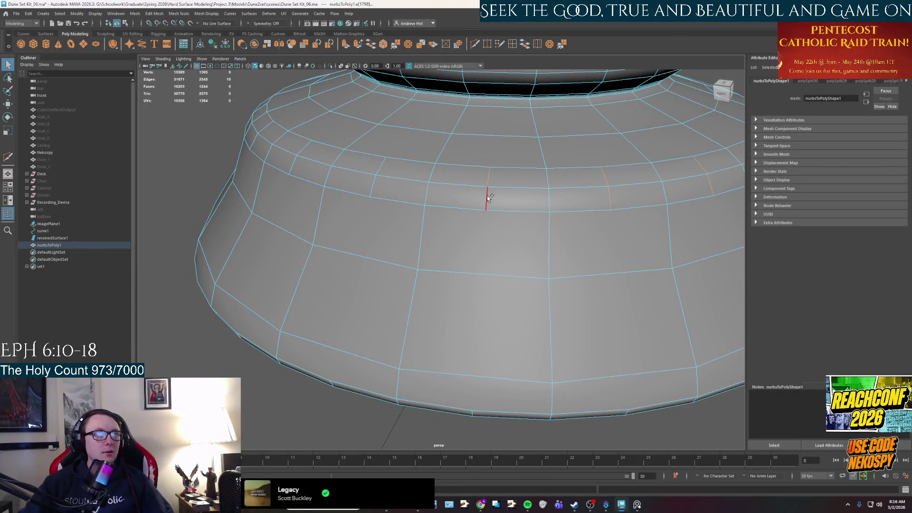
- Add the remaining rim-strip edges to the selection and delete them all
mouse_move(379, 212)
left_mouse_down("alt")
mouse_move(418, 163)
mouse_move(482, 217)
left_mouse_up("alt")
left_click(375, 197)
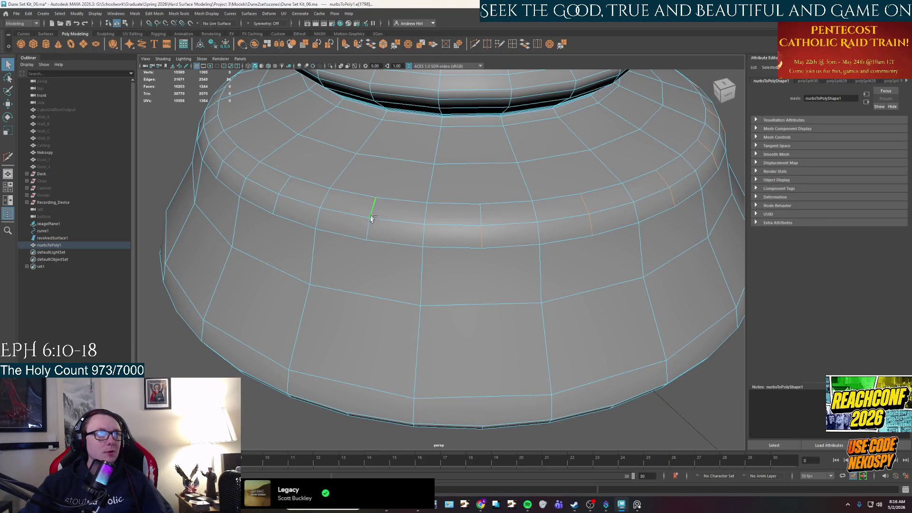
left_click_drag(279, 198, 395, 231, "alt")
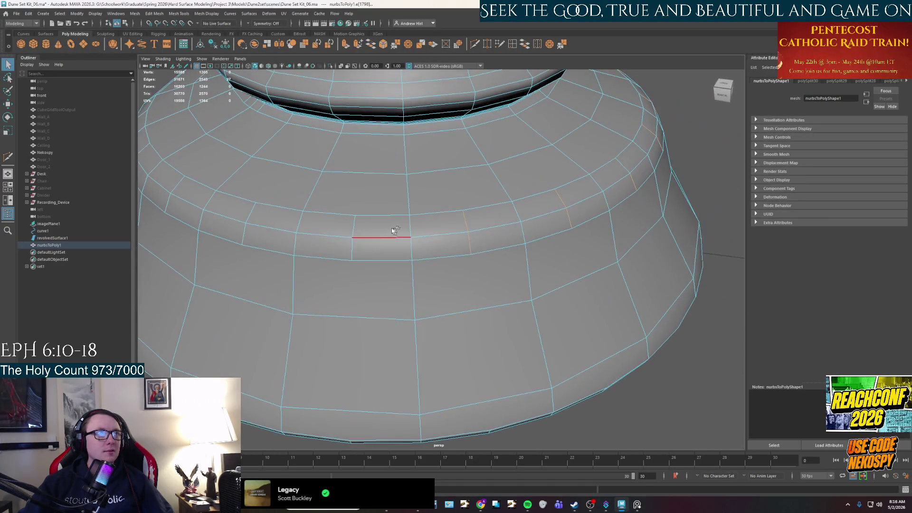
left_click(355, 229, "shift")
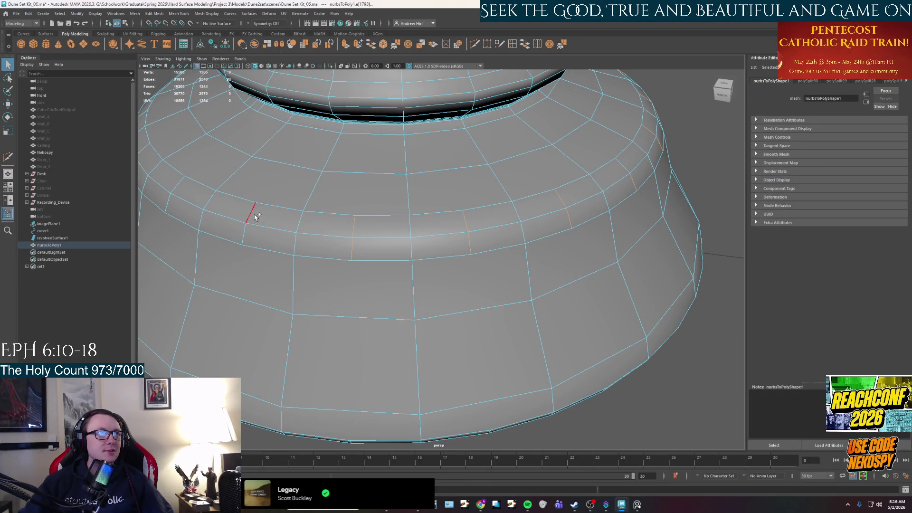
mouse_move(255, 242)
left_mouse_down("alt")
mouse_move(336, 197)
mouse_move(320, 210)
left_mouse_up("alt")
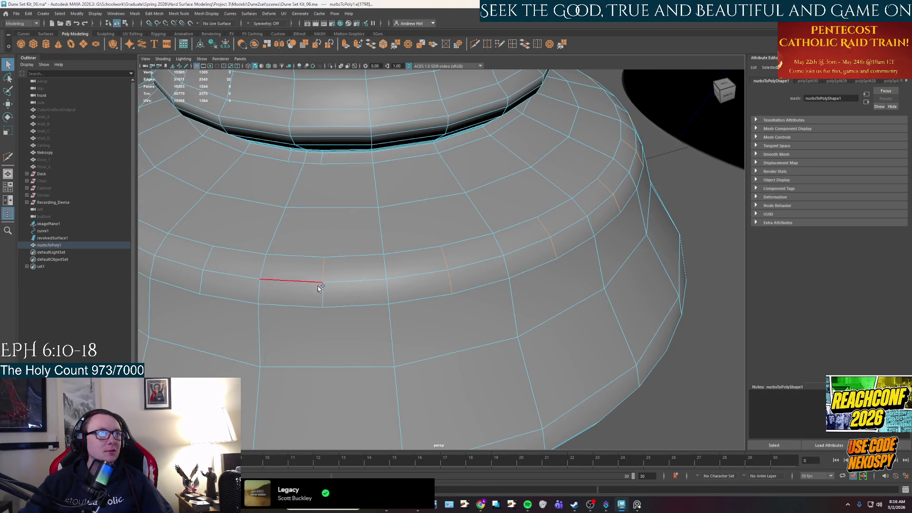
mouse_move(368, 285)
left_mouse_down("alt")
mouse_move(421, 223)
mouse_move(460, 247)
left_mouse_up("alt")
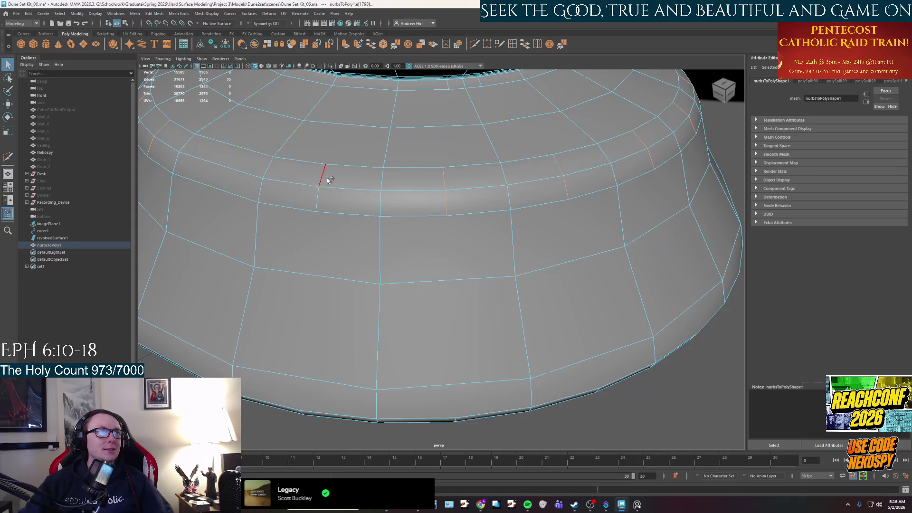
left_click_drag(318, 216, 361, 216, "alt")
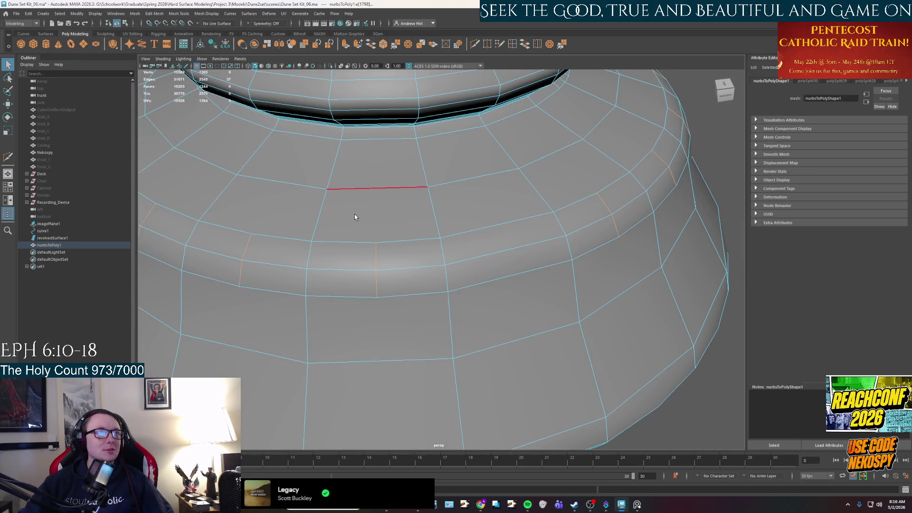
key("Delete")
scroll(370, 236, "down", 5)
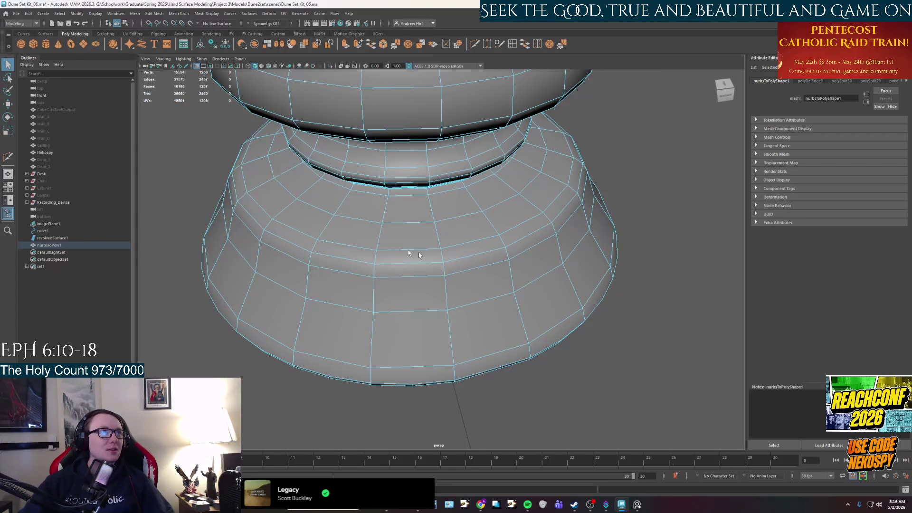
- Select several vertical edges around the rim strip from different angles
left_click_drag(402, 197, 427, 272, "alt")
middle_click_drag(428, 272, 448, 336, "alt")
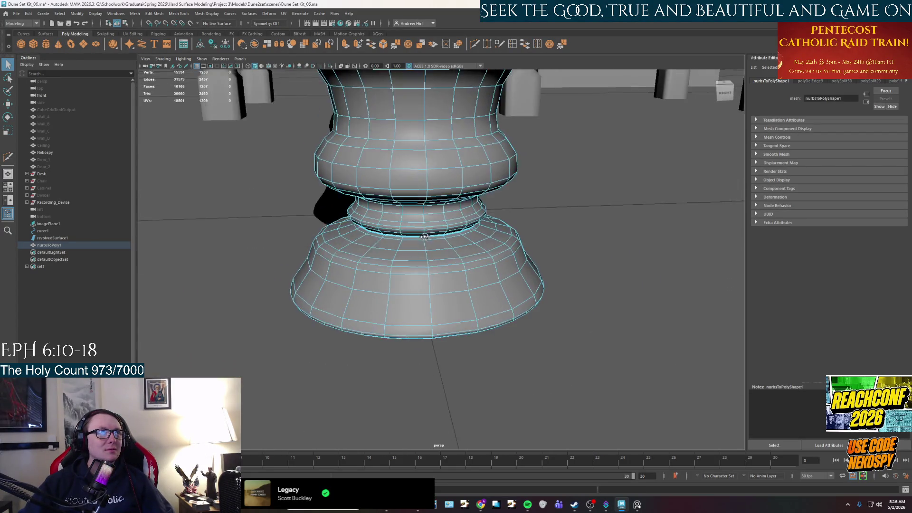
mouse_move(447, 336)
left_mouse_down("alt")
mouse_move(453, 299)
mouse_move(401, 230)
left_mouse_up("alt")
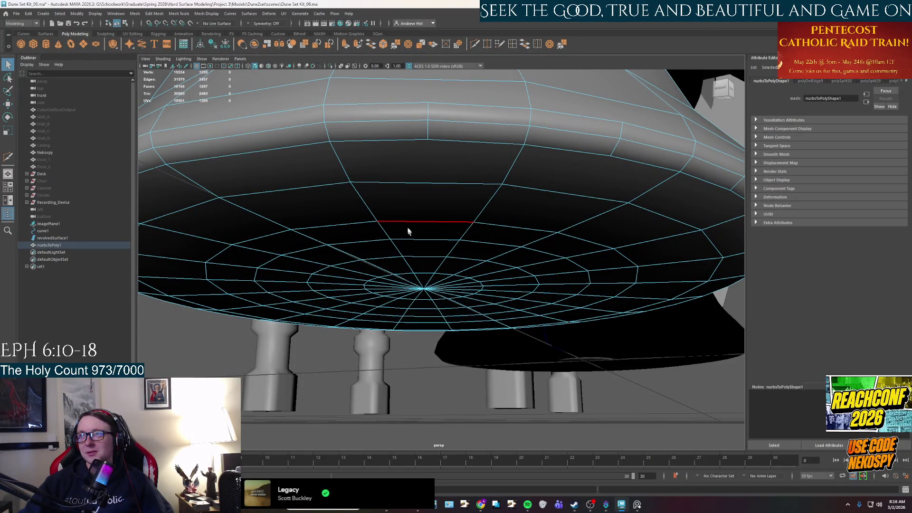
left_click_drag(408, 228, 442, 250, "alt")
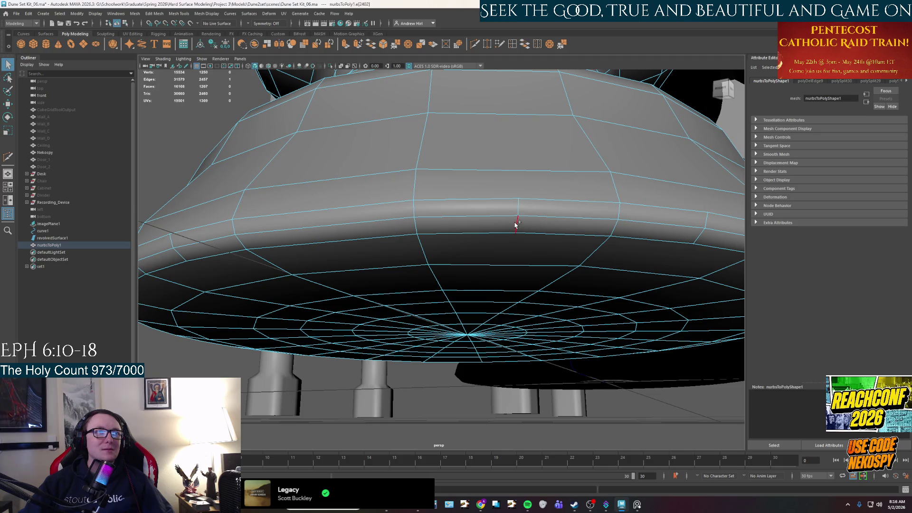
left_click(550, 232)
left_click(517, 226)
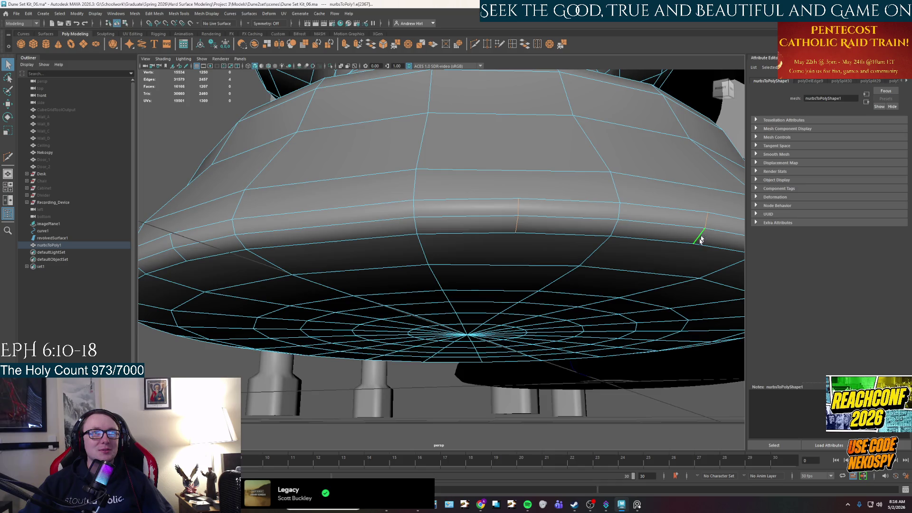
left_click_drag(702, 237, 472, 204, "alt")
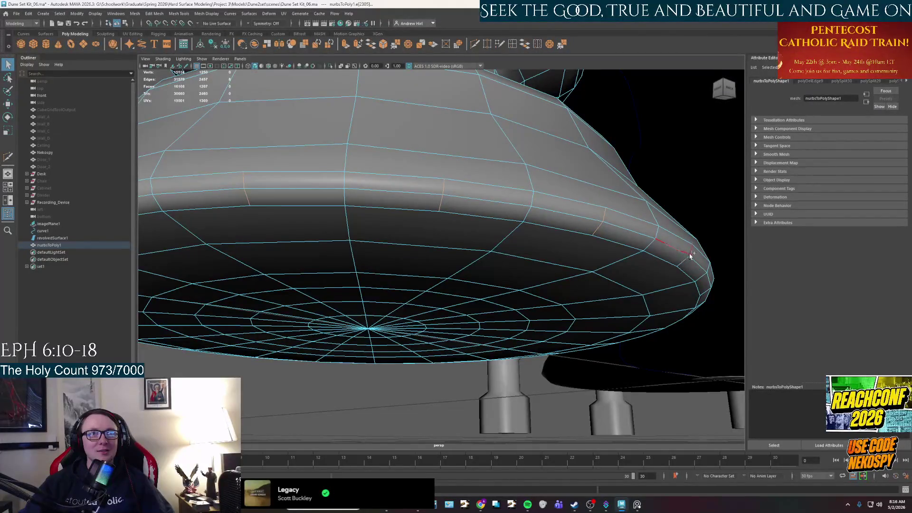
left_click_drag(677, 271, 567, 261, "alt")
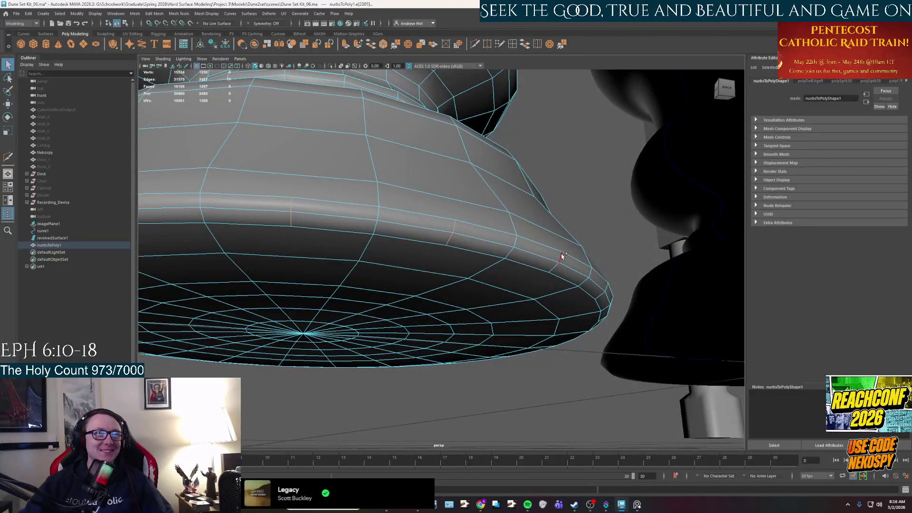
left_click(604, 288)
mouse_move(601, 297)
left_mouse_down("alt")
mouse_move(581, 240)
mouse_move(453, 282)
left_mouse_up("alt")
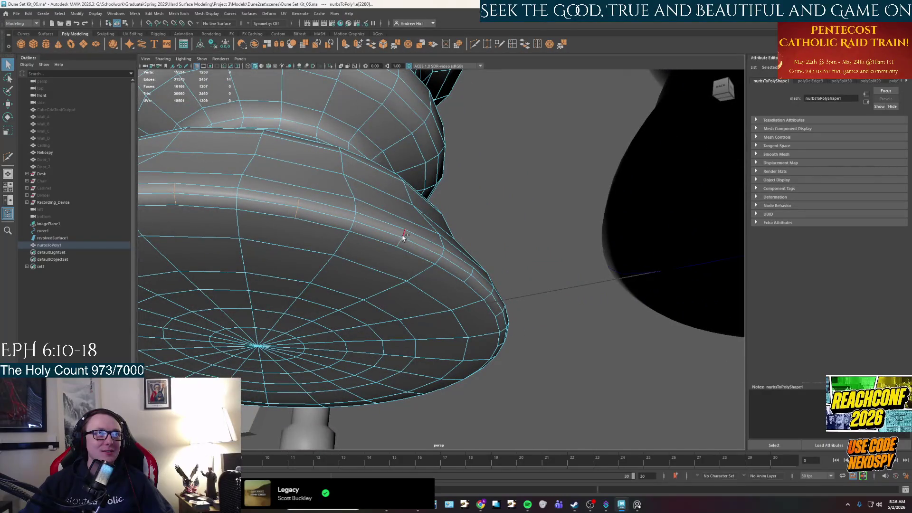
left_click(473, 274)
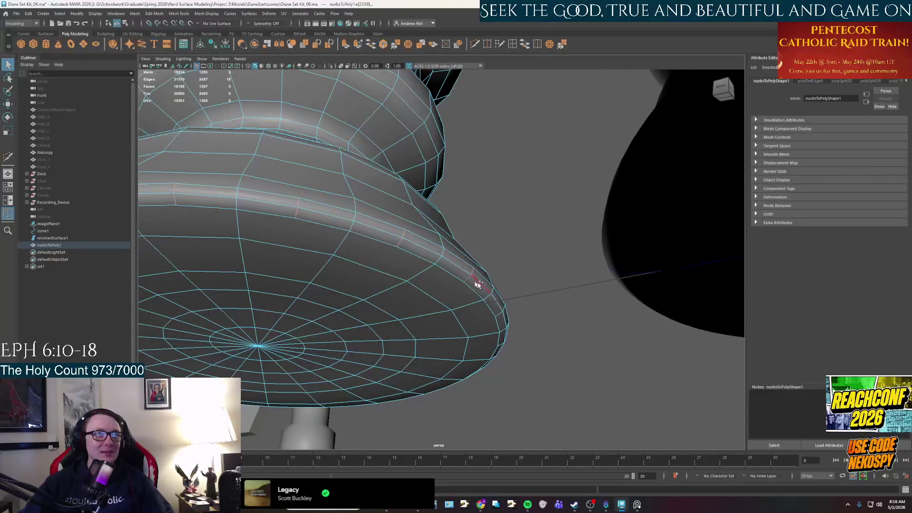
- Delete the horizontal edge loop on the base underside
left_click_drag(497, 315, 429, 329, "alt")
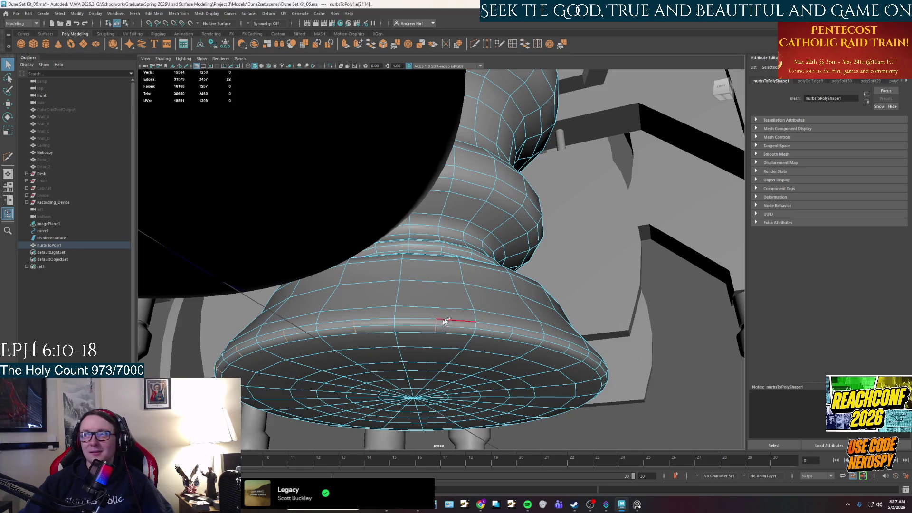
left_click_drag(481, 342, 412, 273, "alt")
middle_click_drag(412, 273, 366, 232, "alt")
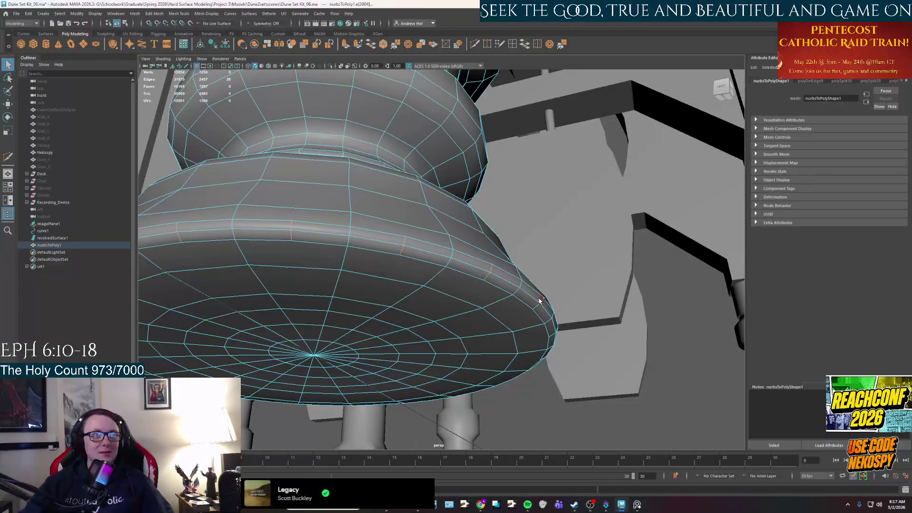
mouse_move(539, 311)
left_mouse_down("alt")
mouse_move(509, 250)
mouse_move(468, 254)
mouse_move(554, 253)
left_mouse_up("alt")
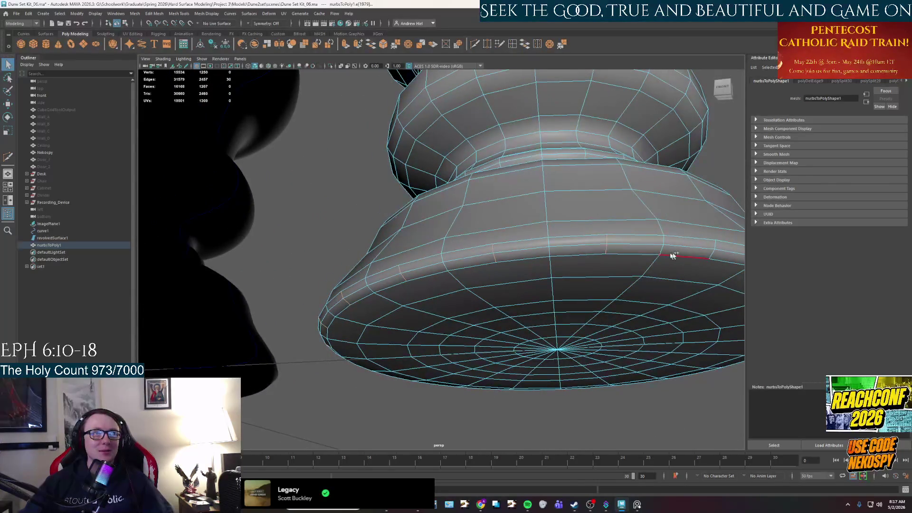
mouse_move(713, 255)
left_mouse_down("alt")
mouse_move(637, 250)
mouse_move(627, 280)
left_mouse_up("alt")
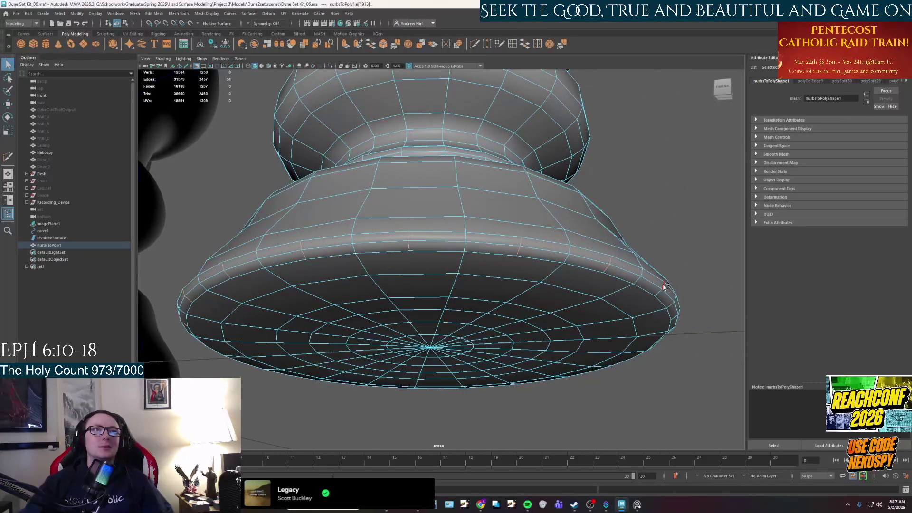
left_click_drag(658, 300, 501, 178, "alt")
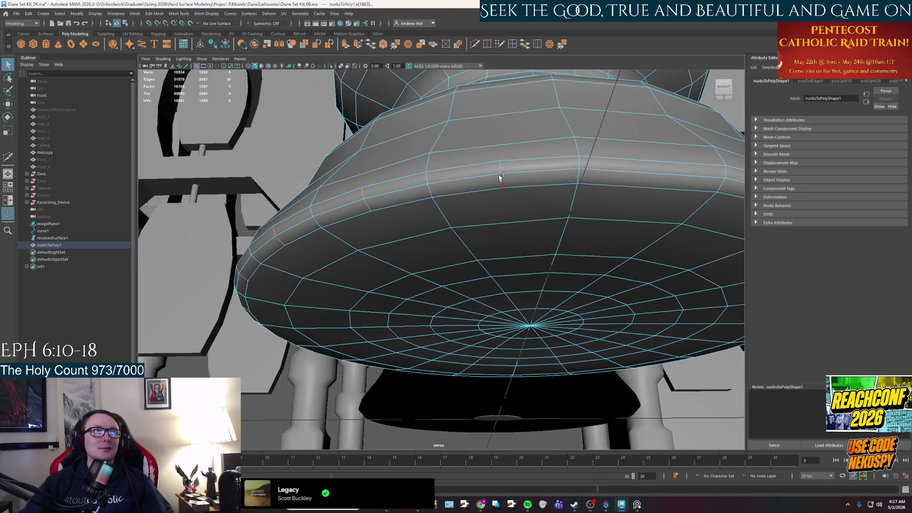
left_click_drag(587, 198, 451, 201, "alt")
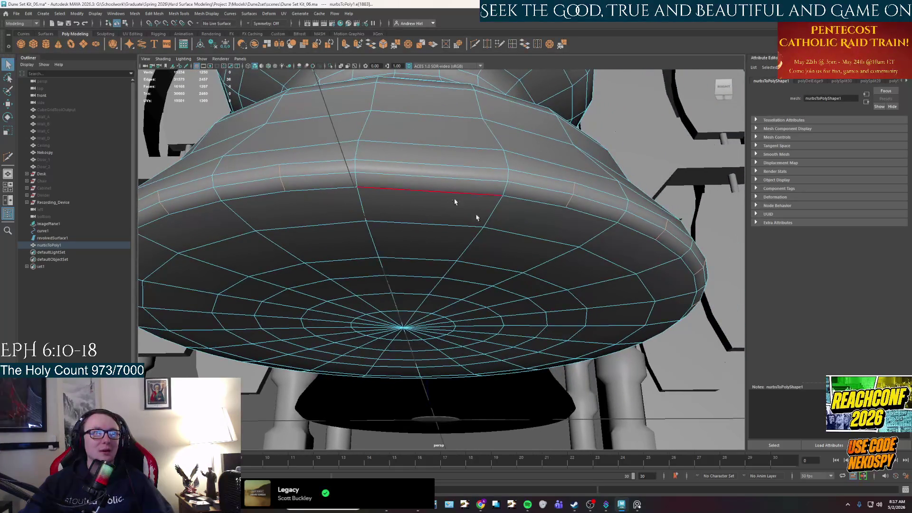
left_click(489, 217, "ctrl+shift")
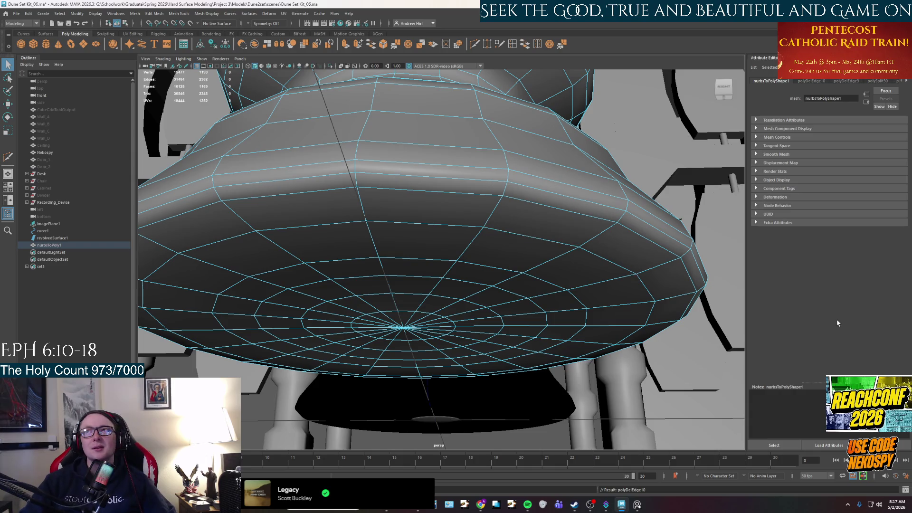
left_click_drag(615, 345, 465, 228, "alt")
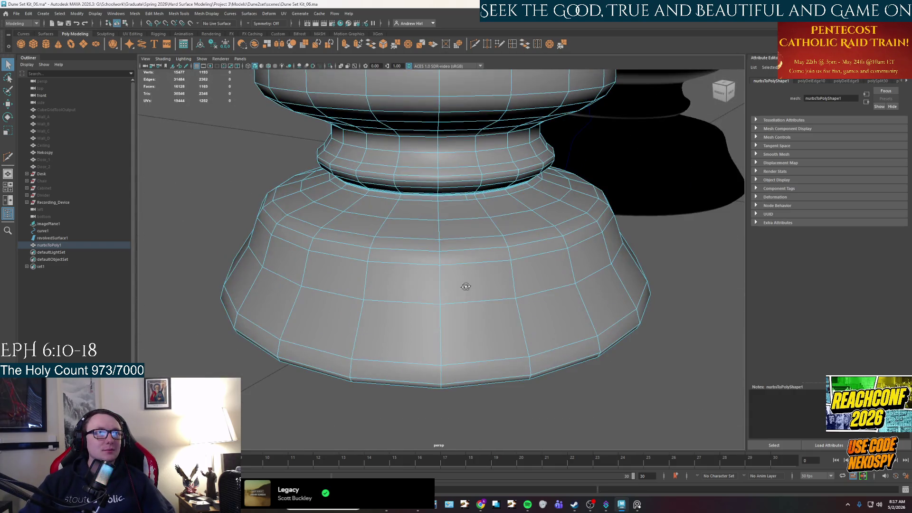
- Pick a few more edges near the pedestal's base for thinning
middle_click_drag(464, 228, 466, 286, "alt")
scroll(466, 286, "up", 3)
scroll(507, 289, "up", 3)
scroll(541, 259, "up", 2)
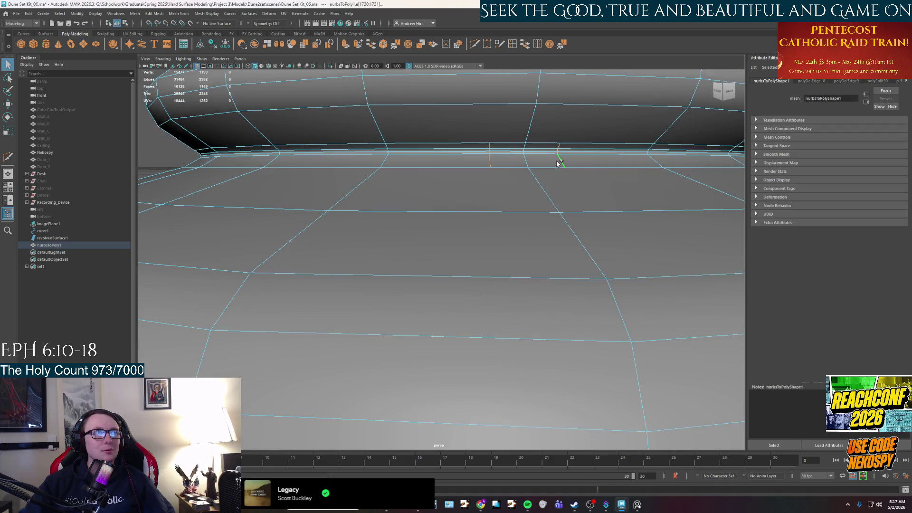
scroll(551, 169, "down", 5)
left_click_drag(565, 214, 401, 211, "alt")
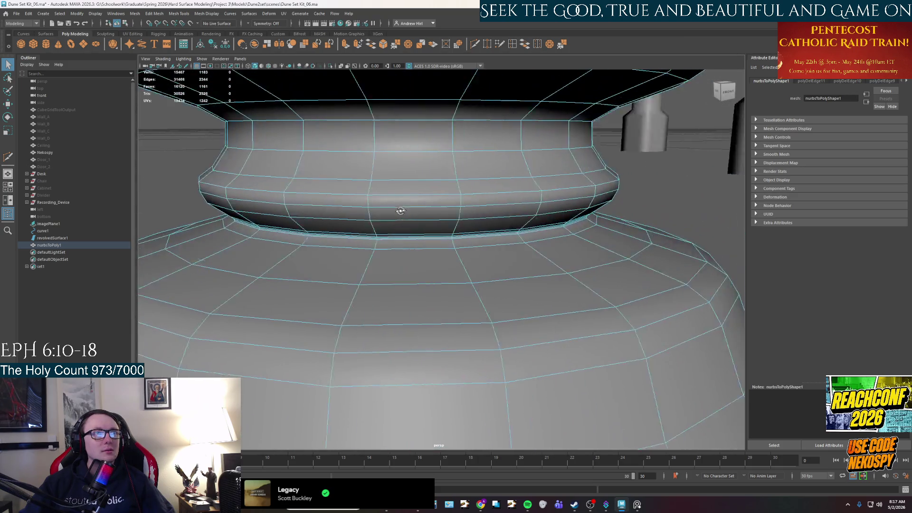
scroll(401, 211, "down", 2)
scroll(406, 208, "down", 2)
scroll(401, 242, "down", 1)
scroll(399, 247, "down", 2)
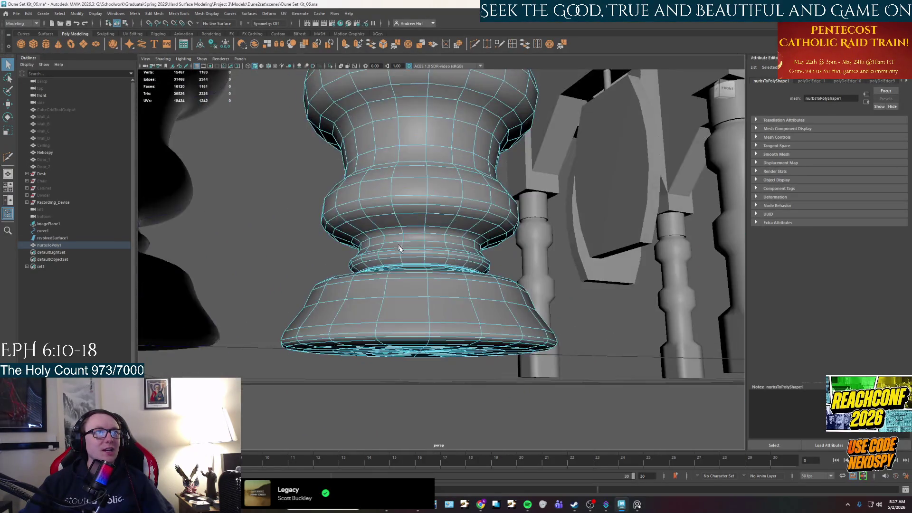
scroll(398, 247, "up", 2)
scroll(420, 207, "up", 2)
scroll(438, 244, "up", 2)
scroll(390, 336, "up", 1)
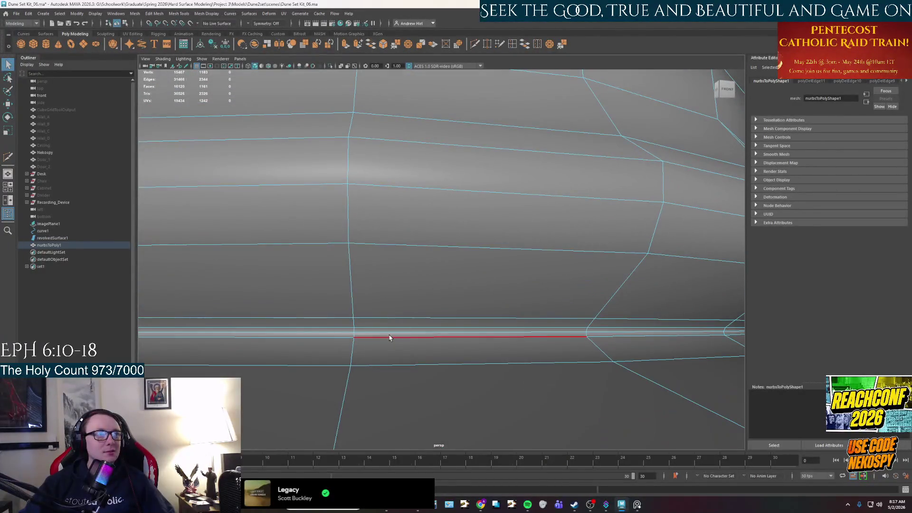
left_click(389, 335)
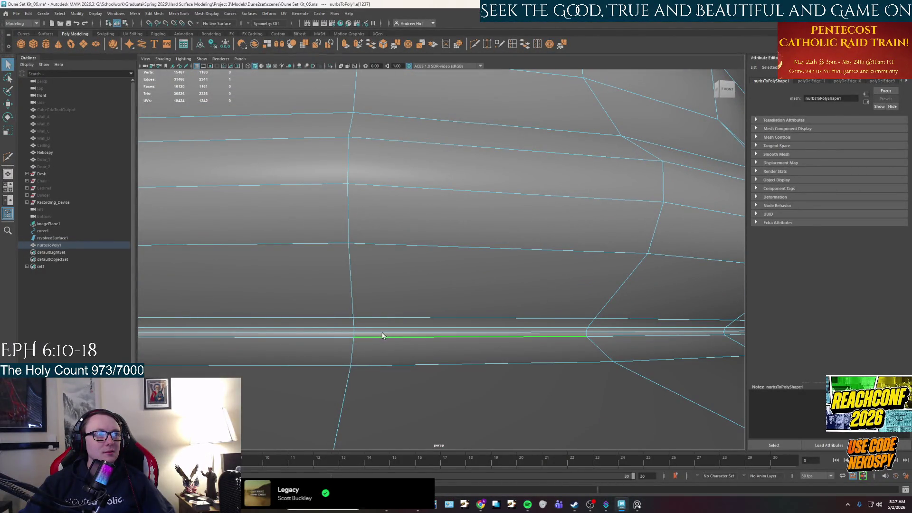
scroll(357, 340, "up", 5)
scroll(373, 342, "down", 3)
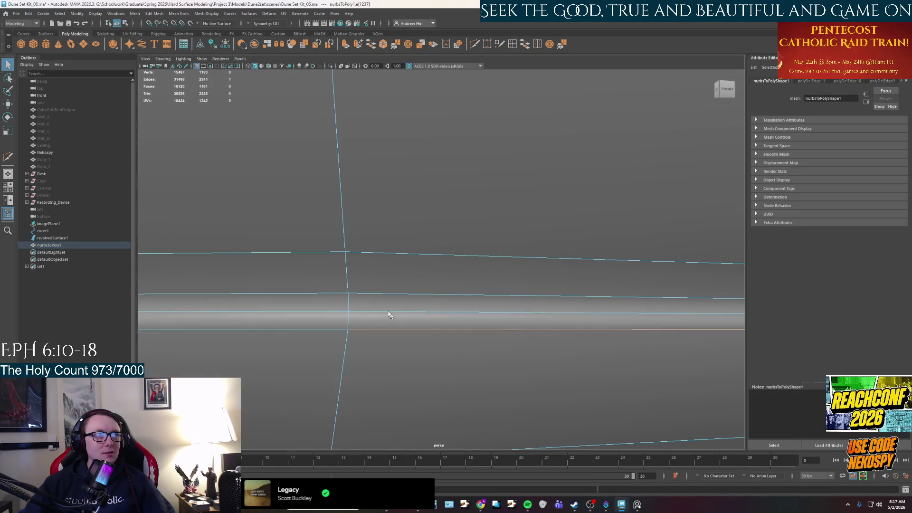
left_click(376, 313)
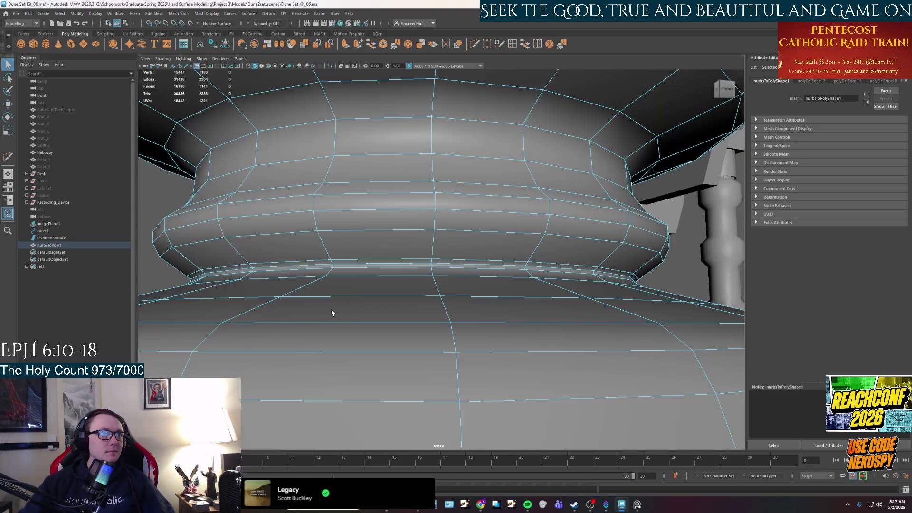
scroll(335, 314, "down", 4)
scroll(357, 328, "down", 2)
mouse_move(349, 332)
left_mouse_down("alt")
mouse_move(379, 346)
mouse_move(432, 344)
mouse_move(295, 347)
mouse_move(364, 344)
mouse_move(444, 320)
mouse_move(449, 157)
mouse_move(413, 206)
mouse_move(340, 255)
mouse_move(244, 210)
mouse_move(385, 302)
mouse_move(538, 288)
mouse_move(539, 228)
mouse_move(624, 316)
mouse_move(601, 289)
left_mouse_up("alt")
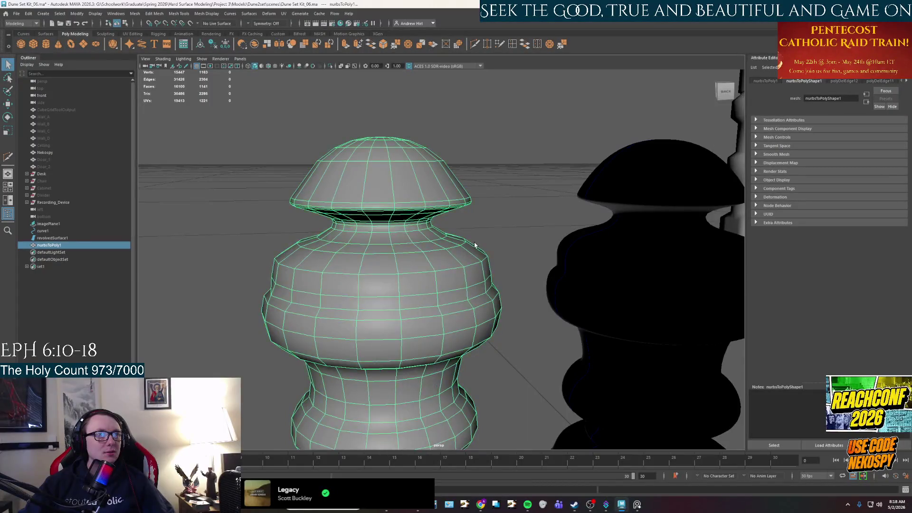
scroll(474, 242, "down", 5)
- Delete the black revolvedSurface1, leaving the profile curve selected
left_click(484, 299)
left_click(534, 306)
key("Delete")
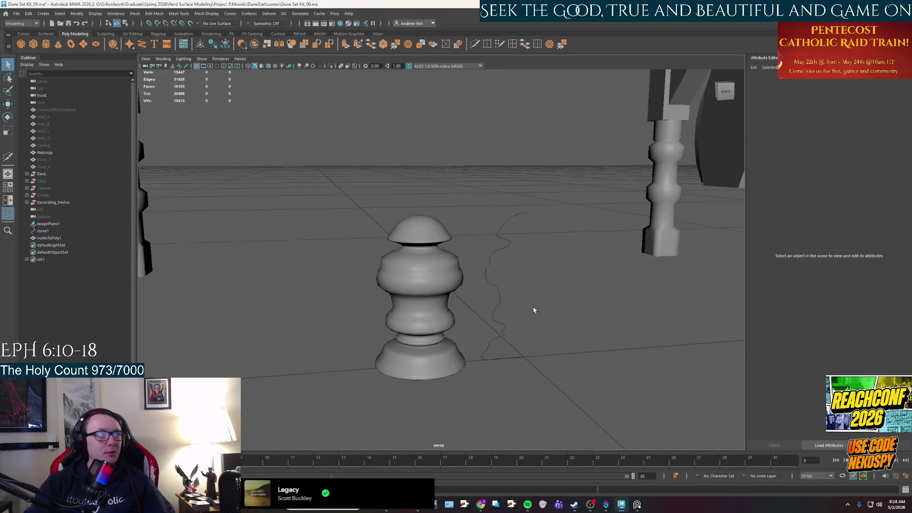
left_click(43, 230)
- Delete curve1, then run Mesh Cleanup to flag faces with more than four sides
key("Delete")
left_click(420, 357)
key("f")
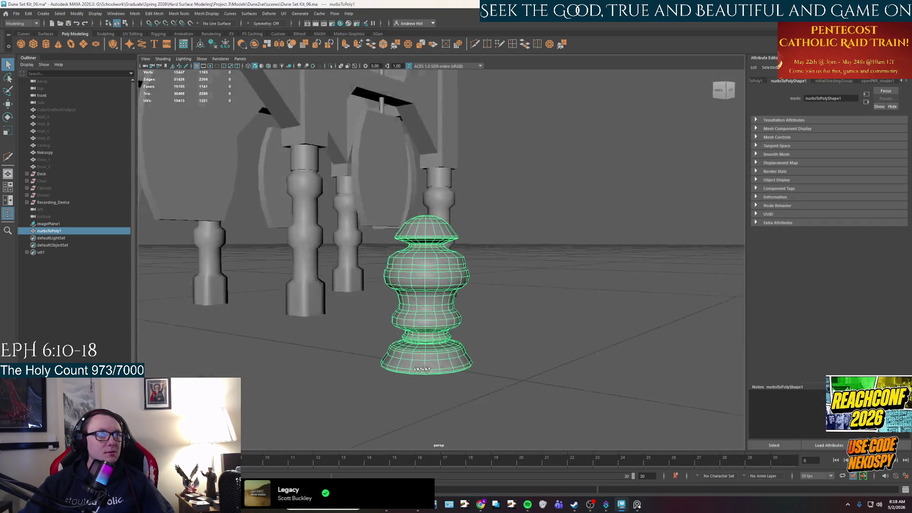
left_click(134, 13)
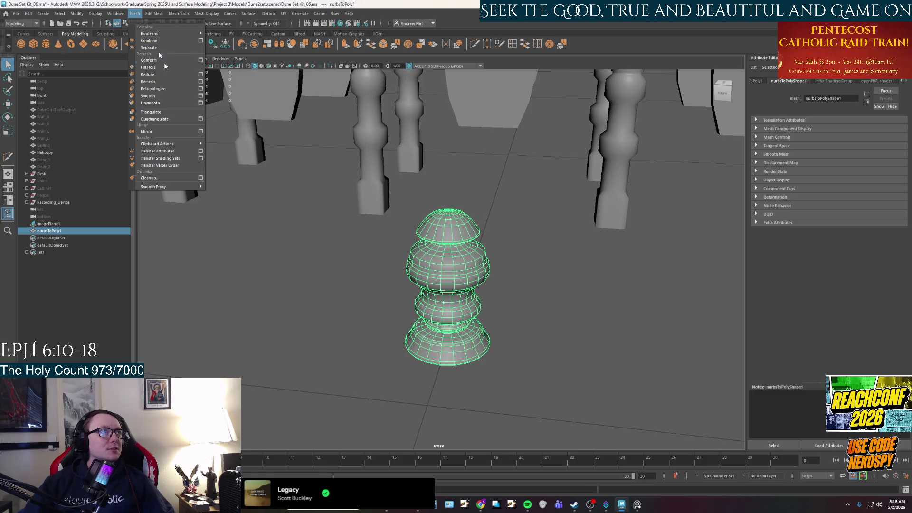
left_click(201, 177)
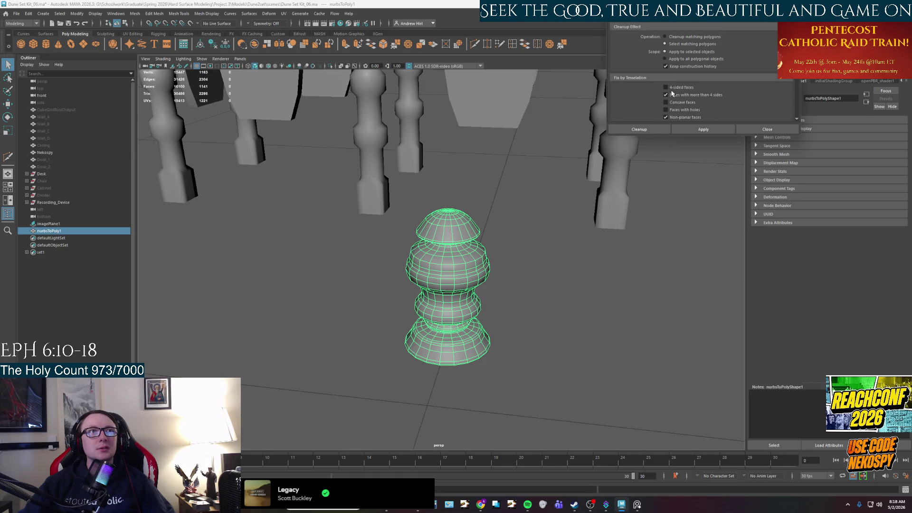
left_click(703, 129)
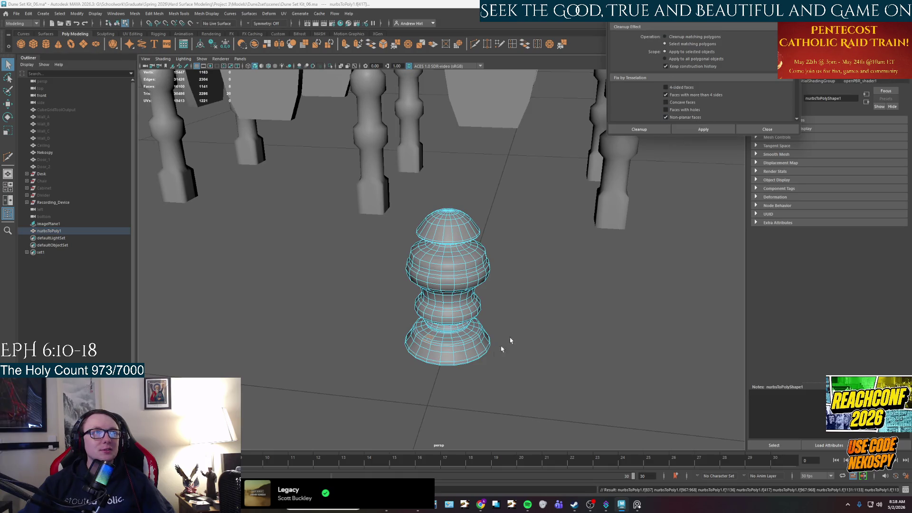
scroll(451, 380, "up", 3)
- Delete the extra edge in the flagged n-gon and accept the AutoSave prompt
middle_click_drag(451, 380, 481, 273, "alt")
scroll(454, 349, "up", 2)
scroll(455, 349, "up", 2)
scroll(456, 349, "up", 3)
scroll(462, 352, "up", 2)
right_click_drag(462, 353, 463, 368)
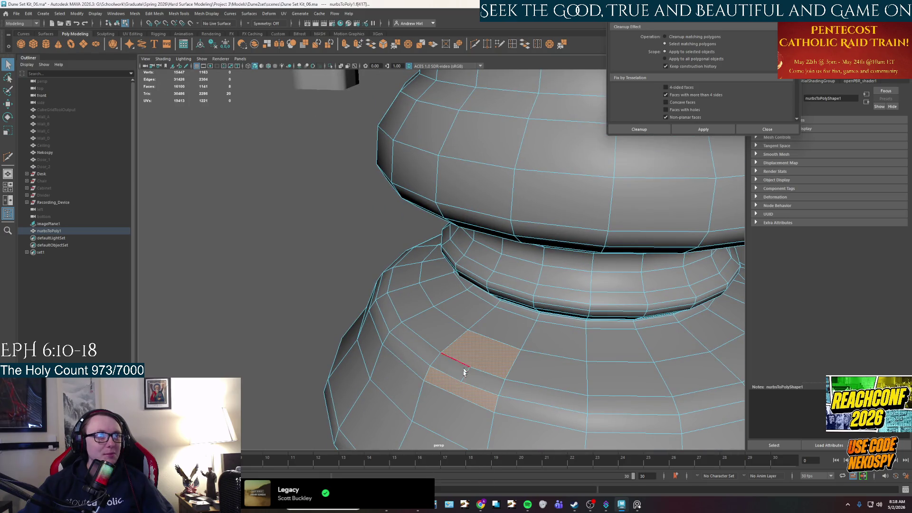
left_click(462, 381)
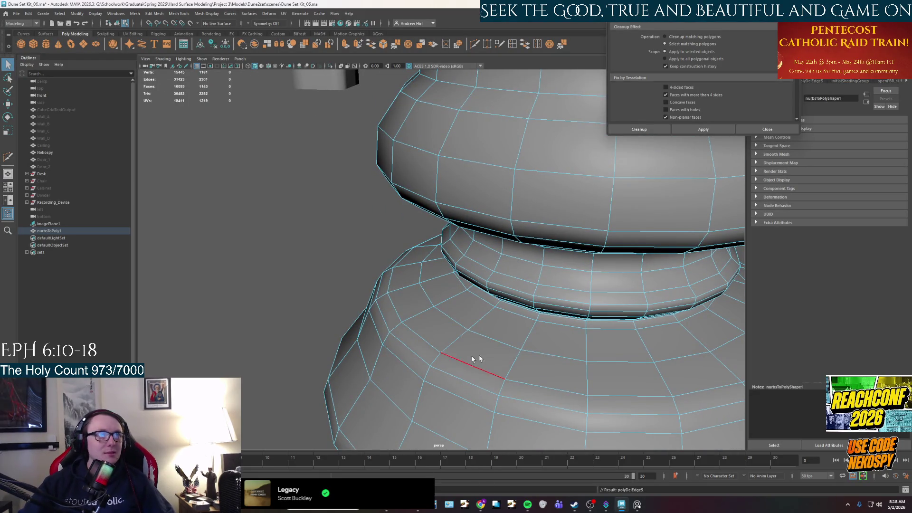
right_click_drag(700, 254, 648, 272)
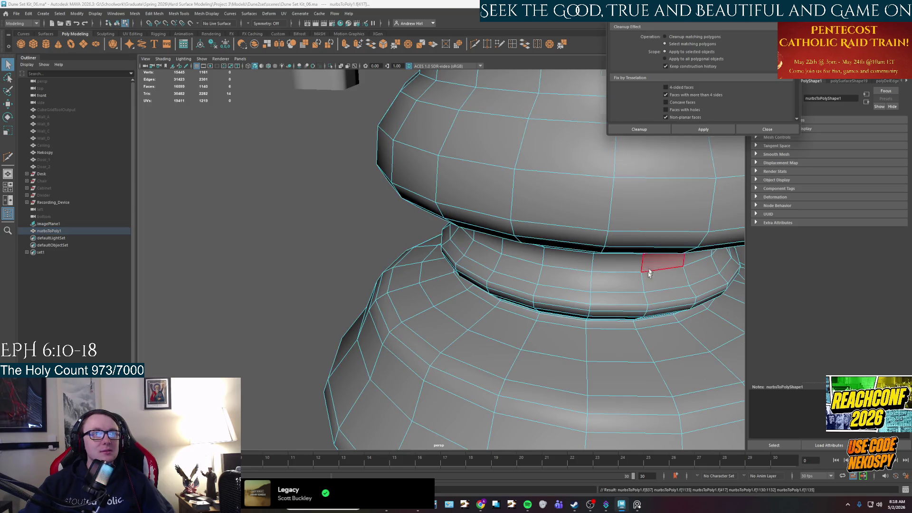
scroll(568, 311, "down", 4)
mouse_move(568, 310)
left_mouse_down("alt")
mouse_move(516, 305)
mouse_move(404, 321)
left_mouse_up("alt")
scroll(515, 304, "down", 3)
scroll(521, 320, "up", 3)
scroll(494, 314, "up", 2)
scroll(494, 313, "down", 3)
scroll(434, 356, "up", 2)
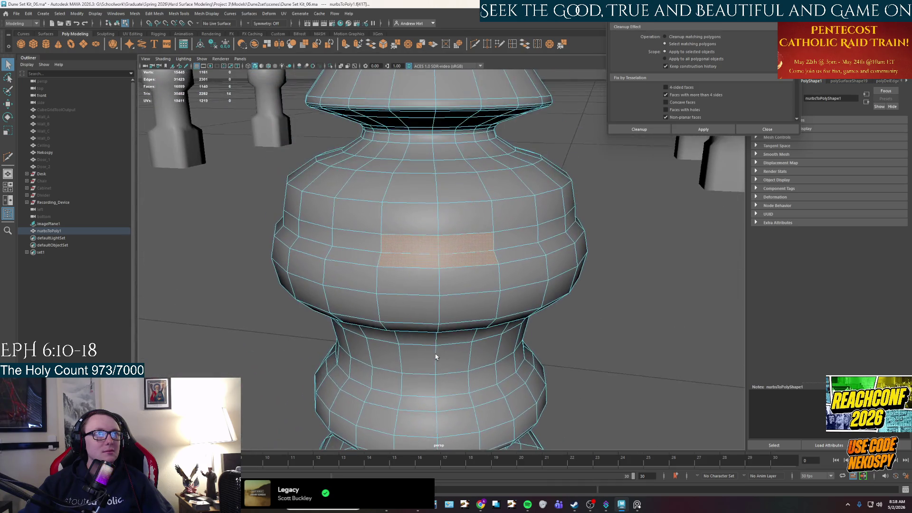
scroll(438, 297, "up", 3)
scroll(438, 296, "down", 3)
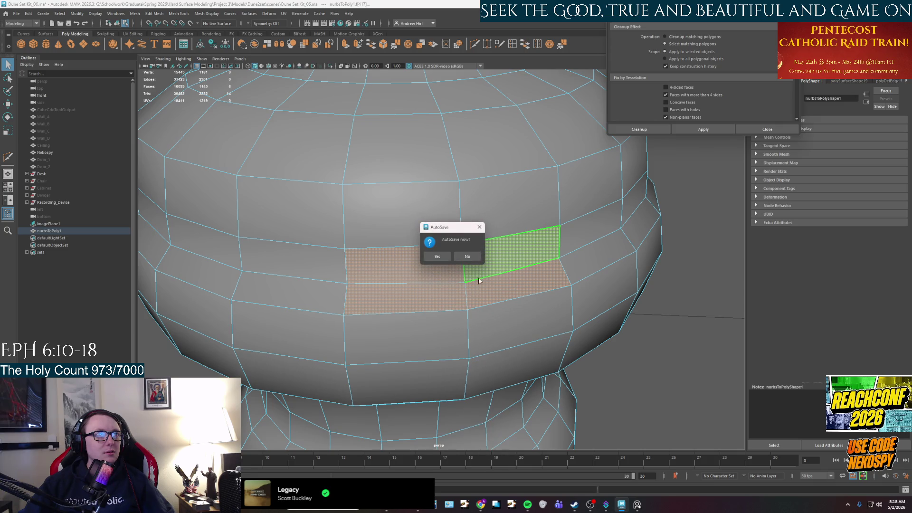
left_click(445, 256)
right_click_drag(483, 253, 470, 255)
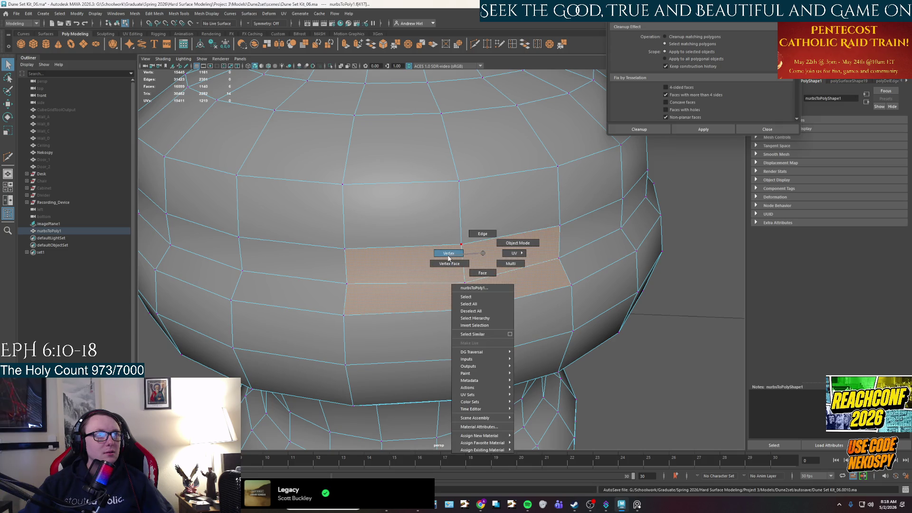
- Nudge the vertex between the flagged faces upward and rerun the n-gon check
left_click(448, 256)
scroll(464, 292, "up", 3)
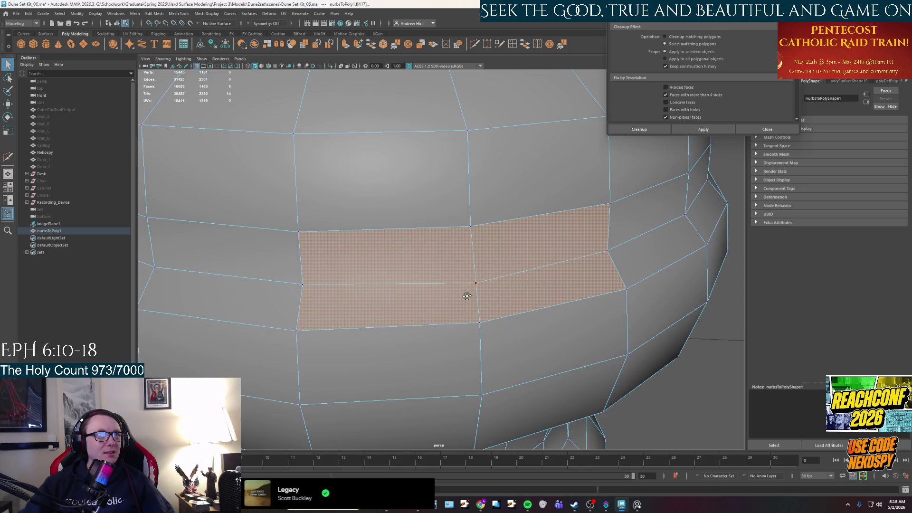
middle_click_drag(467, 301, 463, 272, "alt")
left_click(462, 267)
key("w")
left_click_drag(464, 249, 463, 243)
right_click_drag(506, 235, 506, 260)
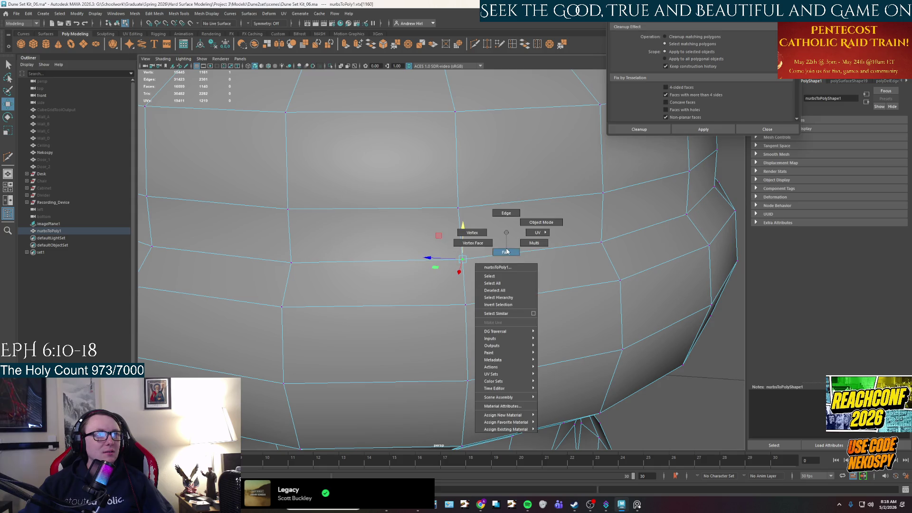
left_click(505, 235)
mouse_move(506, 235)
left_mouse_down("alt")
mouse_move(593, 268)
mouse_move(595, 259)
left_mouse_up("alt")
right_click_drag(463, 246, 417, 236)
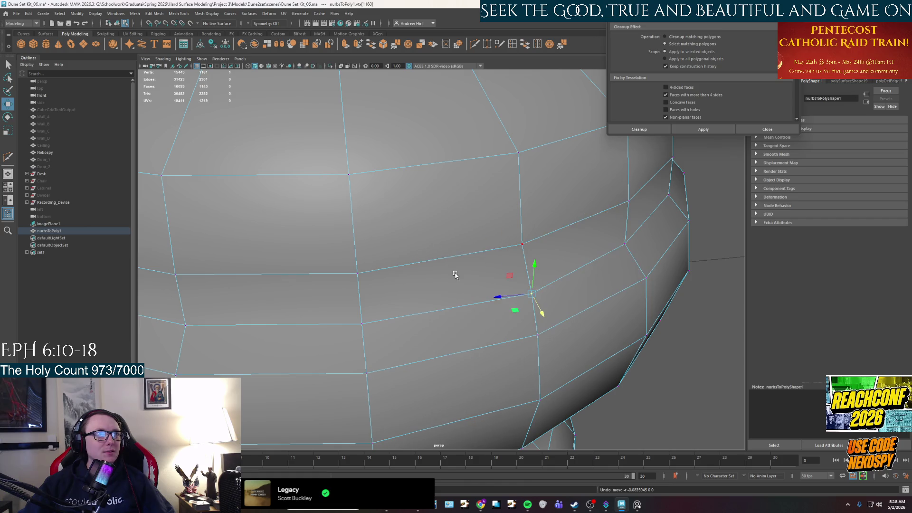
left_click_drag(456, 219, 439, 268, "alt")
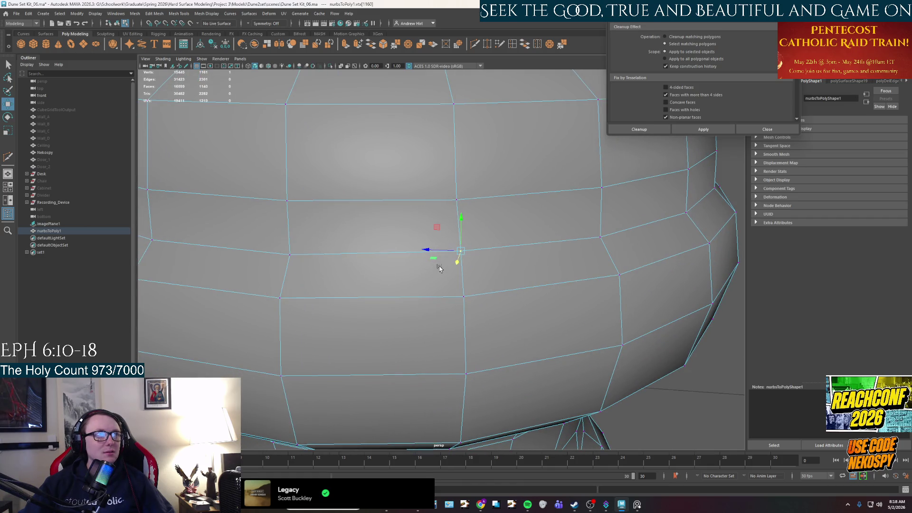
left_click(703, 130)
scroll(543, 276, "down", 5)
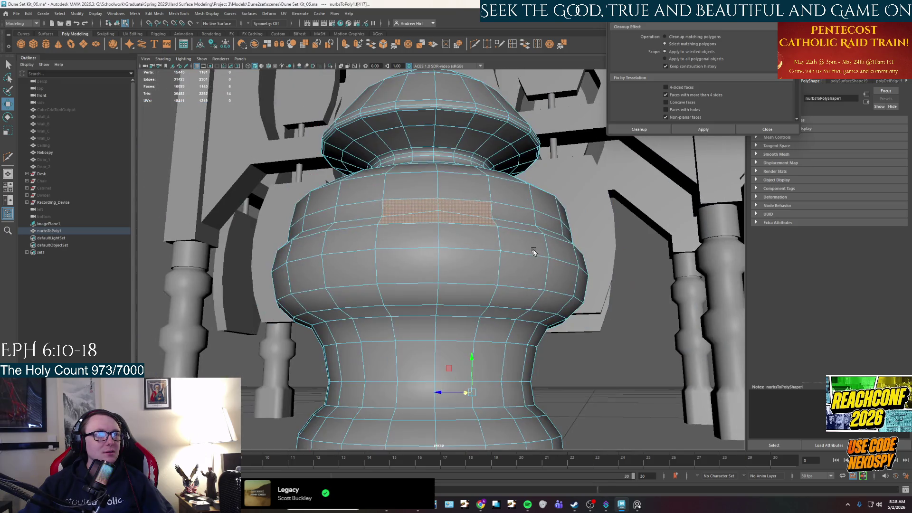
scroll(543, 276, "down", 3)
- Select an n-gon face and edge on the bulge band and nudge its vertex vertically
mouse_move(544, 275)
left_mouse_down("alt")
mouse_move(492, 353)
mouse_move(675, 301)
mouse_move(403, 263)
mouse_move(359, 269)
left_mouse_up("alt")
scroll(404, 263, "up", 5)
scroll(404, 258, "down", 3)
scroll(358, 267, "up", 5)
scroll(357, 268, "up", 3)
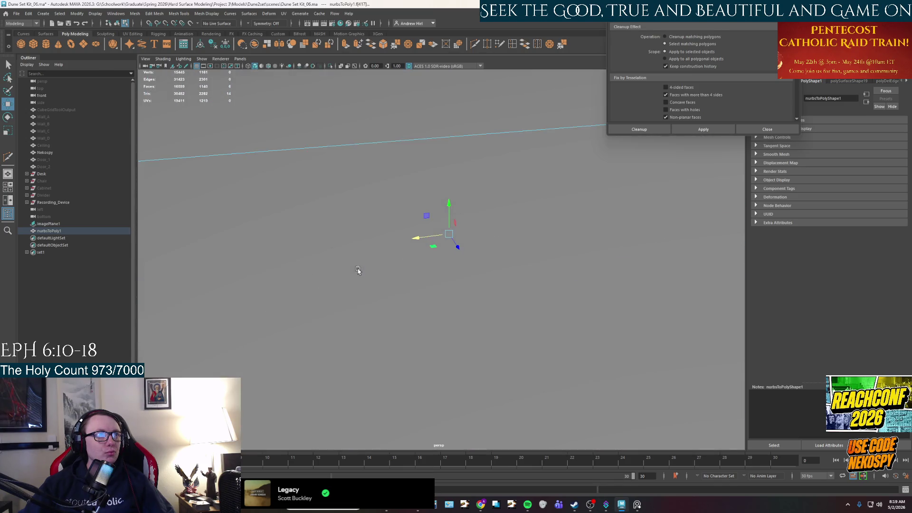
scroll(358, 268, "down", 2)
mouse_move(369, 214)
left_mouse_down("alt")
mouse_move(296, 212)
mouse_move(150, 273)
left_mouse_up("alt")
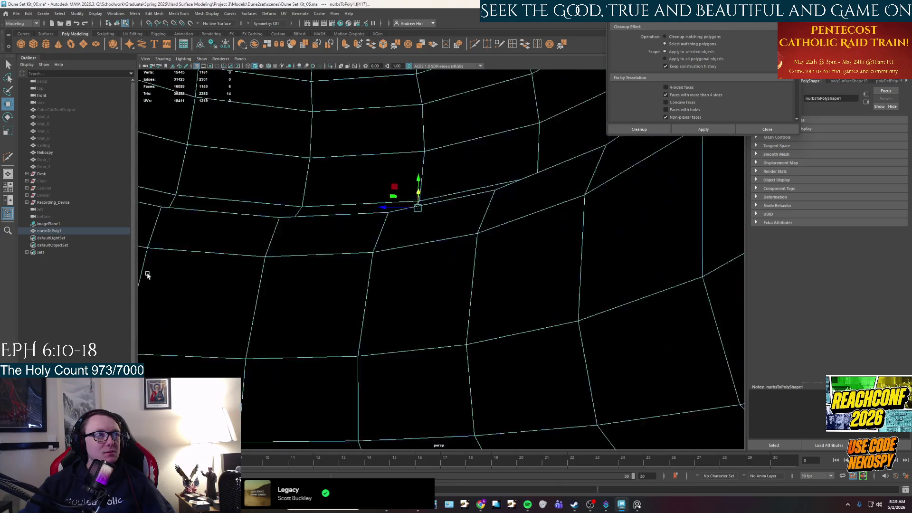
left_click_drag(150, 272, 278, 283, "alt")
scroll(298, 282, "down", 3)
scroll(298, 282, "up", 2)
scroll(477, 299, "up", 3)
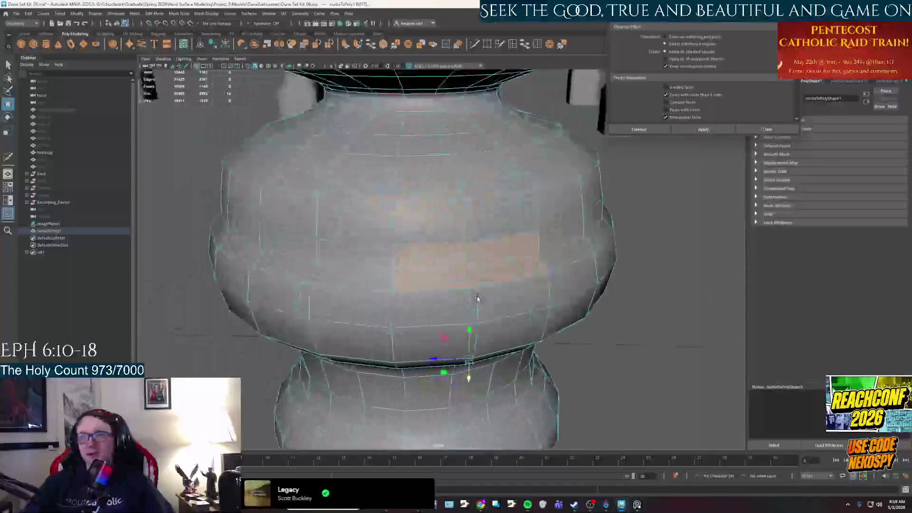
scroll(477, 299, "up", 1)
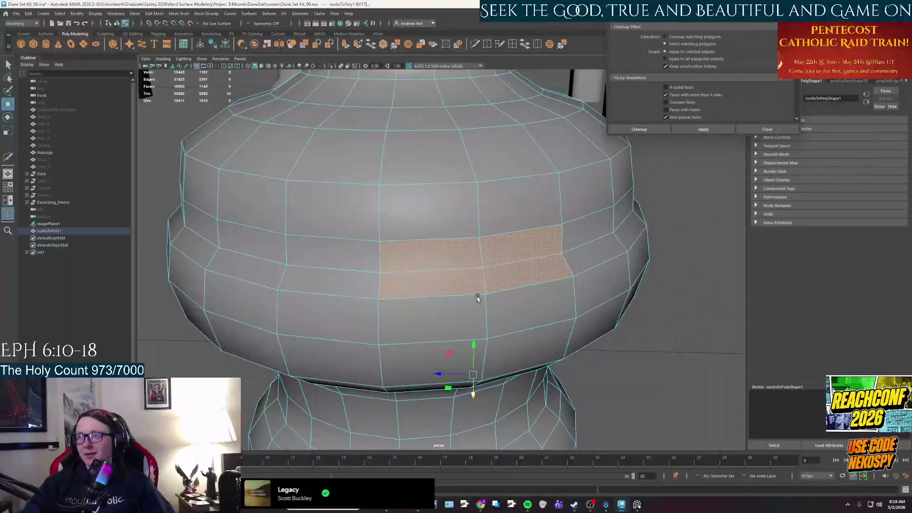
left_click(477, 296, "shift")
mouse_move(449, 275)
right_mouse_down()
mouse_move(449, 260)
mouse_move(435, 269)
right_mouse_up()
scroll(457, 264, "up", 2)
left_click(463, 271)
key("w")
left_click_drag(513, 249, 513, 242)
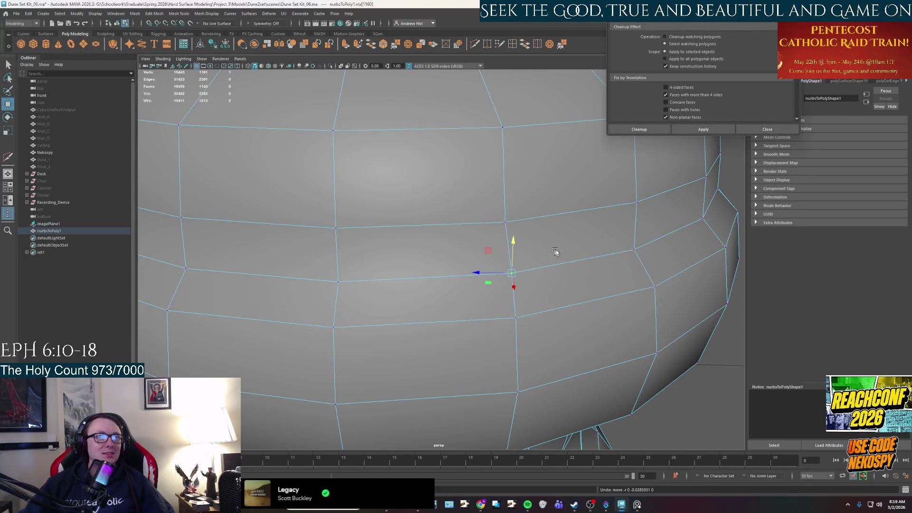
- Step through rim vertices to find the ones needing adjustment
left_click(616, 249)
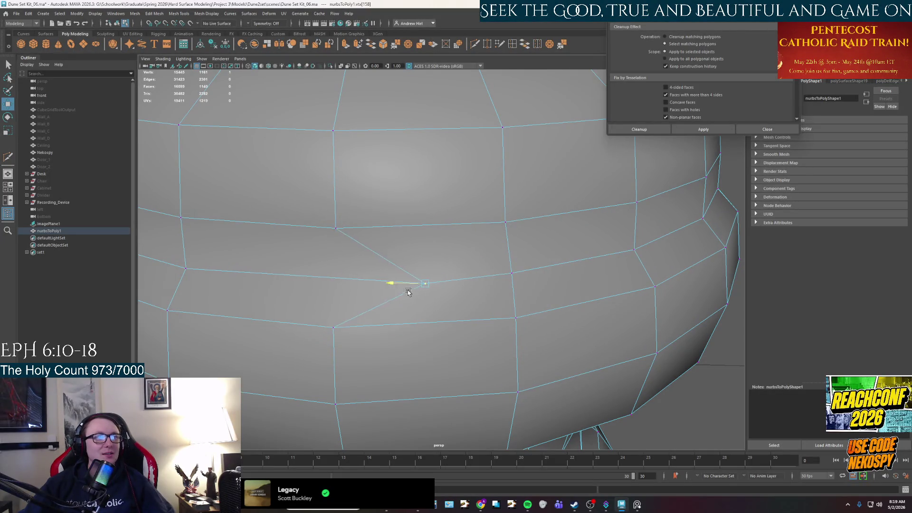
left_click(503, 216)
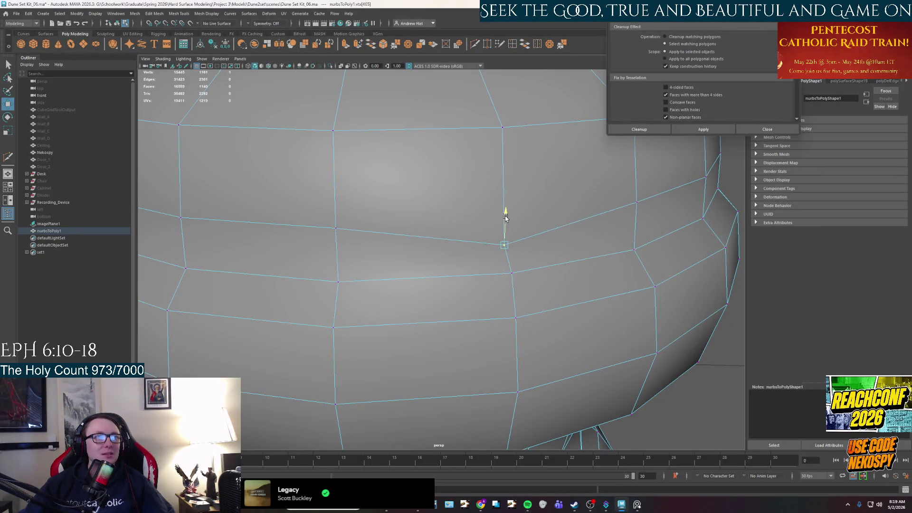
key("Down")
left_click(335, 226)
left_click(507, 273)
mouse_move(509, 285)
left_mouse_down("alt")
mouse_move(523, 305)
mouse_move(539, 277)
mouse_move(527, 260)
left_mouse_up("alt")
- Shift the outer rim vertex left to even the loop, then rerun the n-gon check
left_click(537, 280)
left_click(417, 327)
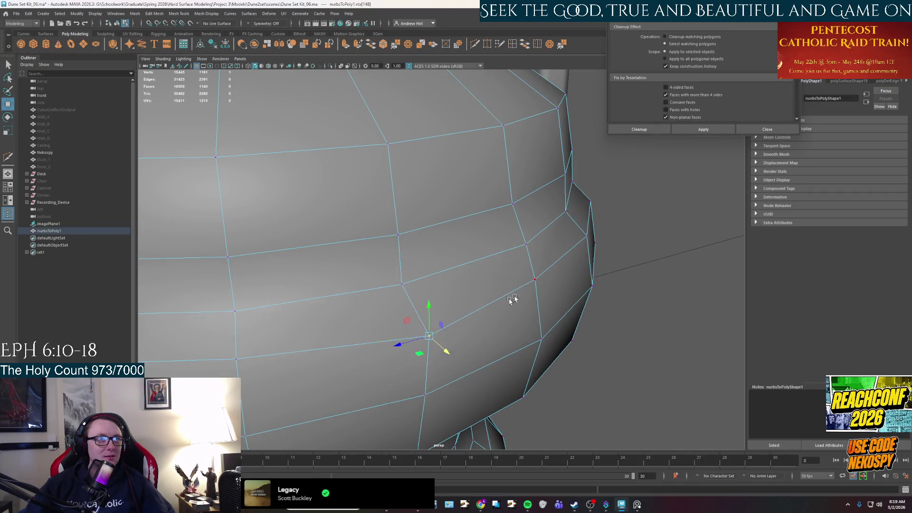
left_click(592, 240)
middle_click_drag(593, 266, 586, 264)
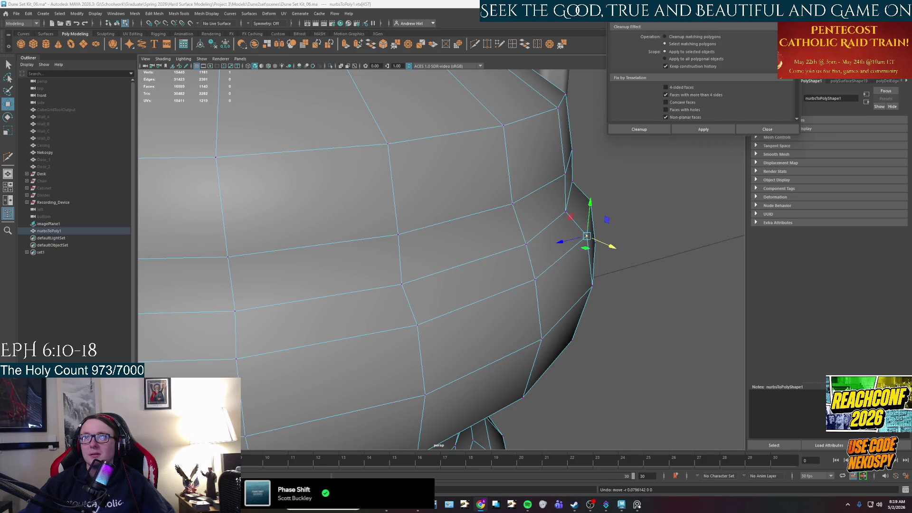
scroll(634, 328, "down", 2)
scroll(634, 327, "up", 1)
scroll(634, 328, "up", 1)
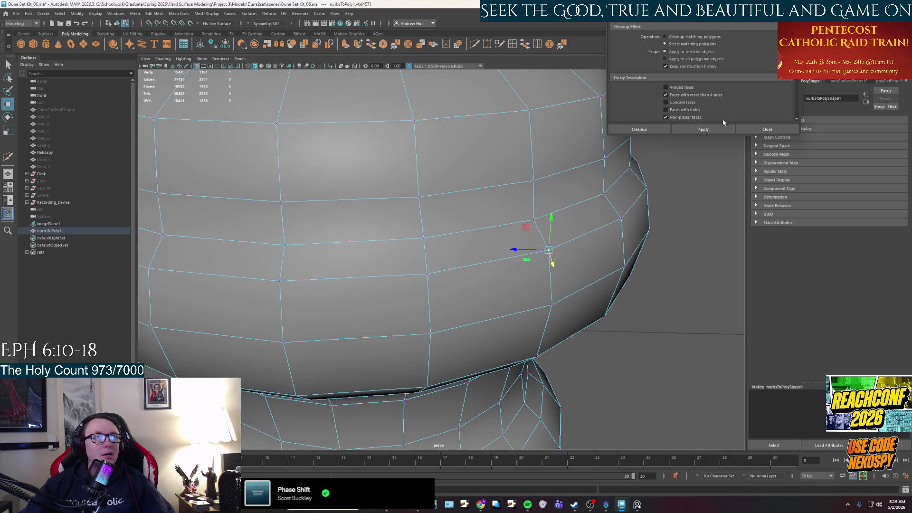
left_click(713, 131)
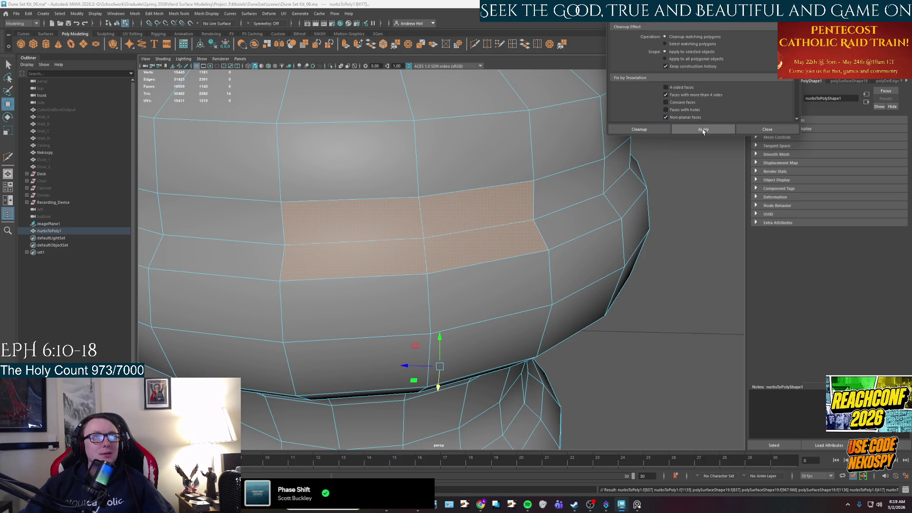
- Try sliding rim vertices sideways and undo each trial move
left_click(703, 129)
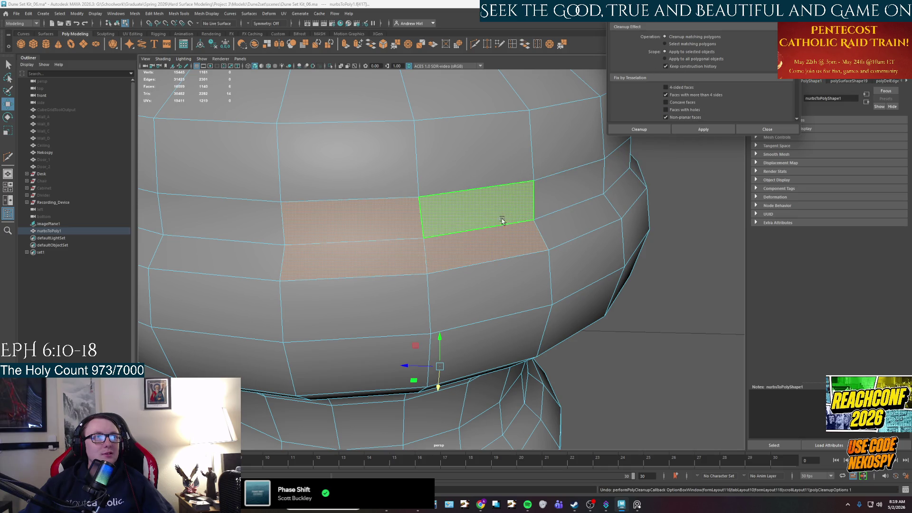
scroll(467, 217, "up", 3)
right_click(432, 164)
left_click(398, 162)
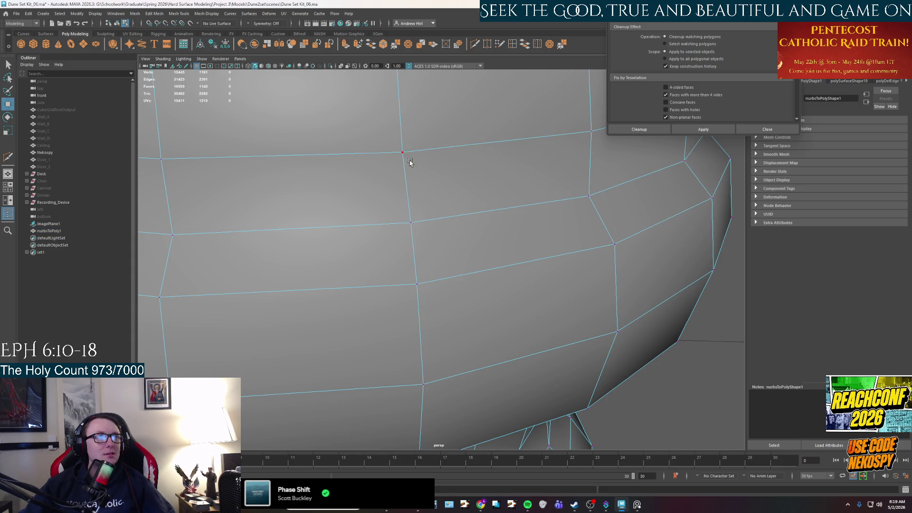
left_click_drag(391, 155, 376, 153)
key("ctrl+z")
left_click(585, 195)
left_click_drag(552, 193, 510, 196)
key("ctrl+z")
left_click_drag(568, 178, 548, 169, "alt")
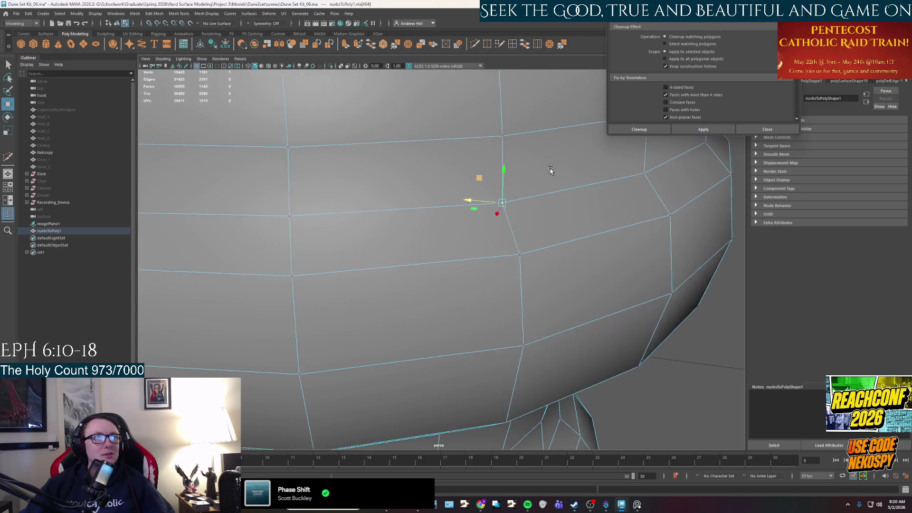
left_click(486, 136)
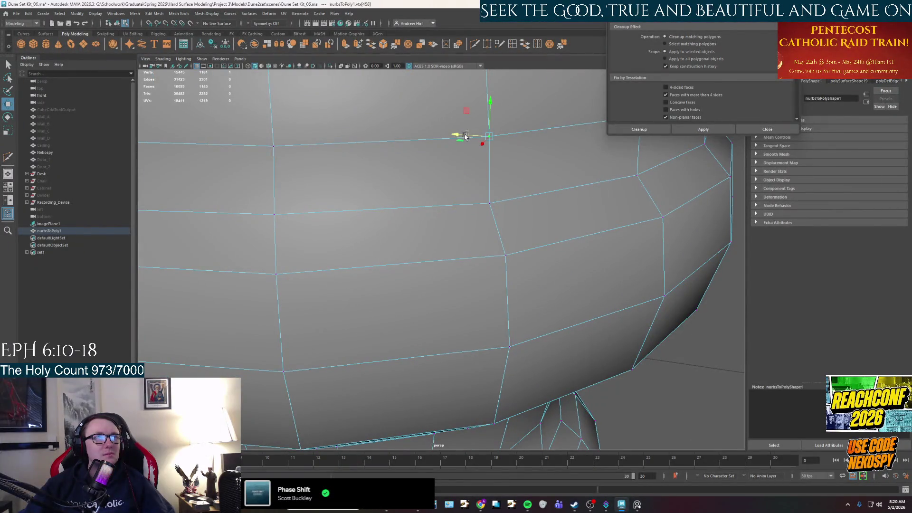
left_click(459, 142)
- Delete the problem face and select the resulting hole's border edge loop
right_click_drag(419, 178, 413, 186)
left_click(412, 186)
key("Delete")
right_click_drag(354, 147, 355, 145)
left_click(355, 145)
double_click(381, 212)
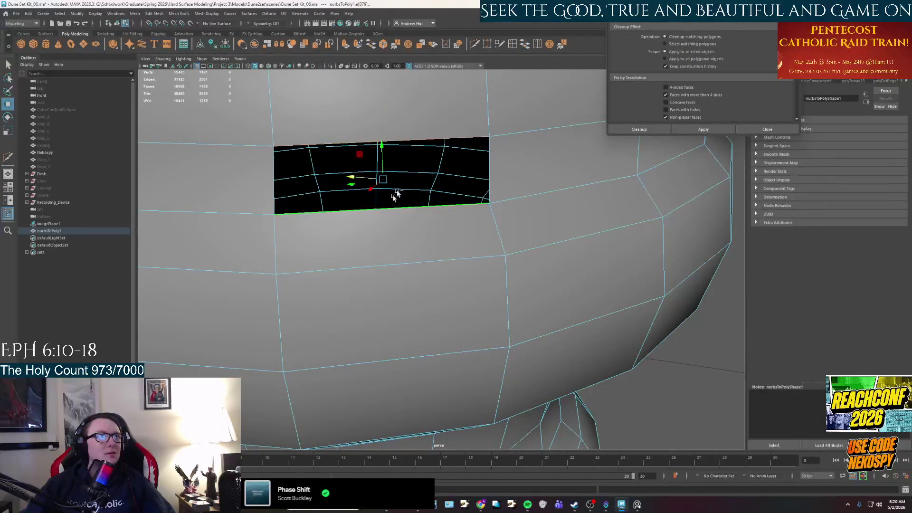
- Bridge the hole border, return to object mode and rerun the n-gon check
left_click(526, 44)
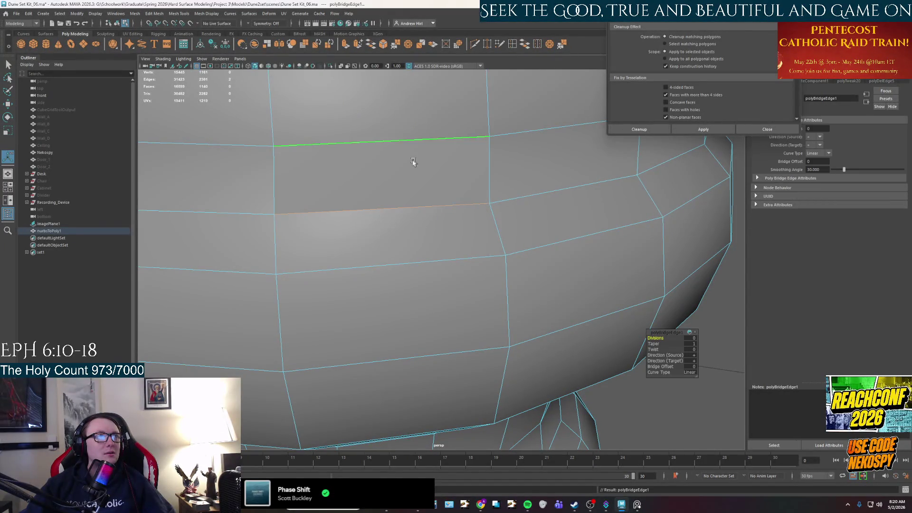
mouse_move(474, 178)
right_mouse_down()
mouse_move(502, 147)
mouse_move(544, 139)
right_mouse_up()
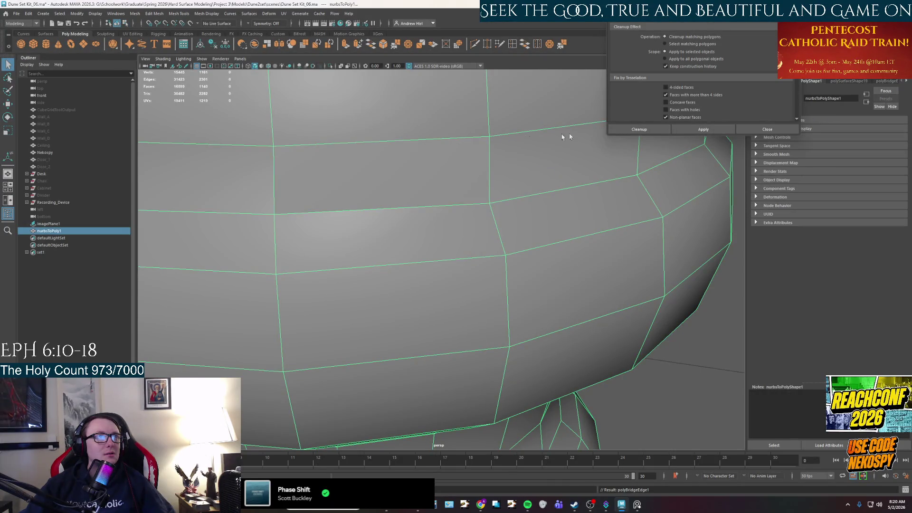
left_click(703, 129)
scroll(426, 204, "down", 3)
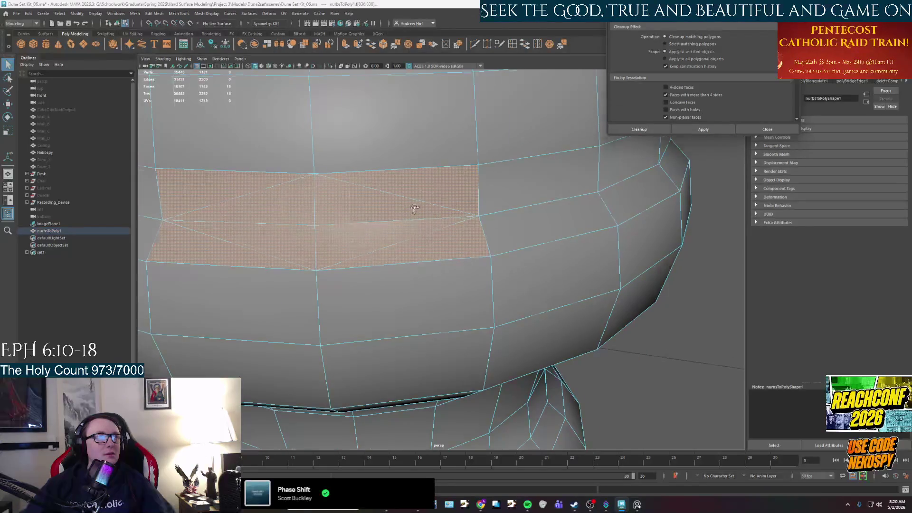
scroll(428, 204, "up", 3)
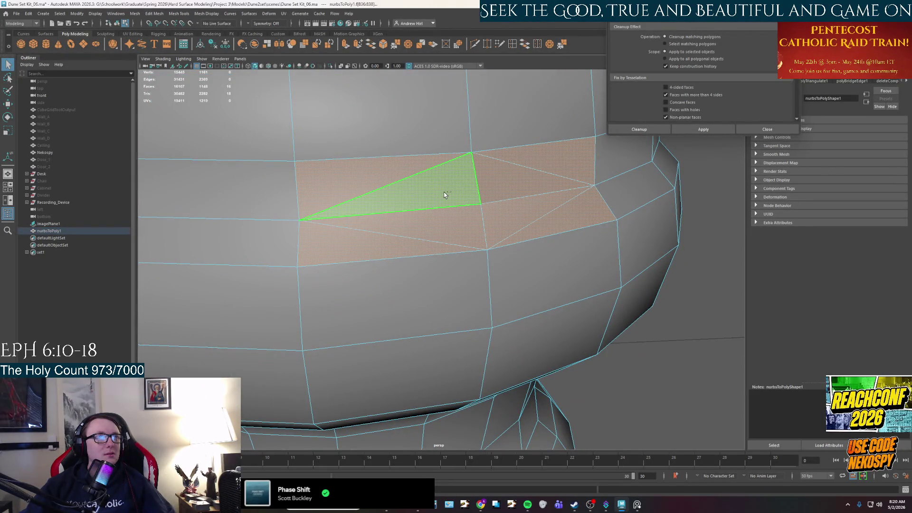
key("F8")
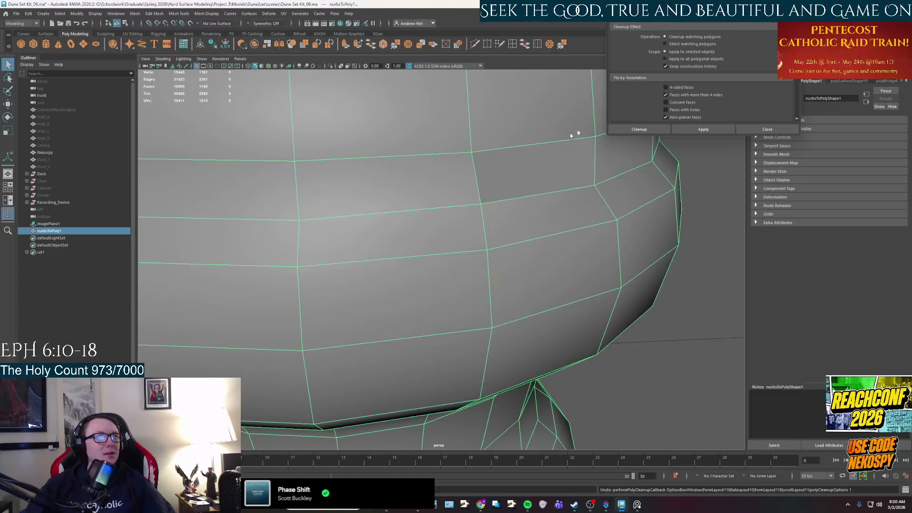
scroll(542, 183, "down", 2)
scroll(541, 183, "down", 2)
scroll(536, 185, "up", 3)
scroll(534, 181, "up", 2)
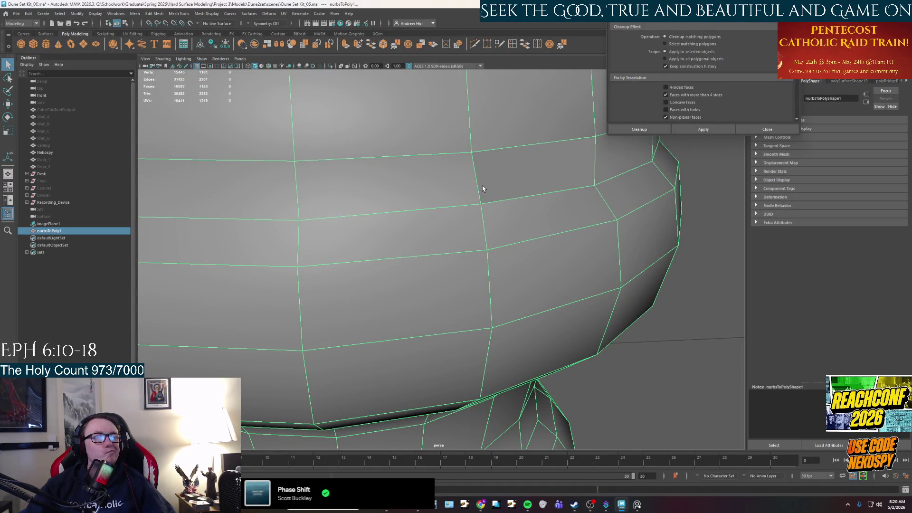
left_click(689, 131)
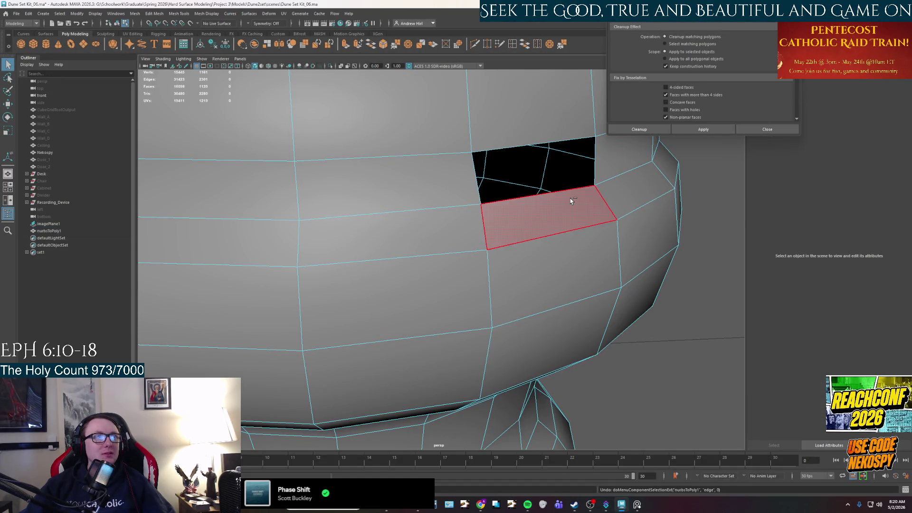
- Select the whole pedestal mesh in Object mode and browse the mesh menus toward Mesh Display
right_click_drag(452, 191, 489, 182)
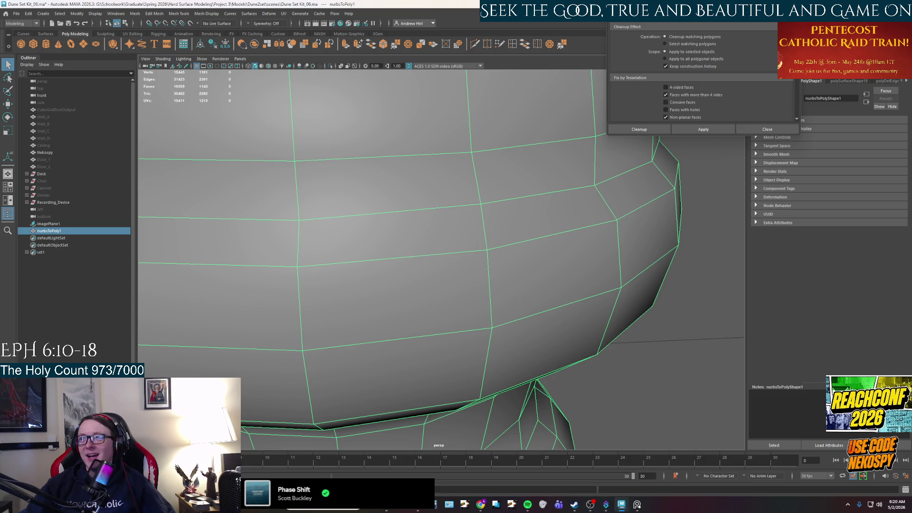
left_click(184, 13)
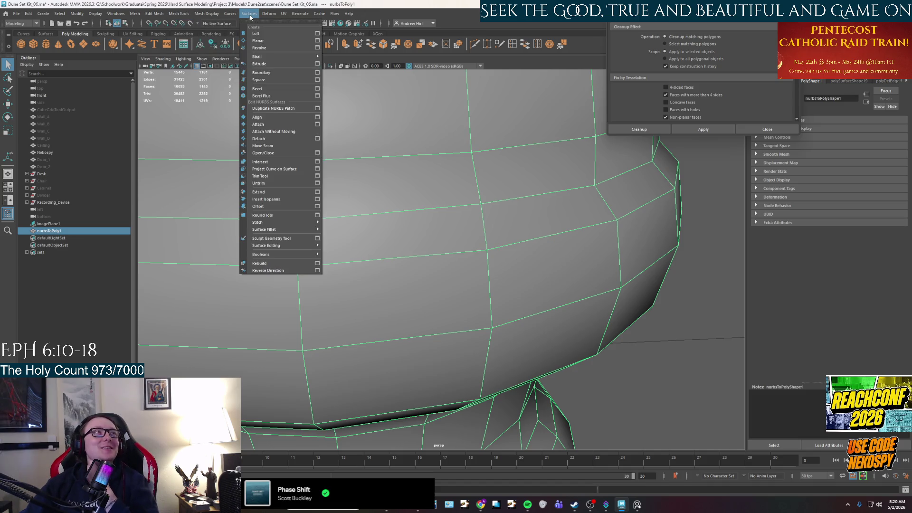
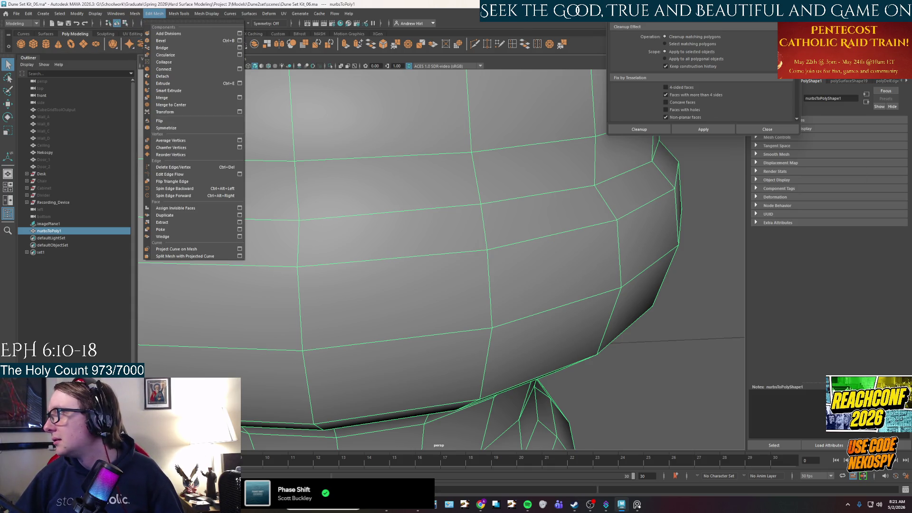
- Merge the pot mesh's coincident vertices with Edit Mesh > Merge
key("Escape")
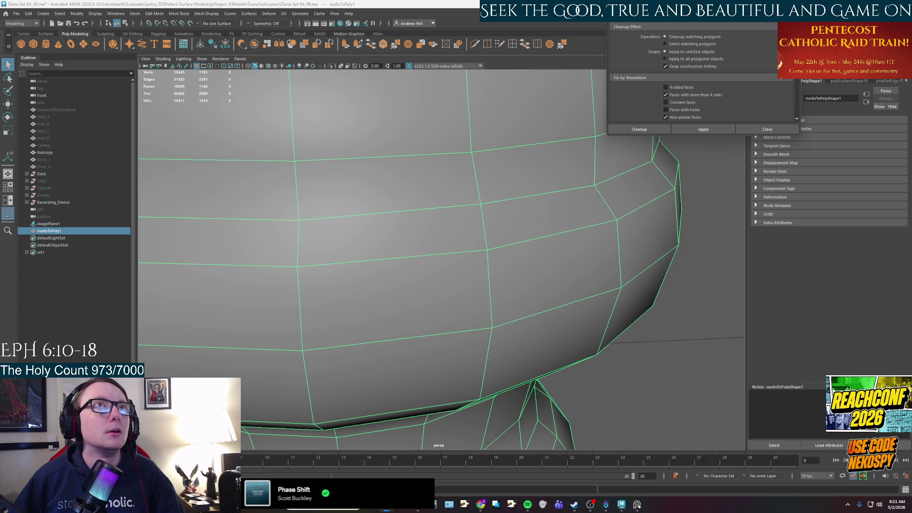
left_click(768, 129)
left_click(135, 13)
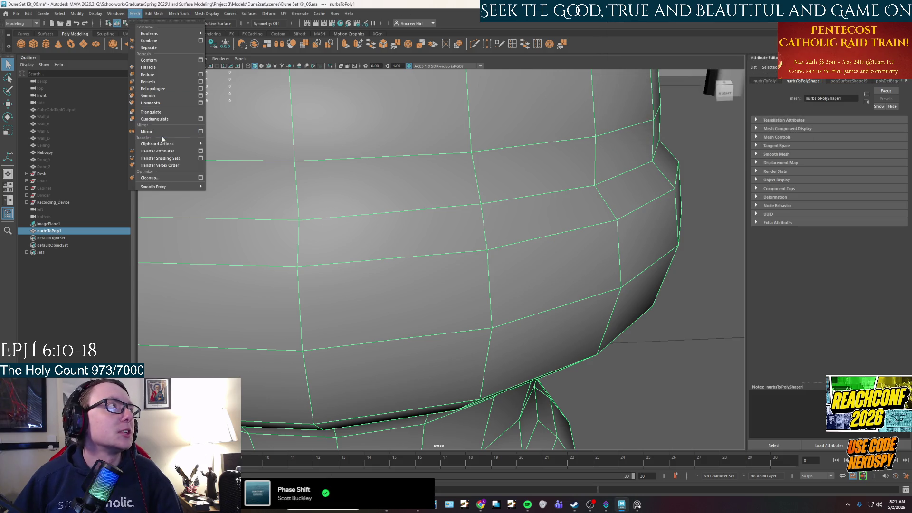
left_click(153, 13)
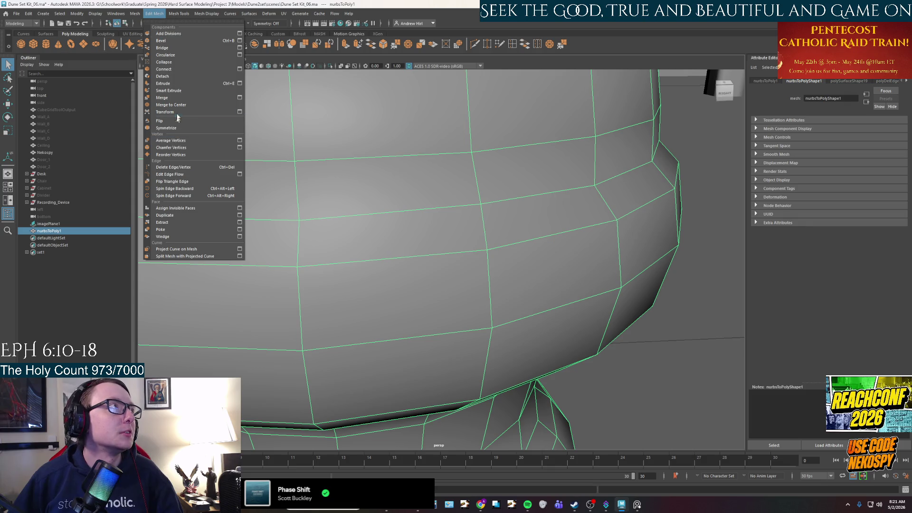
left_click(173, 97)
right_click_drag(489, 208, 447, 122)
- Select the whole pot object and bring up the Mesh > Cleanup options
key("F8")
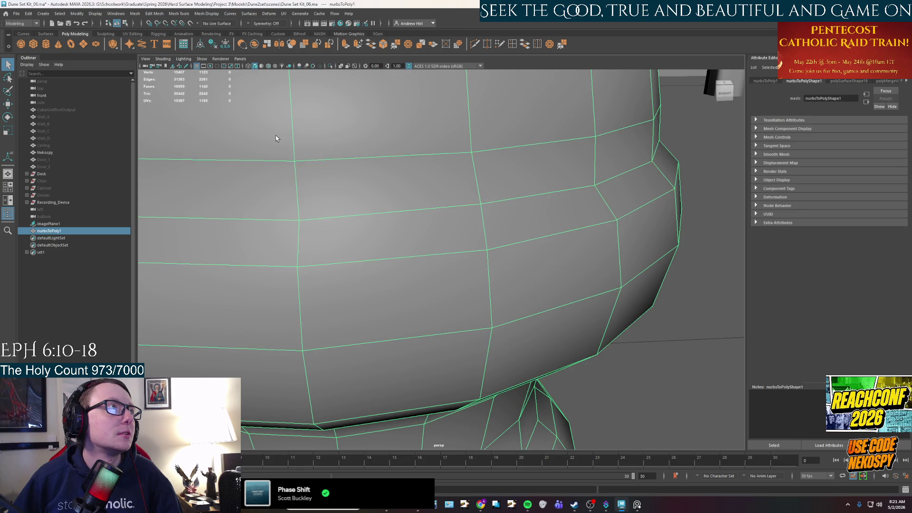
left_click(130, 15)
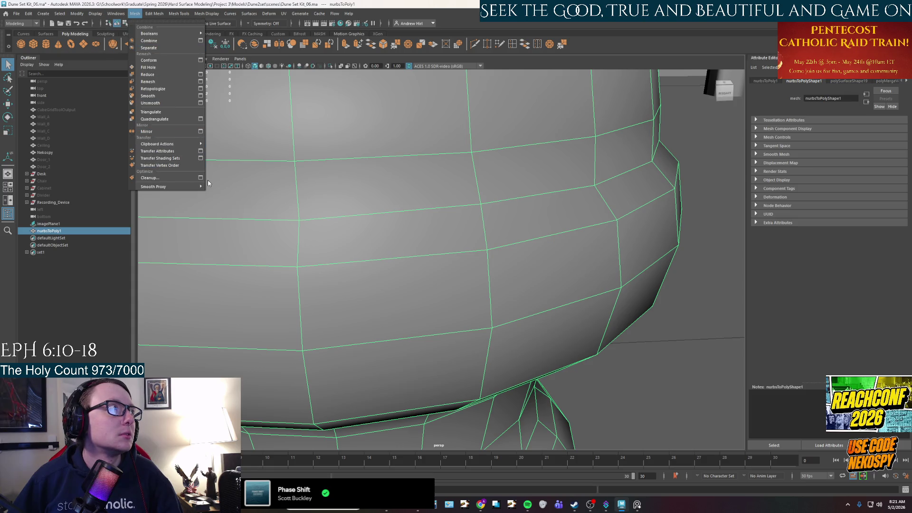
left_click(201, 178)
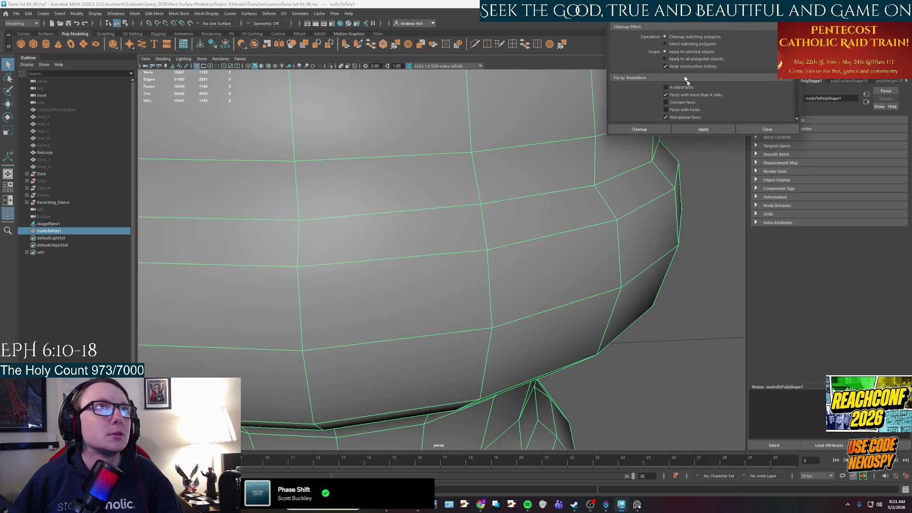
- Run Cleanup to select faces with more than four sides and delete them, leaving a hole
left_click(703, 130)
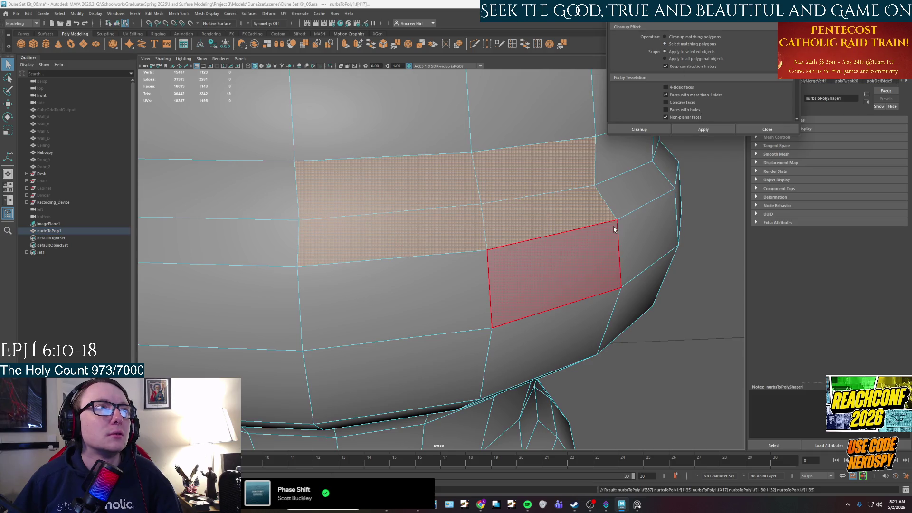
left_click(513, 206, "shift")
right_click(527, 192)
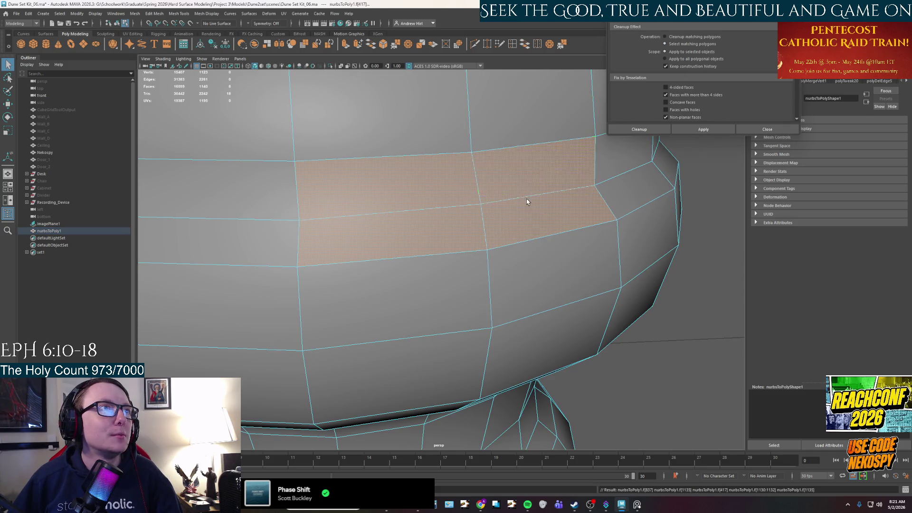
left_click(433, 180, "shift")
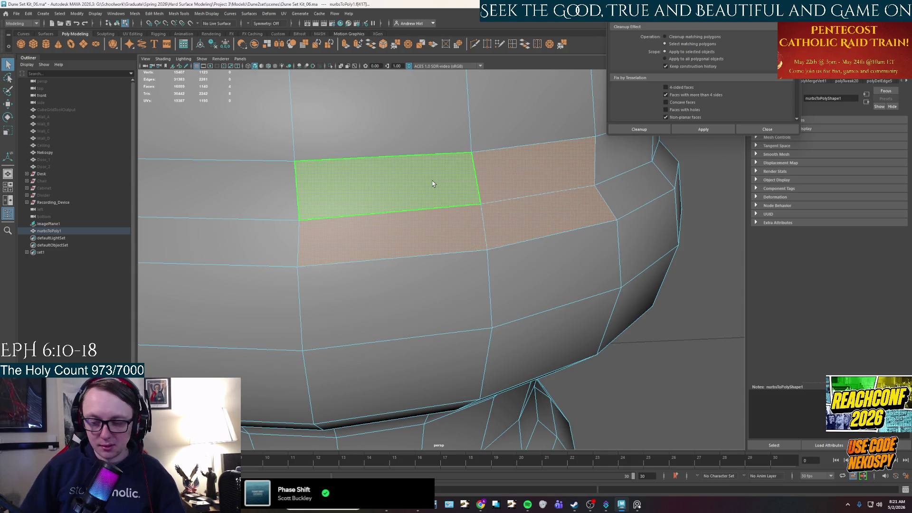
key("Delete")
scroll(518, 187, "down", 2)
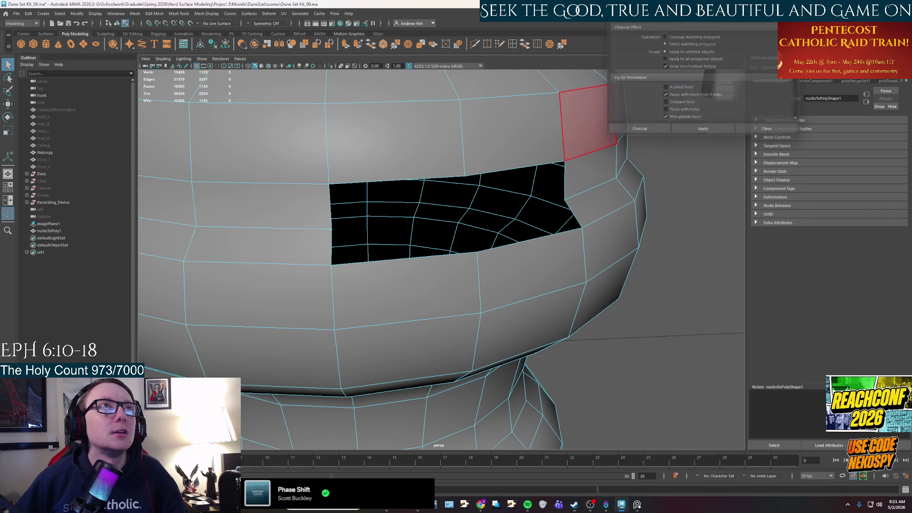
left_click(543, 63)
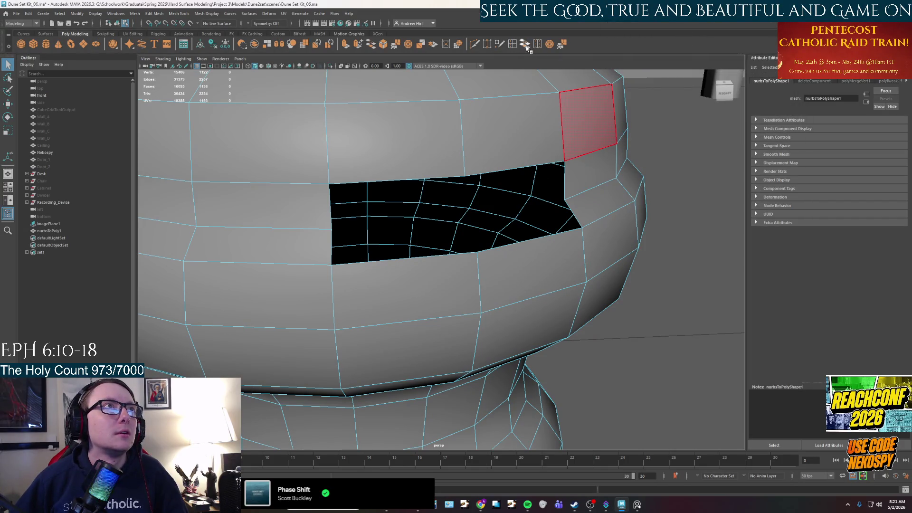
- Bridge across the hole's border edges and cut a new edge through the patch
right_click_drag(526, 151, 502, 151)
left_click(531, 170)
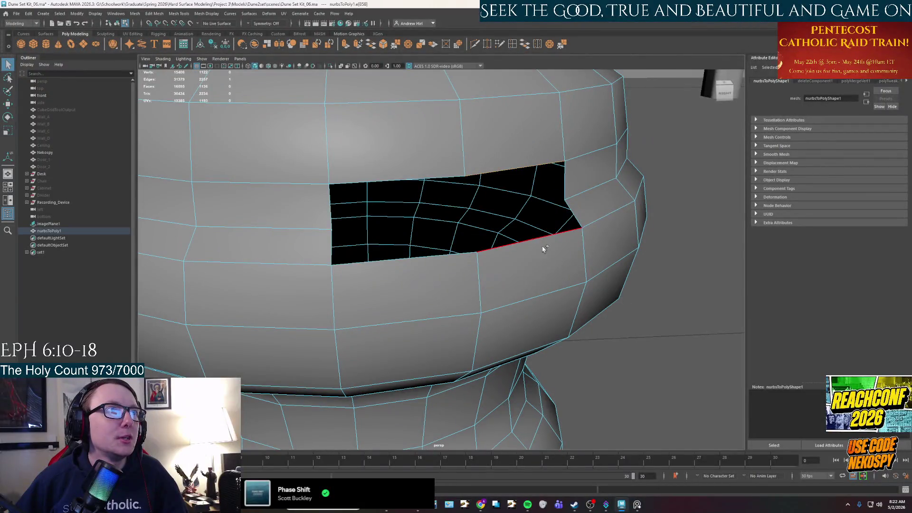
left_click(525, 44)
left_click_drag(546, 188, 532, 189, "alt")
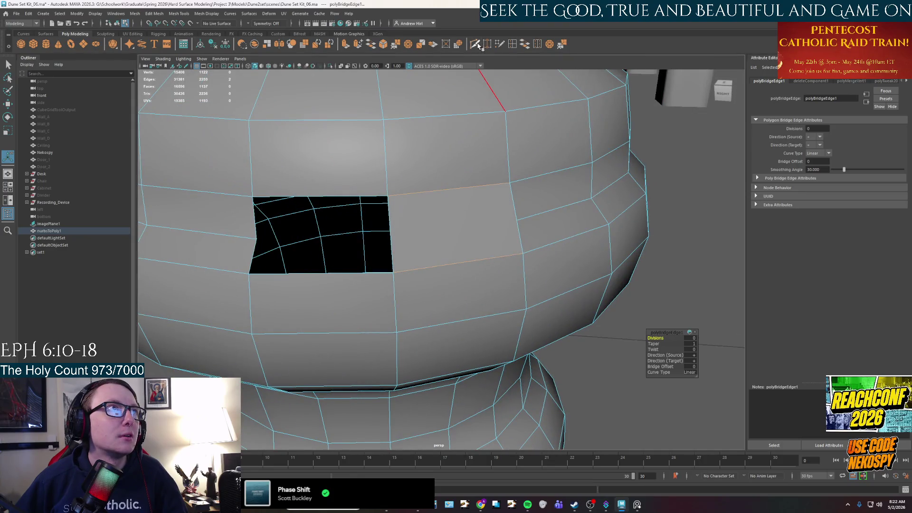
left_click_drag(515, 218, 423, 234, "alt")
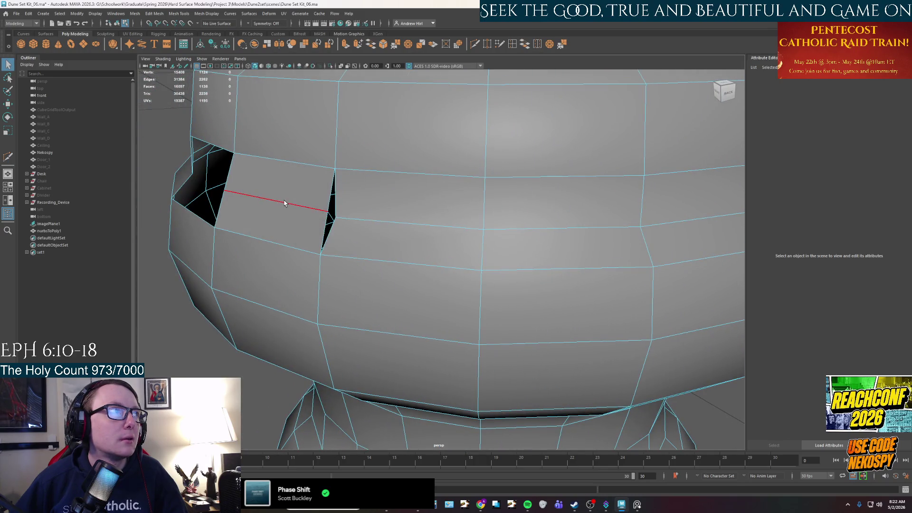
key("w")
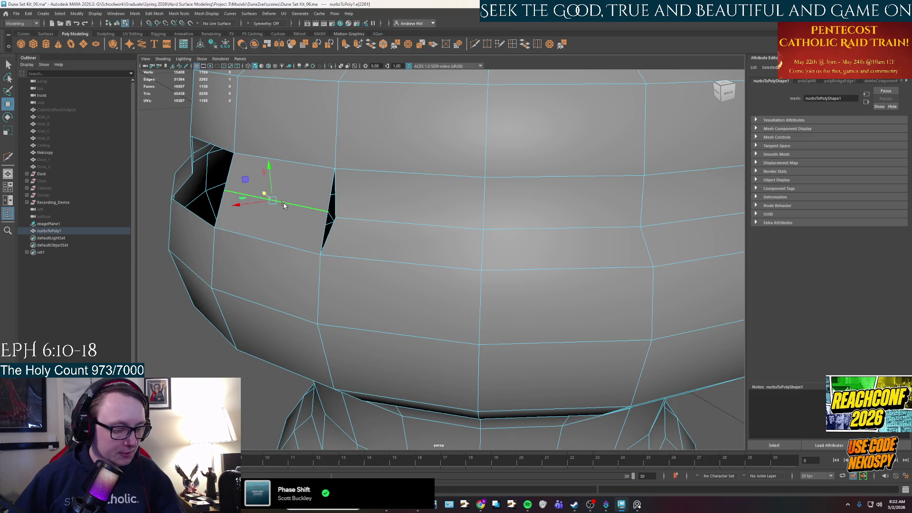
- Slide vertices beside the small gap to close it, undoing one stray move
left_click(270, 202)
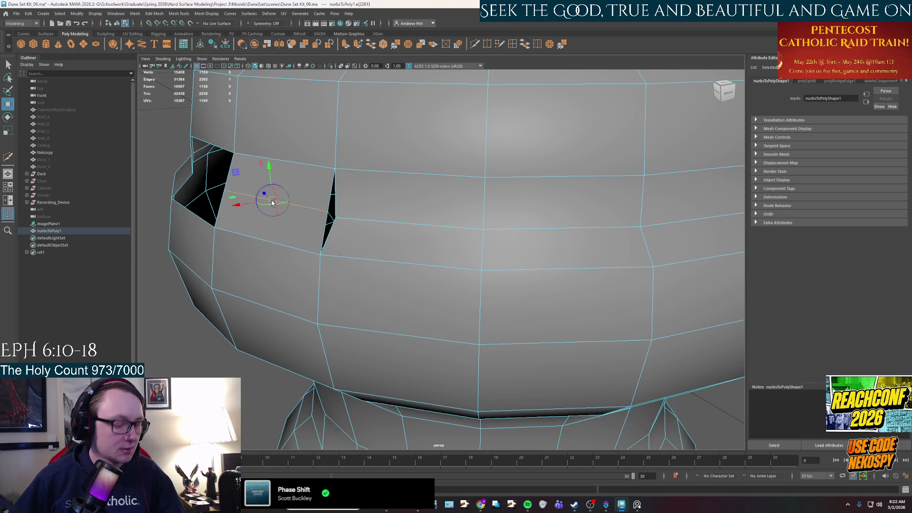
left_click(312, 207)
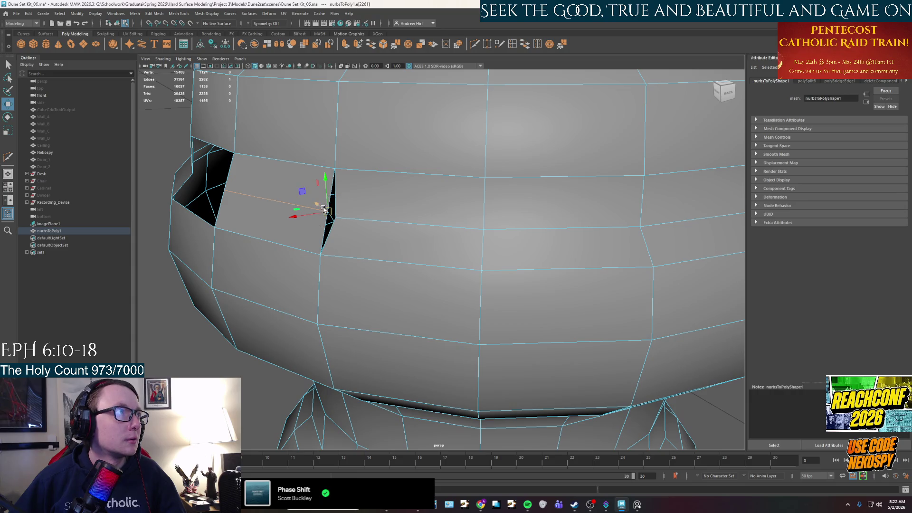
left_click_drag(327, 212, 334, 216)
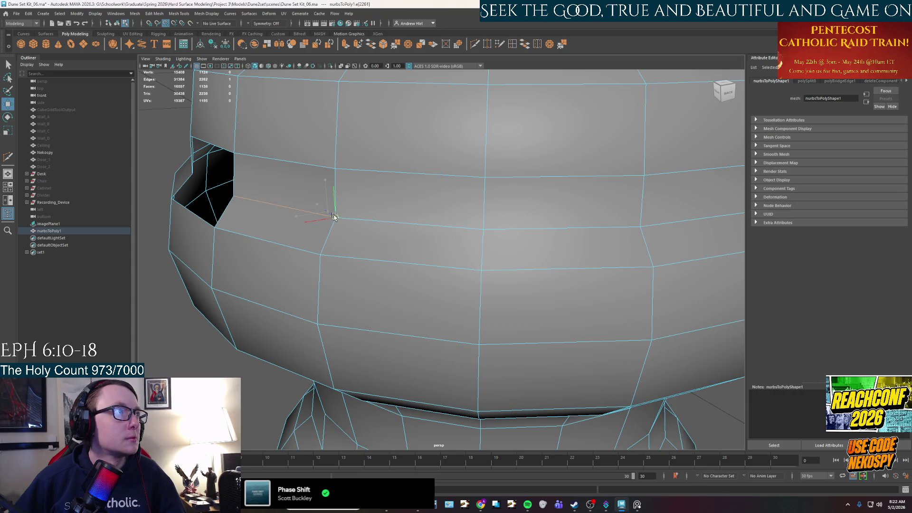
left_click_drag(296, 245, 428, 214, "alt")
key("q")
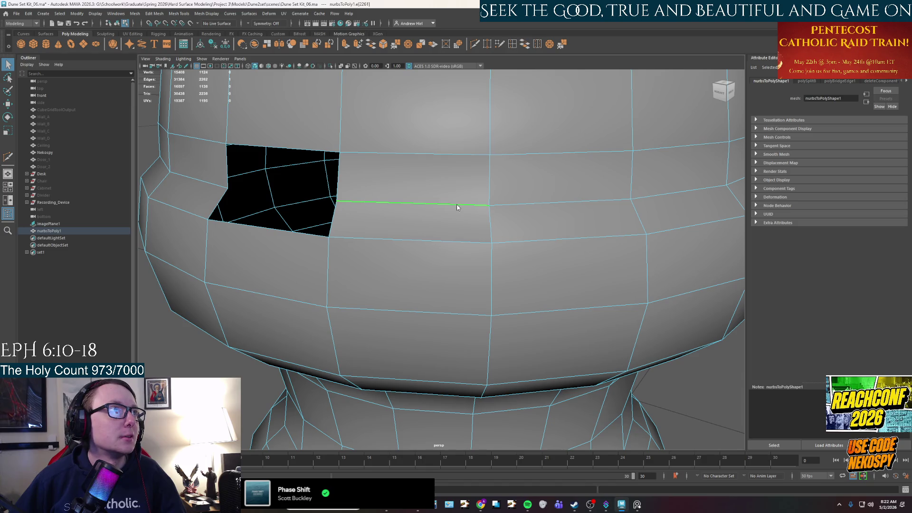
left_click(470, 203)
key("w")
left_click_drag(465, 205, 445, 203)
key("q")
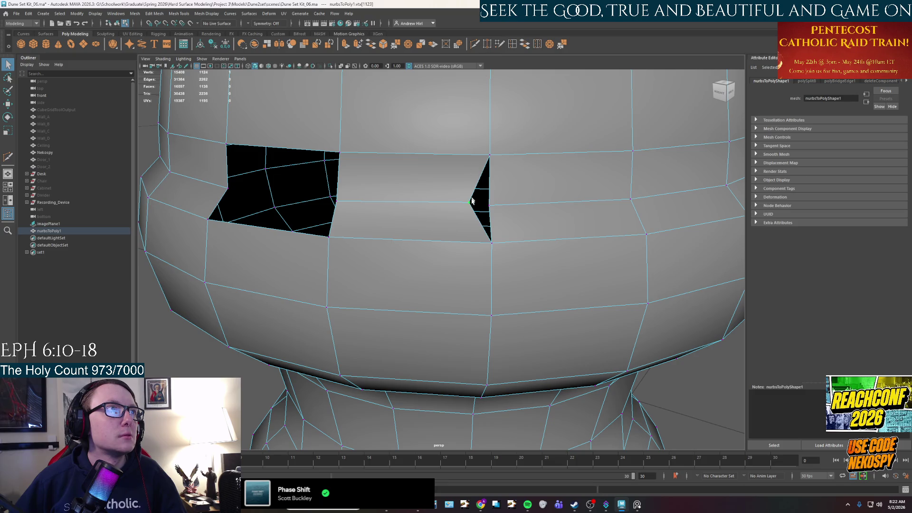
key("ctrl+z")
key("ctrl+z")
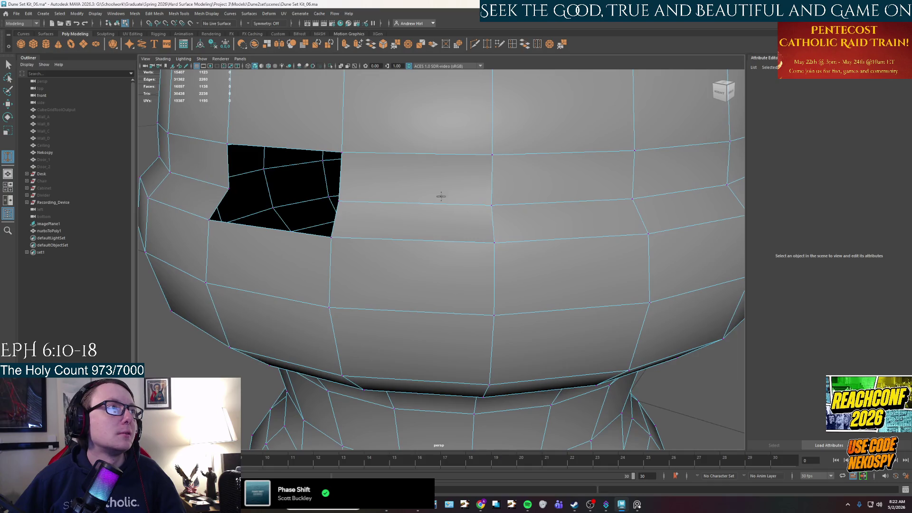
- Bridge the remaining rectangular hole with a new face and start a cut across it
right_click_drag(440, 200, 471, 187)
left_click_drag(400, 199, 420, 204, "alt")
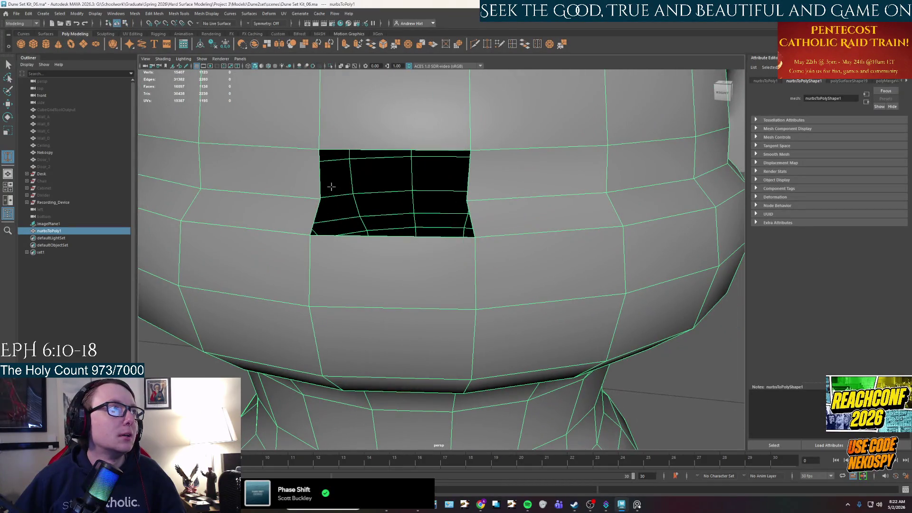
right_click_drag(417, 142, 406, 153)
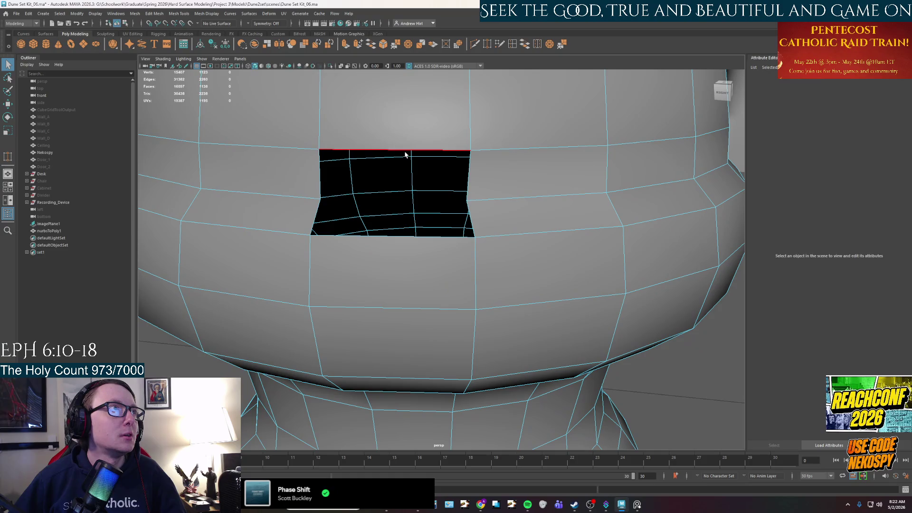
left_click(525, 44)
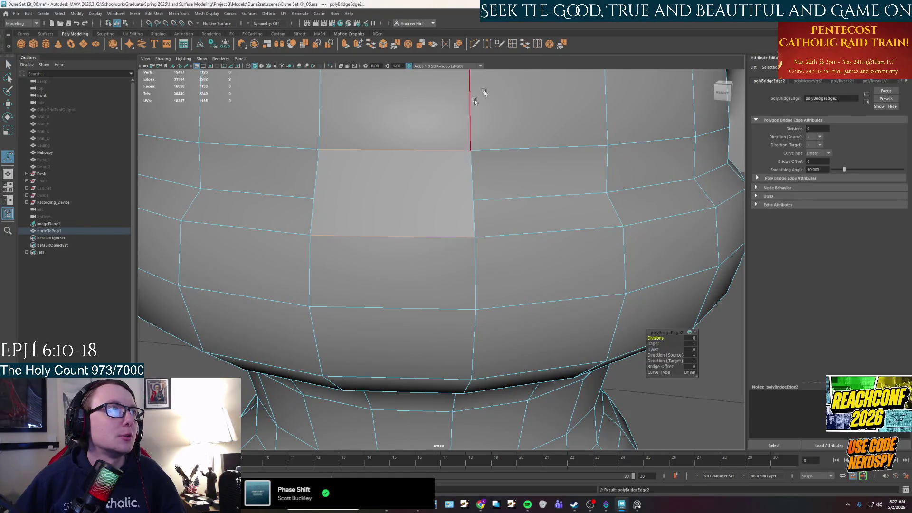
left_click(481, 44)
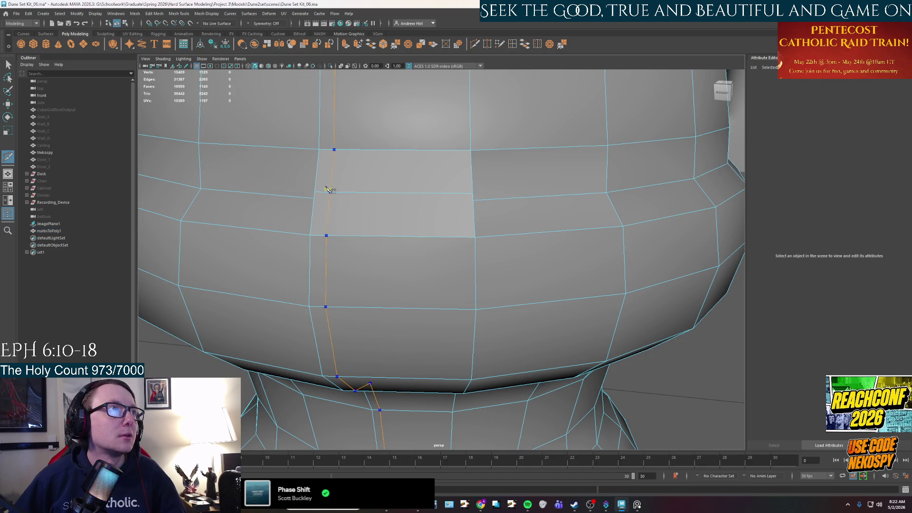
key("q")
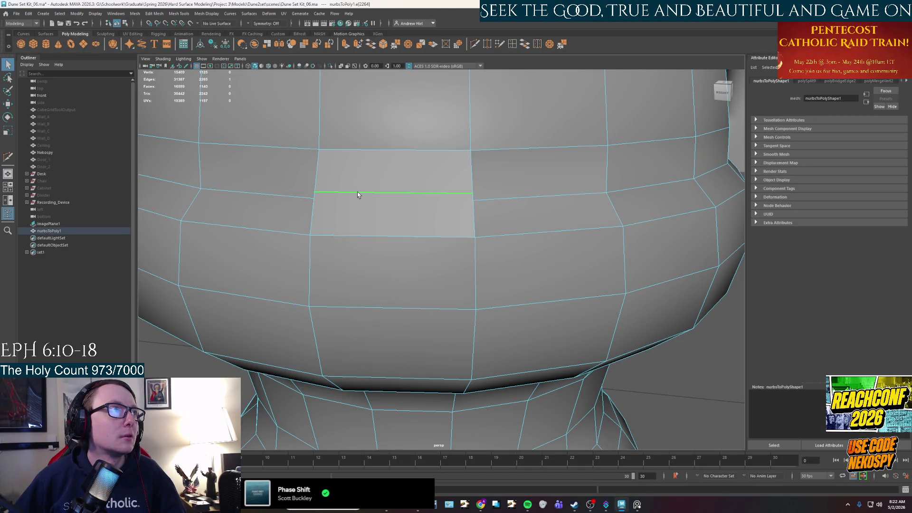
key("d")
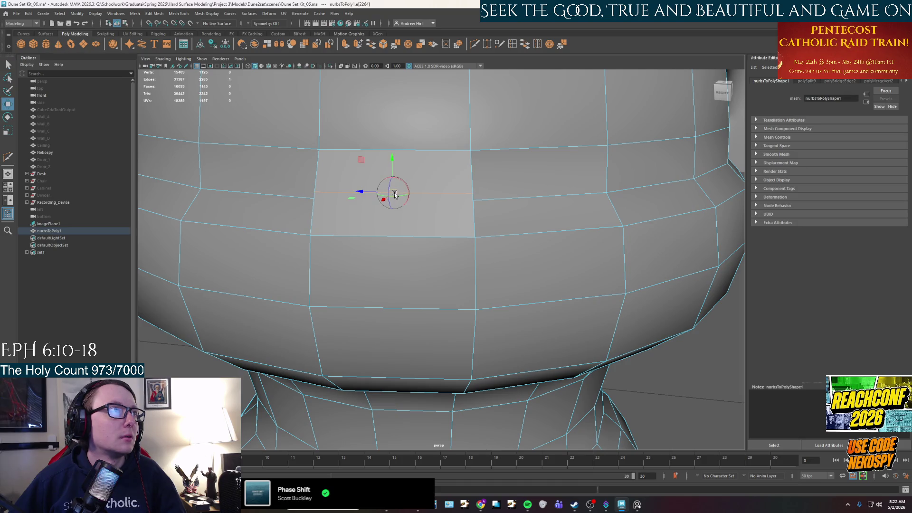
mouse_move(359, 192)
left_mouse_down()
mouse_move(314, 191)
mouse_move(454, 205)
left_mouse_up()
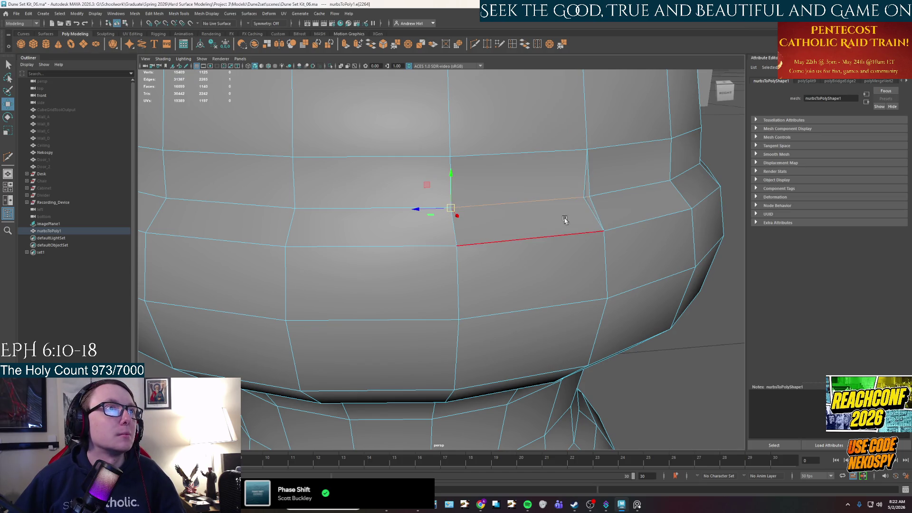
left_click_drag(563, 218, 540, 222, "alt")
right_click_drag(421, 214, 430, 225)
left_click(476, 222)
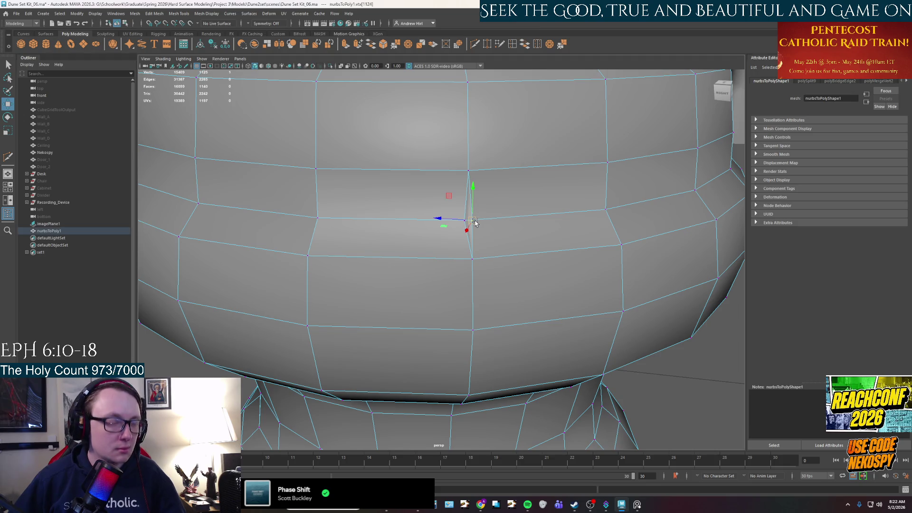
left_click(471, 223)
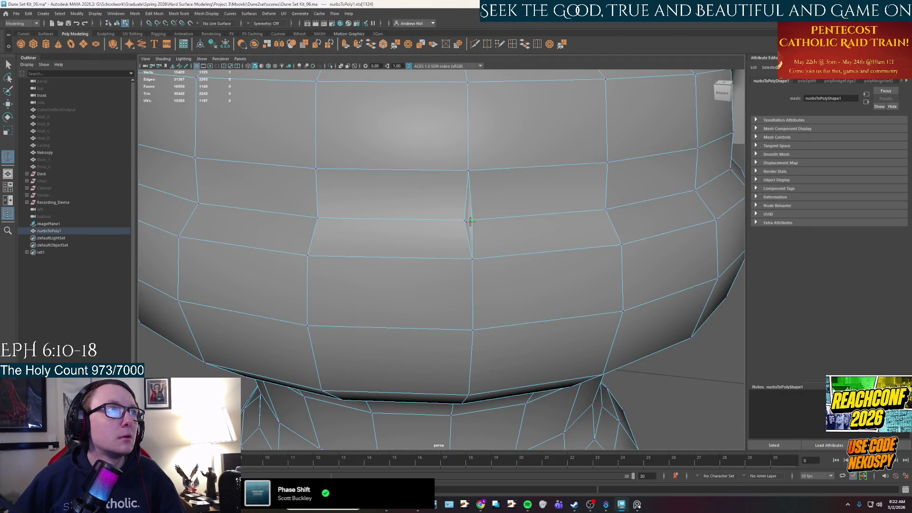
left_click_drag(410, 233, 424, 234, "alt")
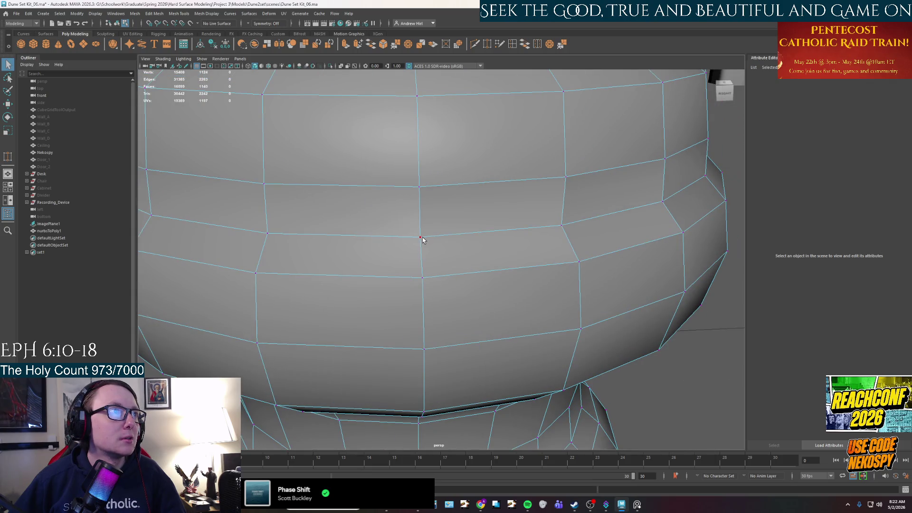
left_click(421, 238)
key("w")
mouse_move(428, 238)
left_mouse_down()
mouse_move(382, 241)
mouse_move(446, 233)
left_mouse_up()
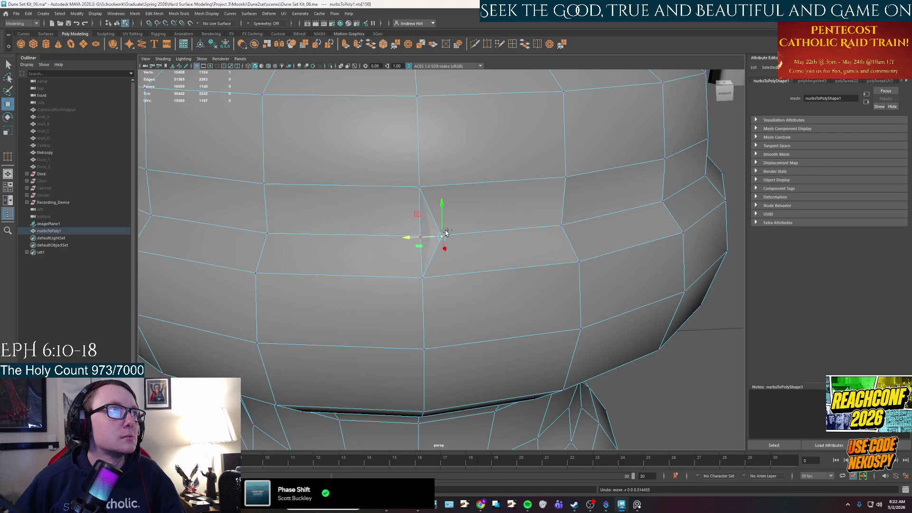
key("ctrl+z")
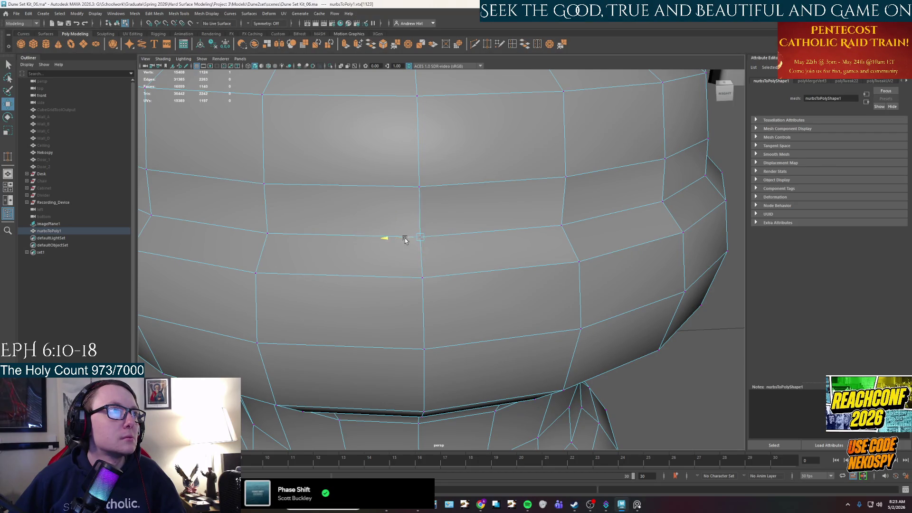
key("shift+z")
left_click(512, 44)
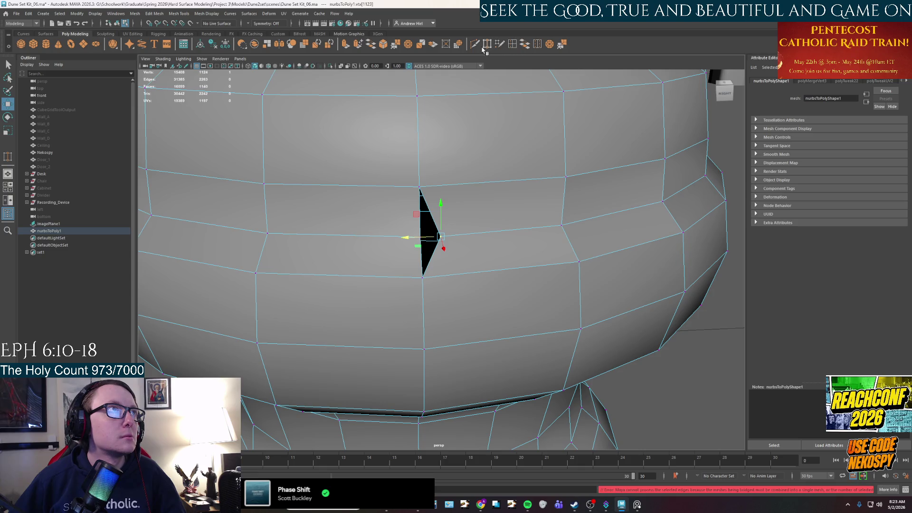
key("q")
key("ctrl+z")
right_click(448, 236)
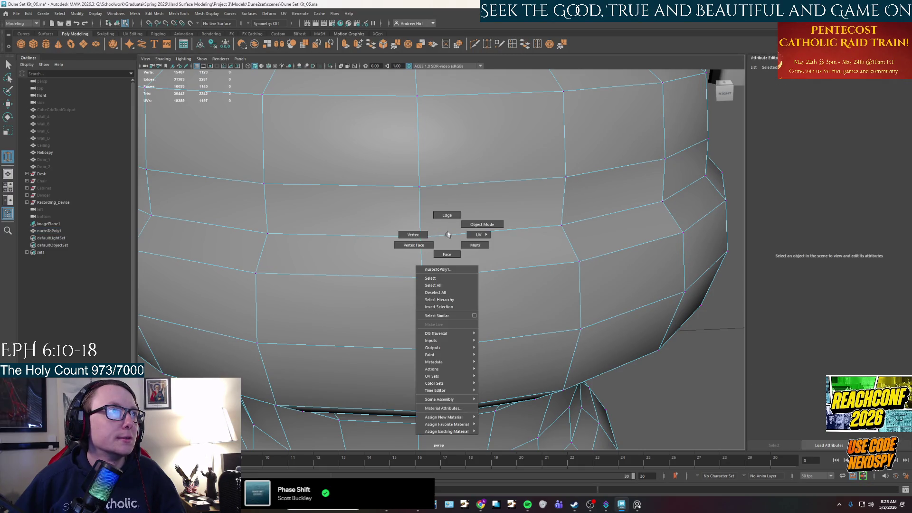
right_click_drag(458, 209, 491, 195)
key("f")
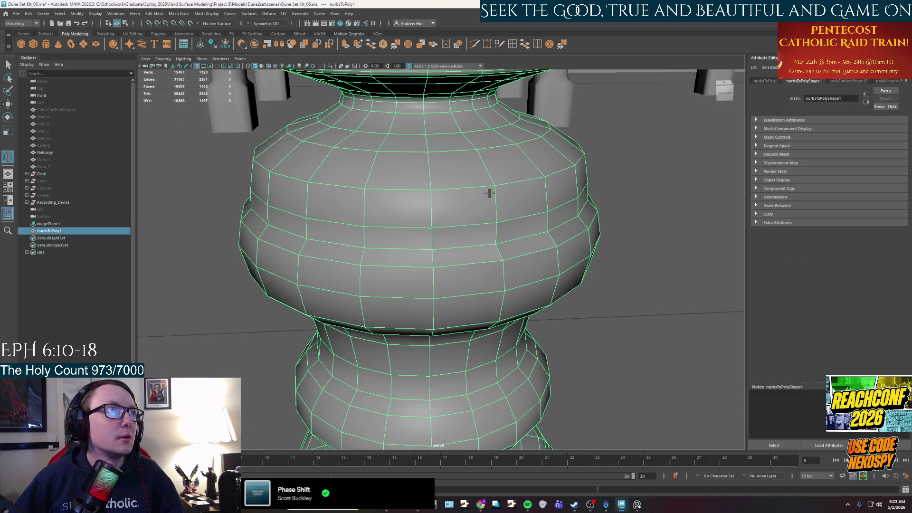
left_click(206, 13)
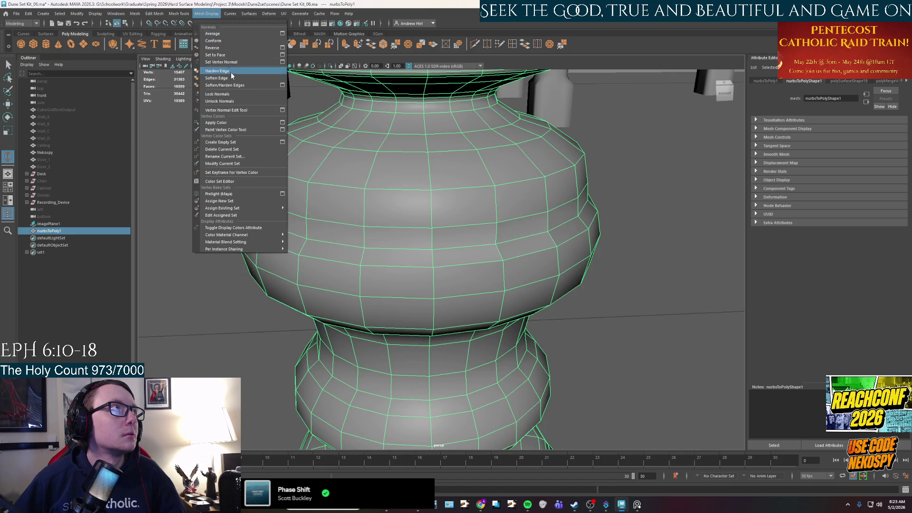
- Harden all the pot's edges and reselect the mesh
left_click(230, 72)
left_click(608, 289)
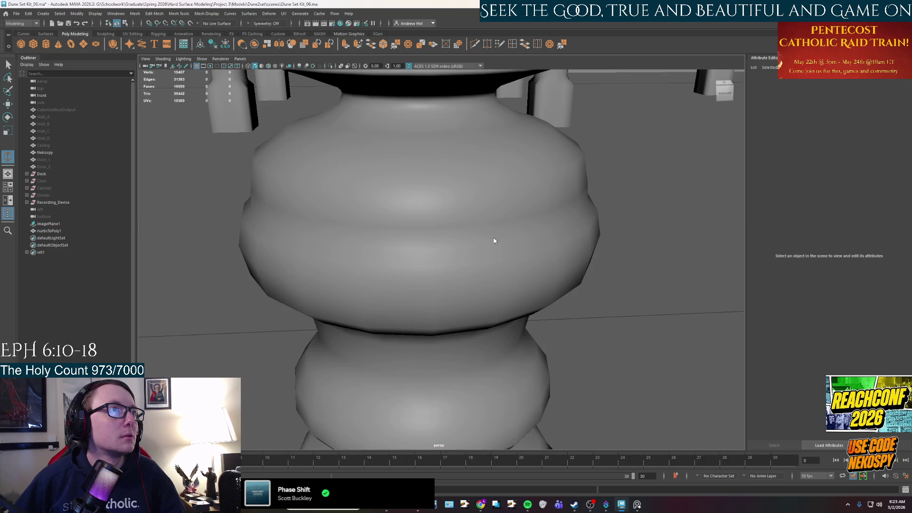
left_click(492, 233)
scroll(492, 233, "down", 2)
scroll(491, 233, "up", 2)
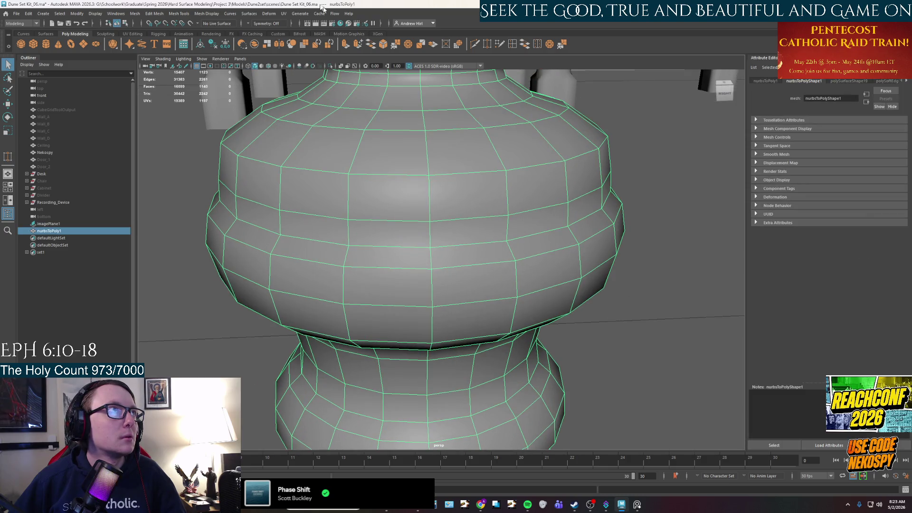
left_click(154, 13)
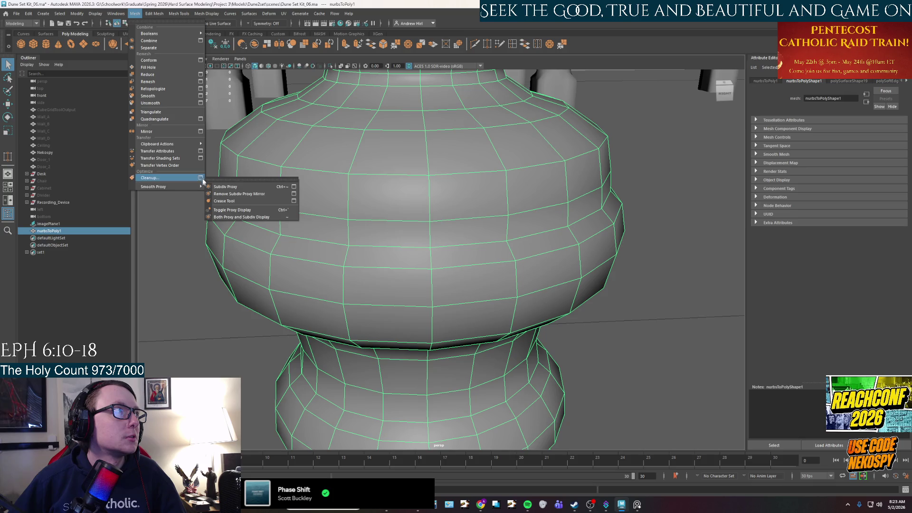
- Select faces on the pot's belly and let the scene autosave
key("F11")
left_click(477, 234)
left_click(481, 235, "shift")
left_click_drag(480, 235, 452, 259, "alt")
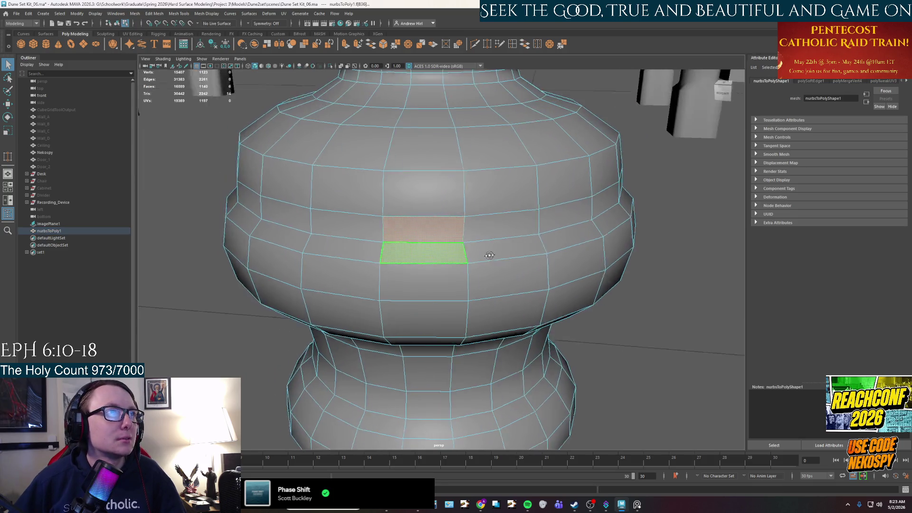
left_click(452, 258, "ctrl")
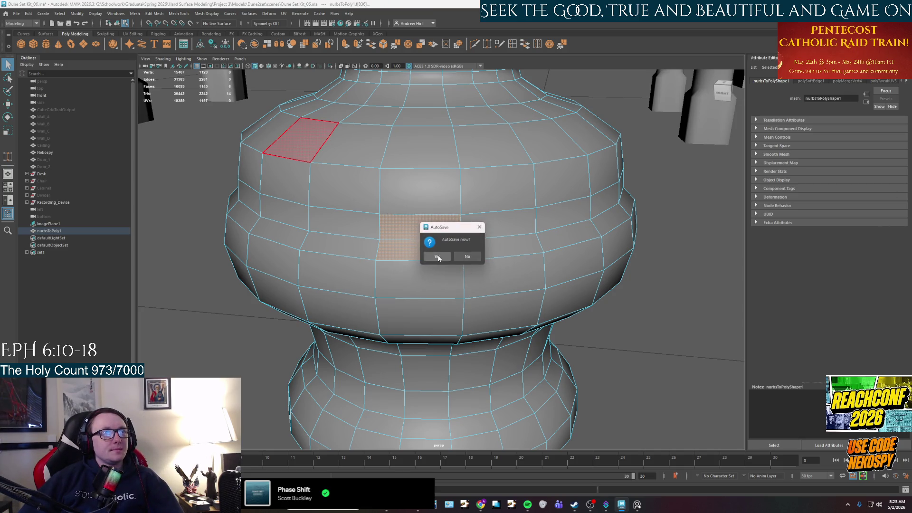
left_click(438, 257)
scroll(438, 257, "down", 3)
scroll(439, 249, "up", 3)
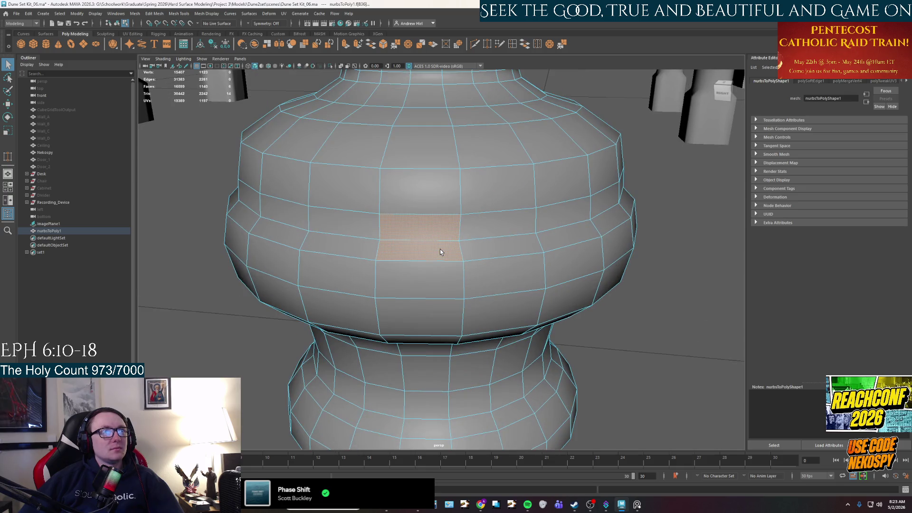
scroll(407, 197, "up", 2)
- Run Cleanup for faces with more than four sides and non-planar faces, then inspect the belly
left_click(135, 13)
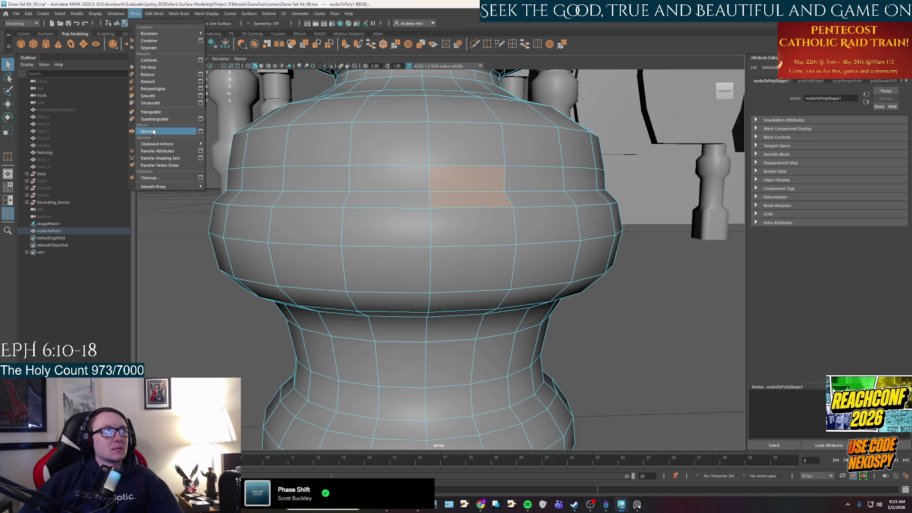
left_click(200, 177)
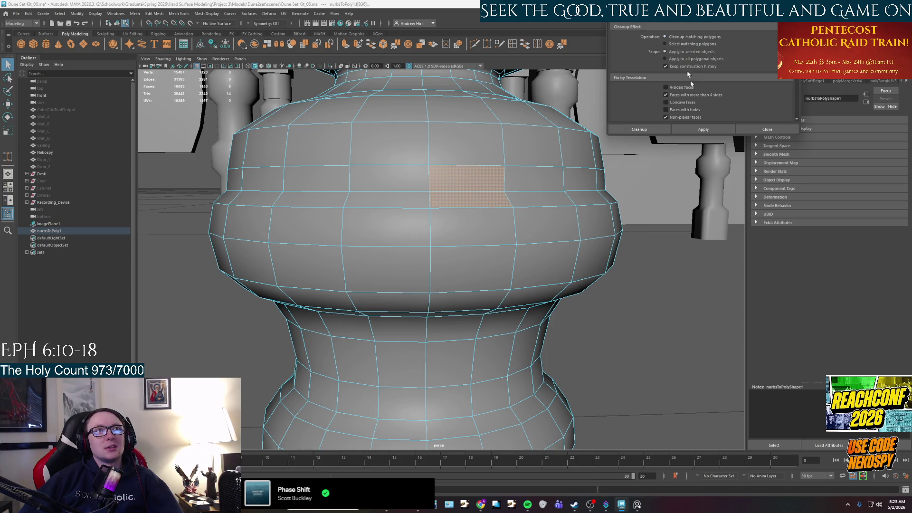
left_click(703, 129)
left_click(631, 342)
right_click_drag(631, 342, 455, 233, "alt")
mouse_move(455, 233)
left_mouse_down("alt")
mouse_move(405, 161)
mouse_move(401, 201)
left_mouse_up("alt")
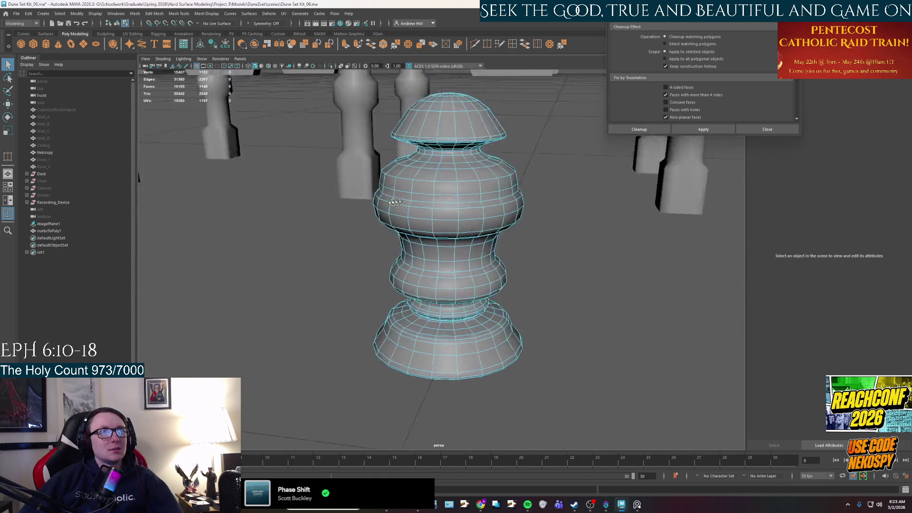
scroll(423, 212, "up", 5)
left_click_drag(399, 178, 365, 306, "alt")
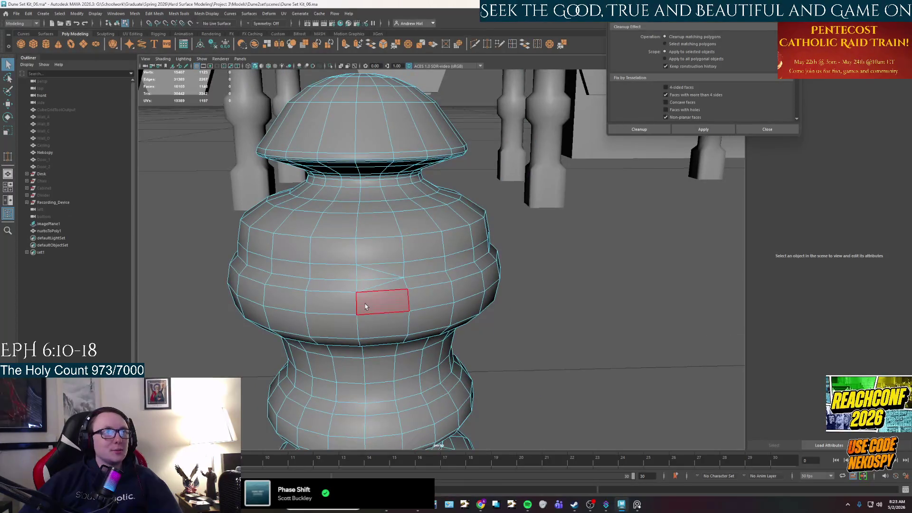
left_click(366, 307)
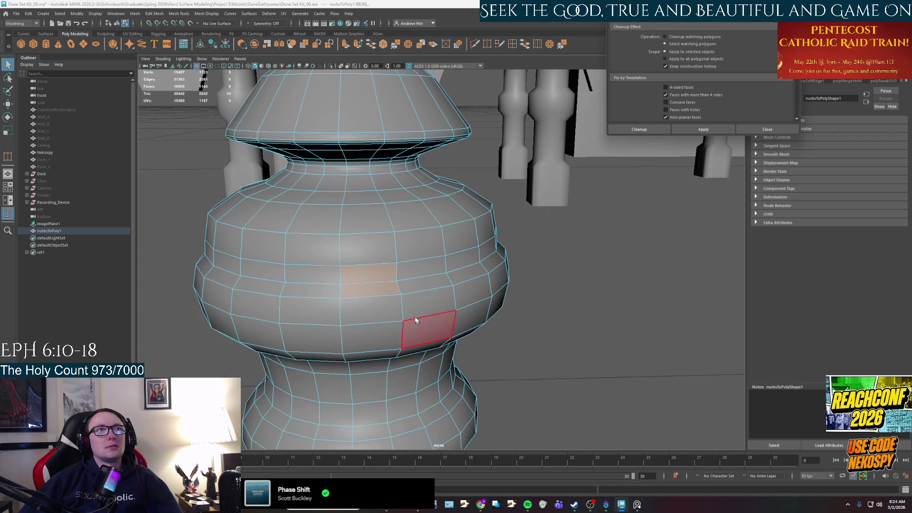
scroll(427, 265, "up", 2)
scroll(407, 273, "up", 3)
scroll(407, 273, "up", 2)
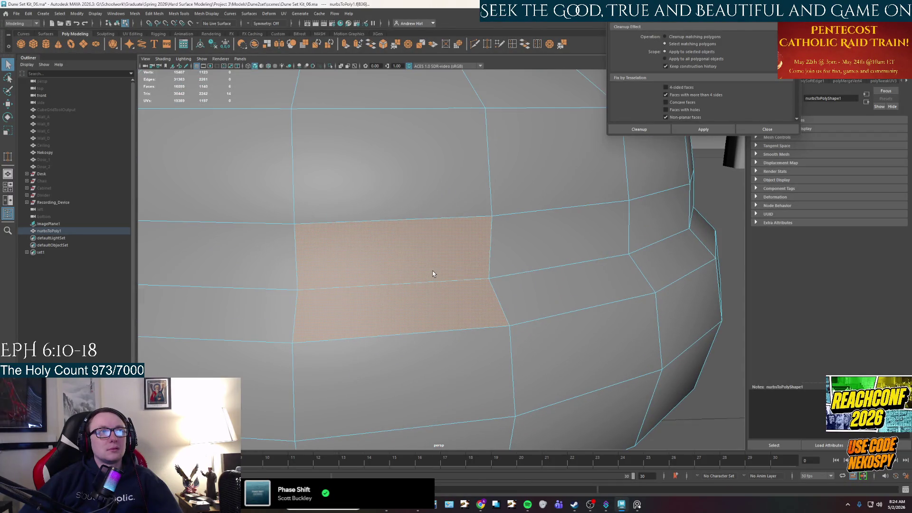
- Test-slide belly-loop vertices along their edges, undoing each move
right_click_drag(386, 212, 387, 196)
left_click(489, 279)
key("w")
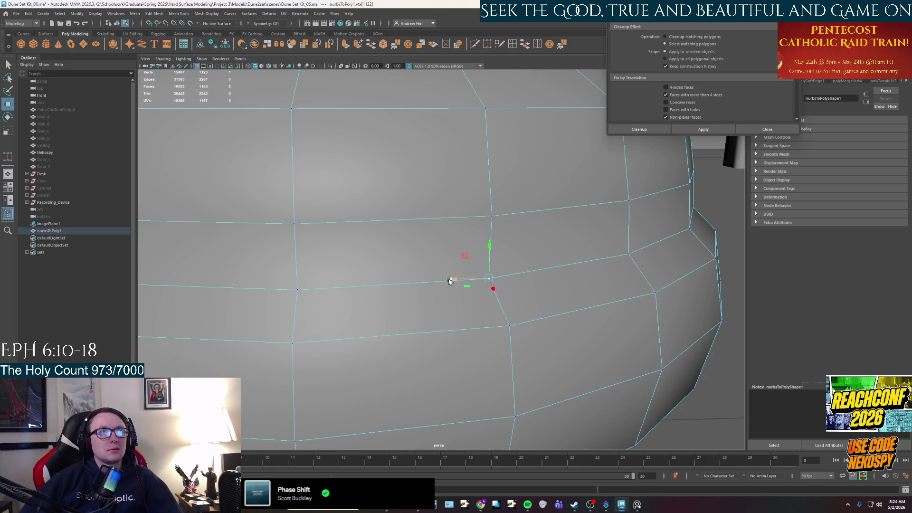
left_click_drag(449, 279, 398, 285)
key("ctrl+z")
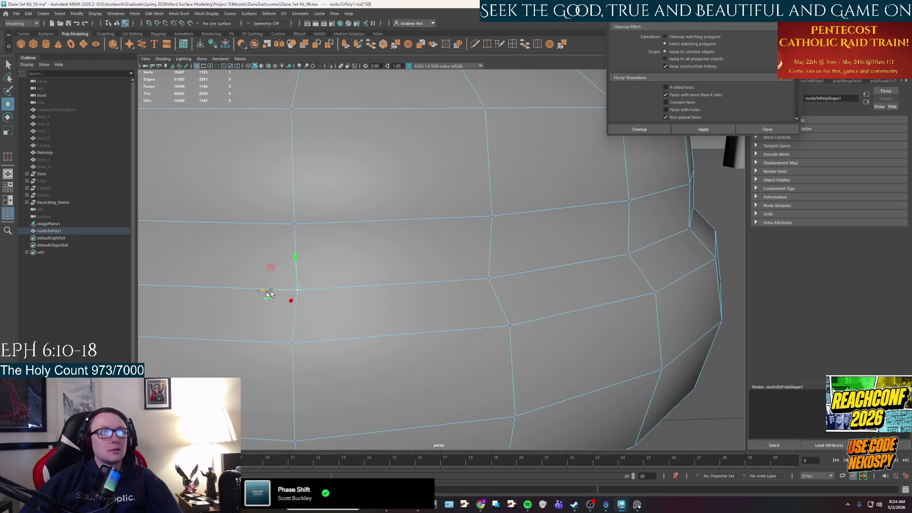
left_click(285, 288)
left_click_drag(269, 291, 305, 296)
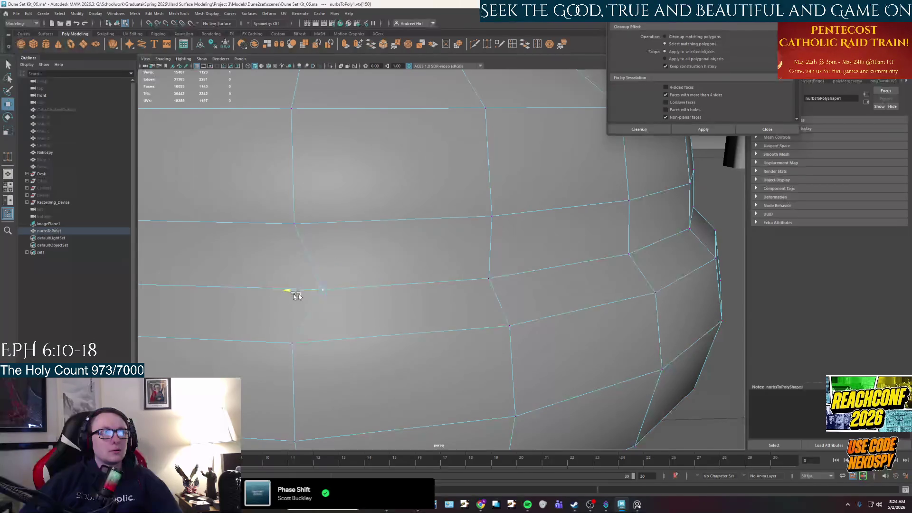
key("ctrl+z")
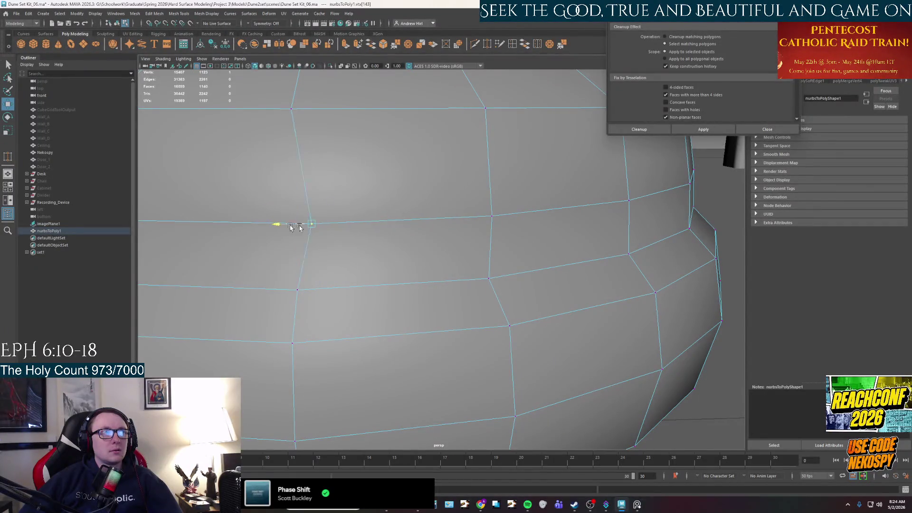
- Pull a vertex near the bevel toward the corner vertex and undo it
middle_click_drag(350, 224, 757, 278, "alt")
mouse_move(757, 278)
left_mouse_down("alt")
mouse_move(593, 261)
mouse_move(475, 311)
mouse_move(514, 321)
left_mouse_up("alt")
left_click(467, 314)
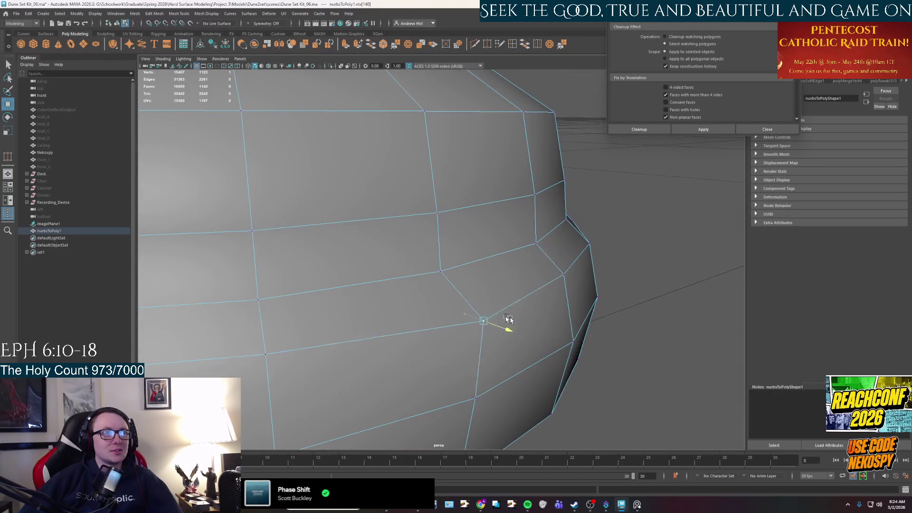
right_click_drag(468, 228, 489, 255, "shift")
left_click_drag(488, 255, 579, 279)
key("ctrl+z")
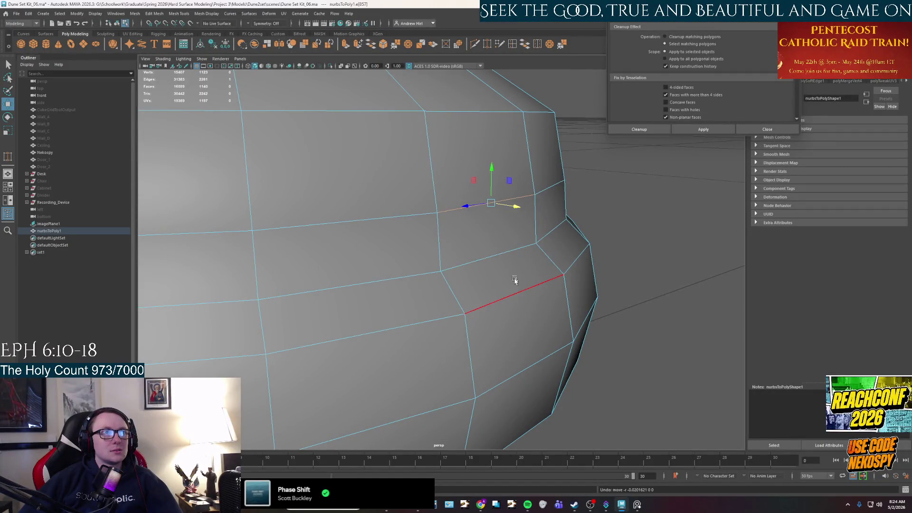
key("ctrl+z")
key("ctrl+z")
- Shift an edge on the lower loop upward and nudge a bevel edge slightly
left_click(448, 283)
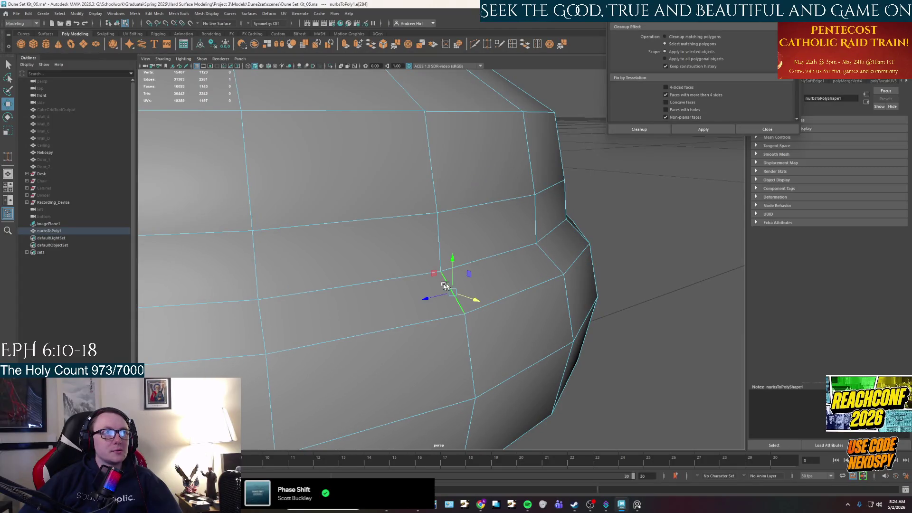
left_click_drag(473, 299, 462, 250)
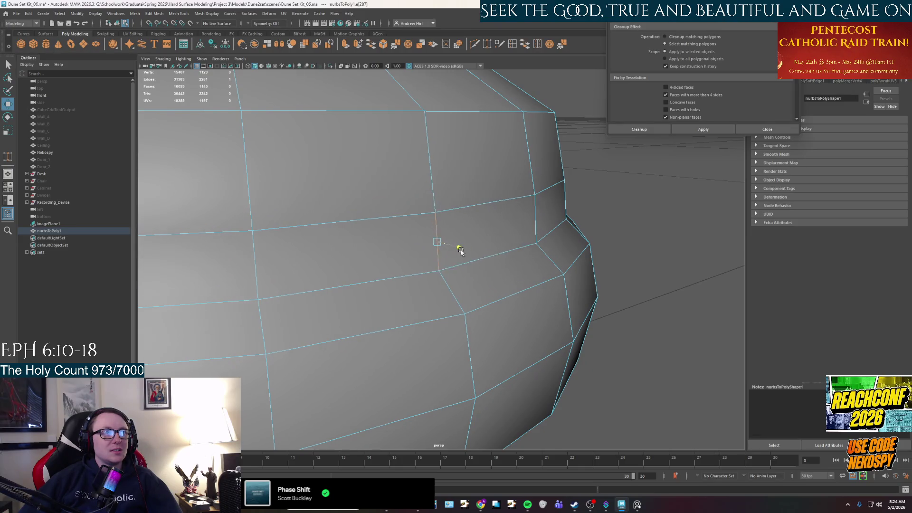
left_click(562, 228)
left_click(572, 256)
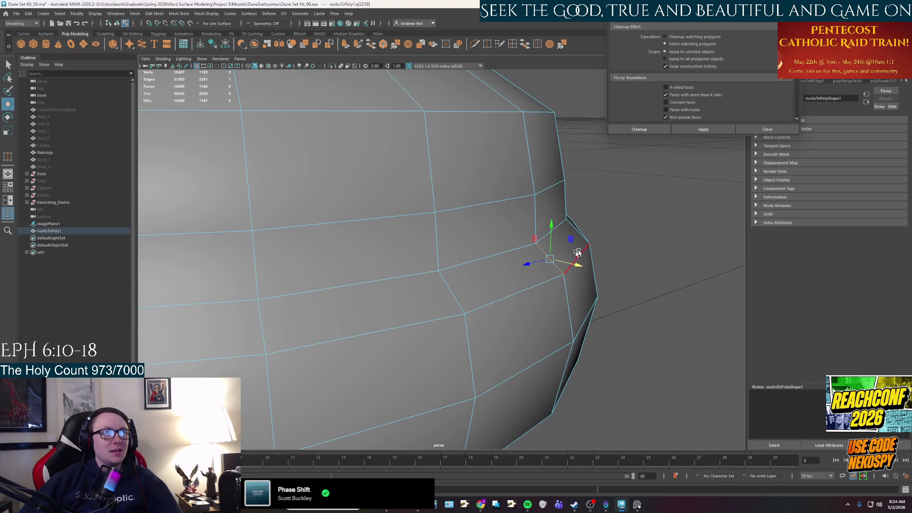
left_click_drag(574, 263, 560, 265)
left_click(631, 255)
scroll(587, 275, "down", 3)
scroll(443, 276, "down", 2)
scroll(443, 276, "down", 3)
scroll(428, 214, "down", 2)
right_click_drag(421, 241, 421, 214)
scroll(571, 249, "down", 3)
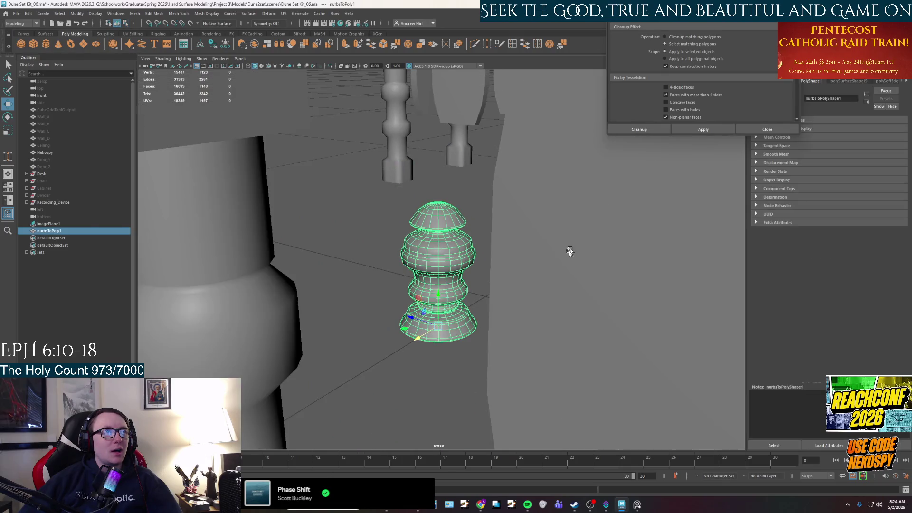
scroll(570, 249, "down", 3)
mouse_move(525, 279)
left_mouse_down("alt")
mouse_move(462, 269)
mouse_move(436, 107)
mouse_move(422, 213)
mouse_move(490, 268)
left_mouse_up("alt")
scroll(462, 270, "down", 3)
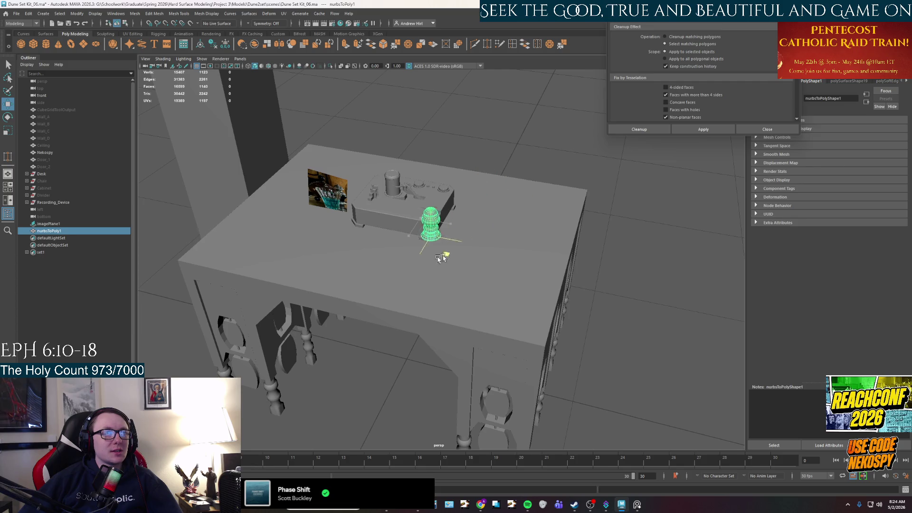
left_click_drag(495, 192, 503, 164, "alt")
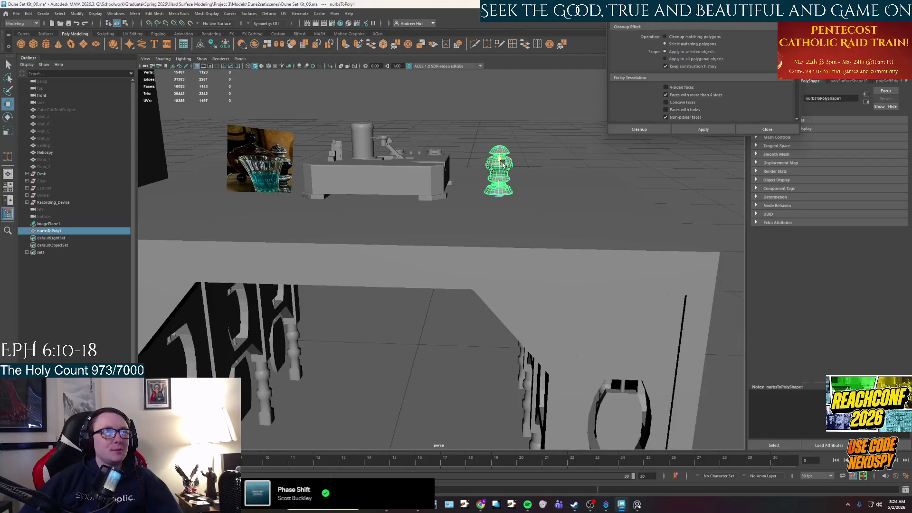
middle_click_drag(504, 182, 421, 222, "alt")
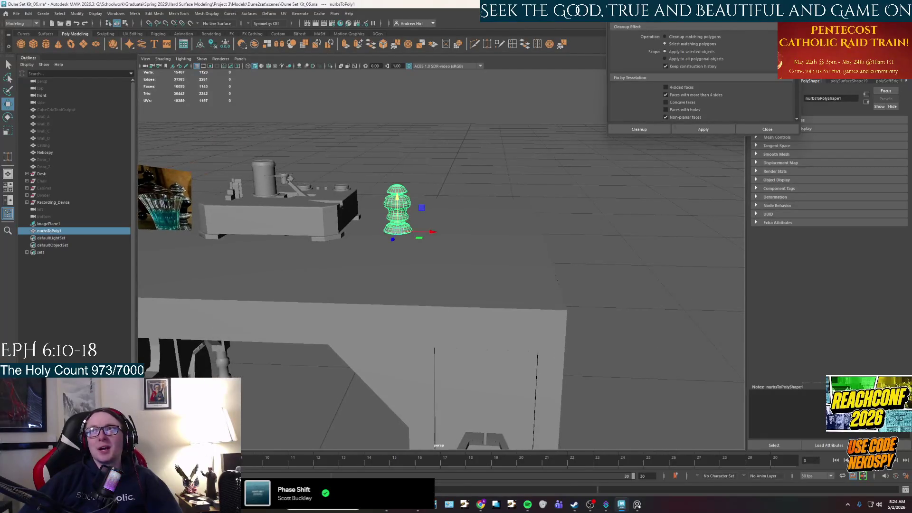
key("f")
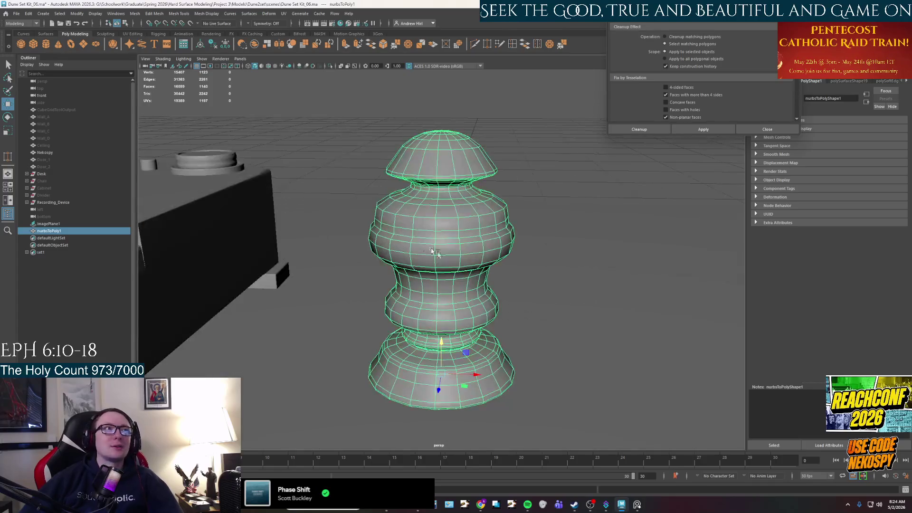
mouse_move(455, 290)
left_mouse_down("alt")
mouse_move(524, 257)
mouse_move(478, 276)
mouse_move(528, 236)
mouse_move(503, 255)
mouse_move(404, 286)
mouse_move(526, 309)
left_mouse_up("alt")
left_click(551, 216)
scroll(550, 215, "down", 5)
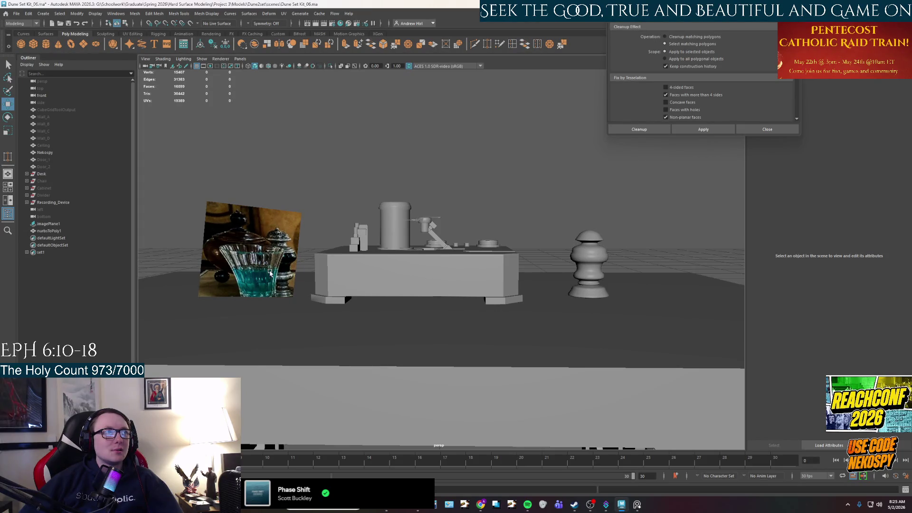
left_click_drag(507, 290, 348, 284, "alt")
left_click(313, 256)
mouse_move(313, 258)
left_mouse_down("alt")
mouse_move(326, 268)
mouse_move(621, 286)
mouse_move(613, 300)
left_mouse_up("alt")
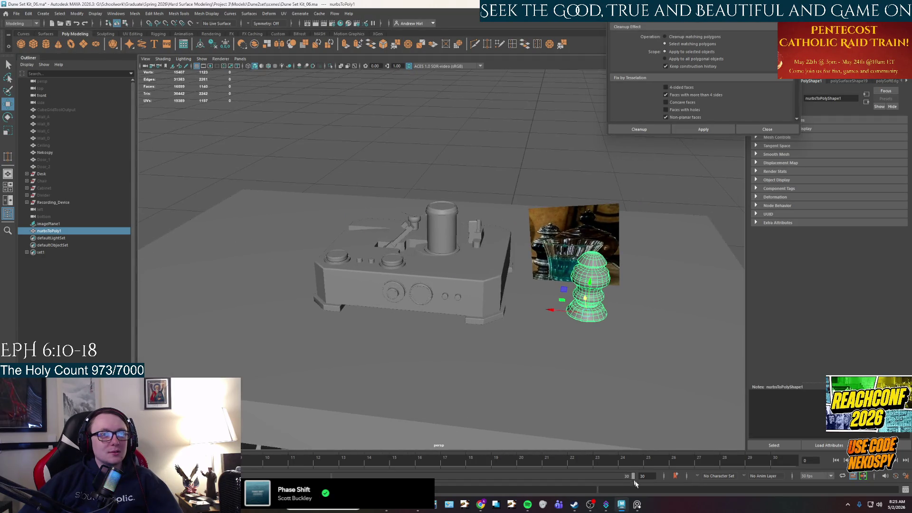
left_click(637, 504)
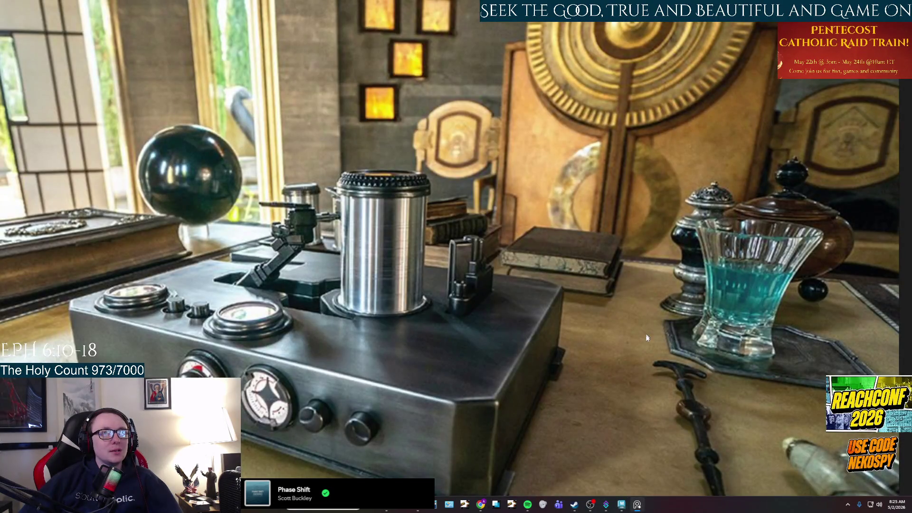
left_click(639, 505)
mouse_move(613, 313)
left_mouse_down("alt")
mouse_move(584, 329)
mouse_move(525, 288)
left_mouse_up("alt")
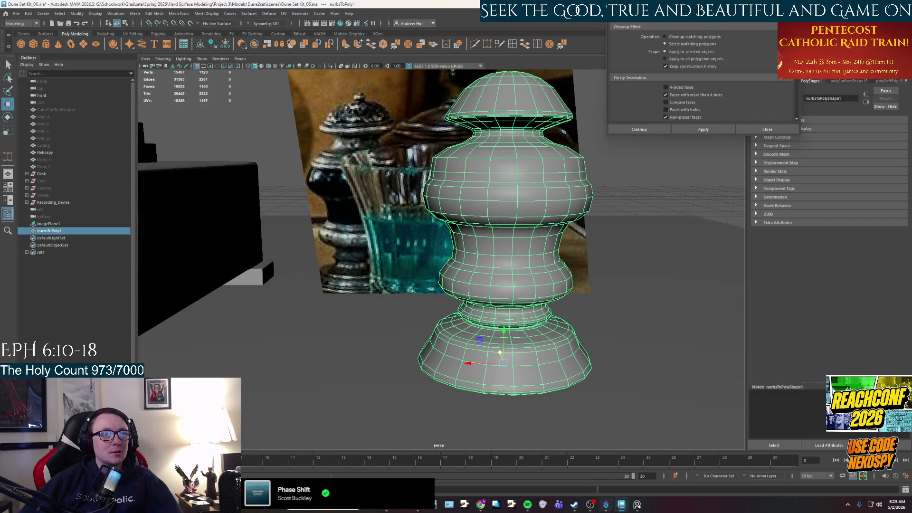
left_click(637, 505)
left_click(638, 505)
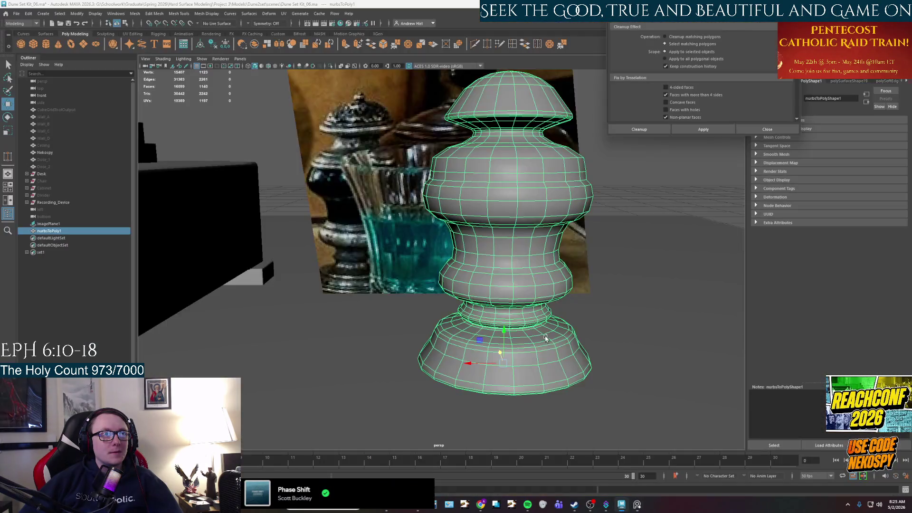
scroll(540, 244, "up", 5)
left_click_drag(544, 245, 522, 276, "alt")
scroll(521, 276, "down", 5)
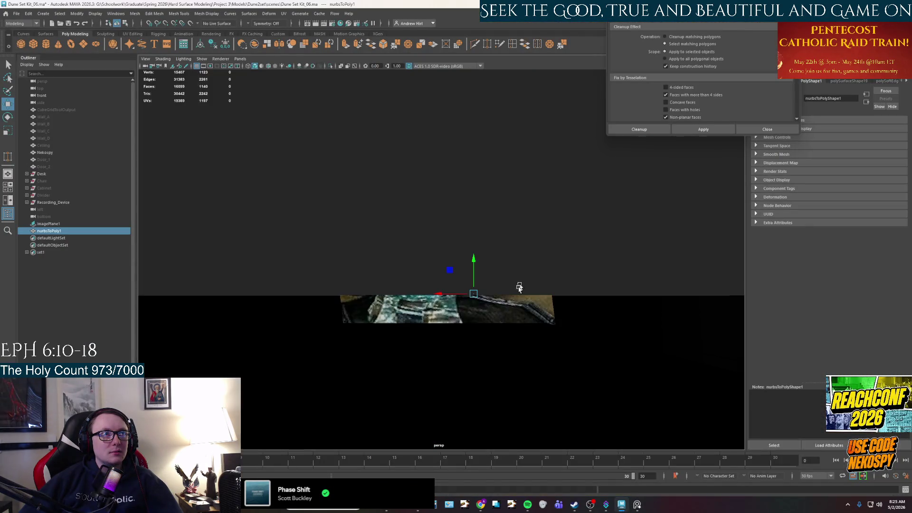
right_click_drag(499, 242, 532, 212)
scroll(532, 212, "down", 3)
left_click(535, 248)
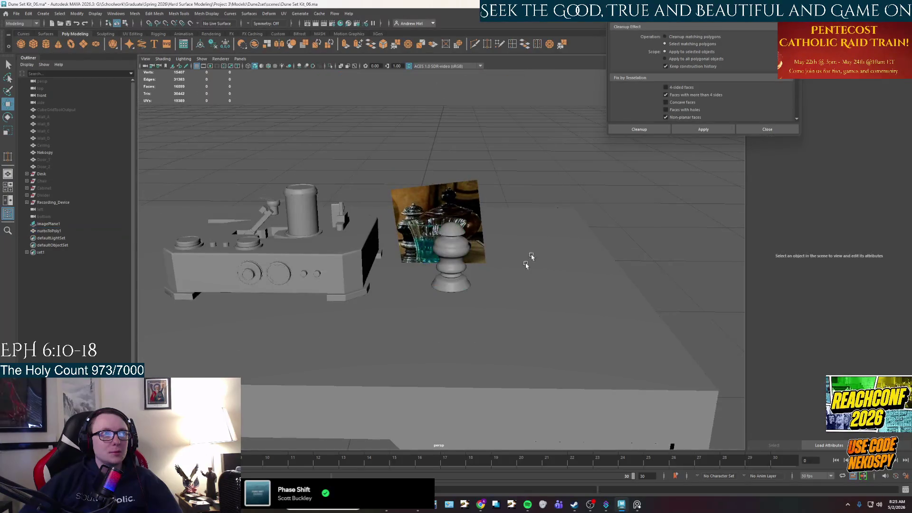
left_click_drag(535, 248, 464, 260, "alt")
scroll(465, 260, "up", 3)
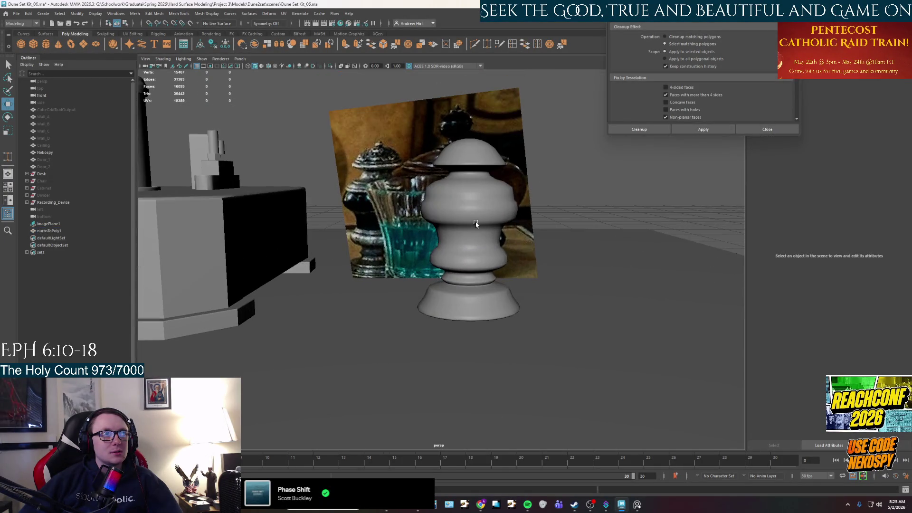
left_click(470, 261)
left_click(637, 505)
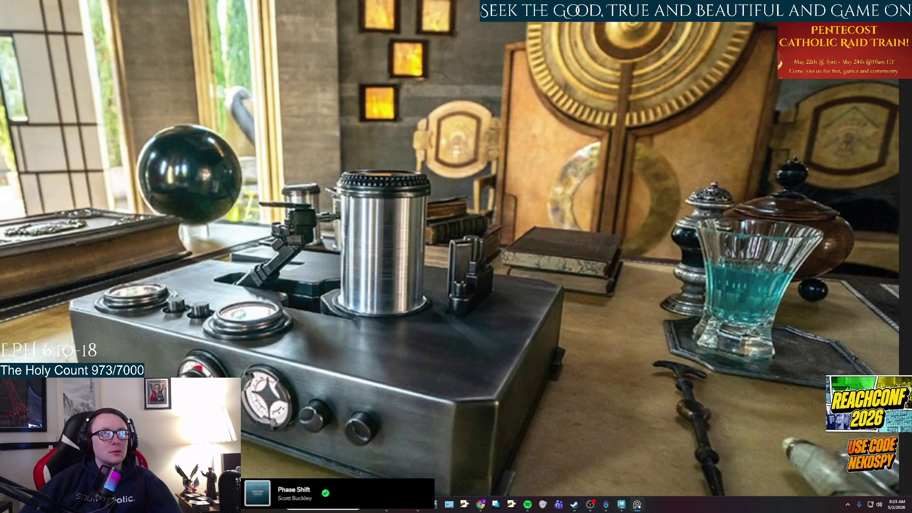
left_click(637, 505)
scroll(490, 296, "up", 2)
scroll(491, 296, "up", 3)
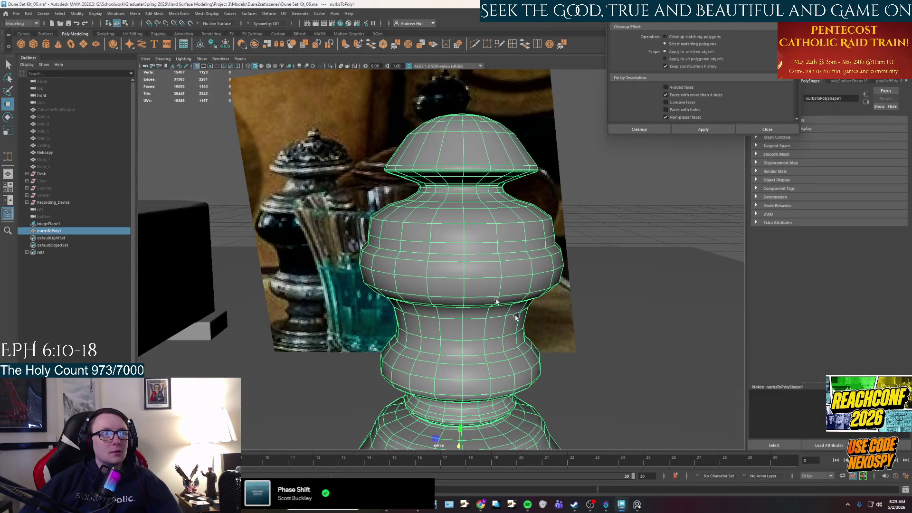
left_click(638, 505)
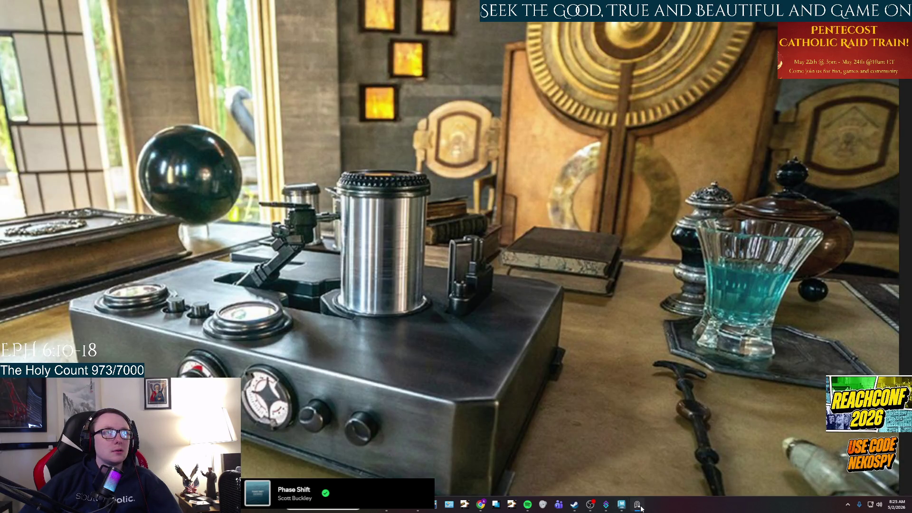
left_click(637, 505)
scroll(413, 211, "up", 2)
scroll(463, 262, "up", 2)
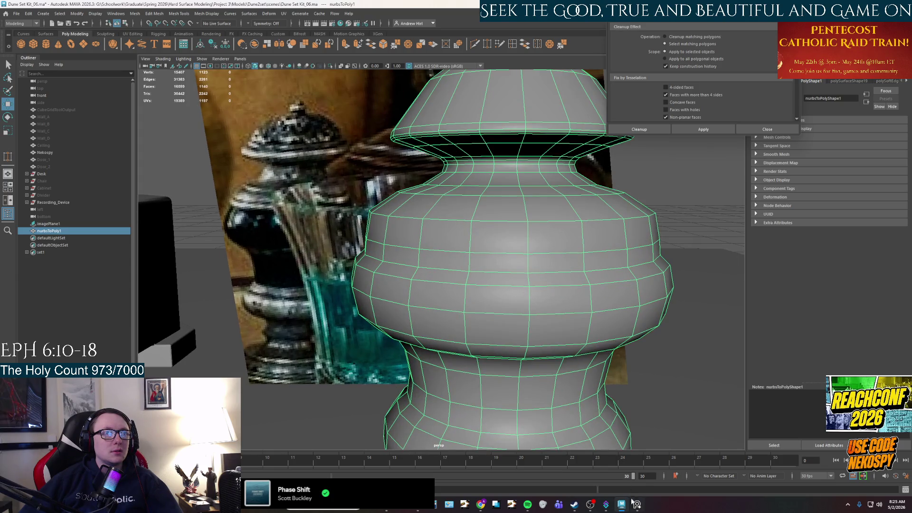
left_click(637, 504)
left_click(638, 505)
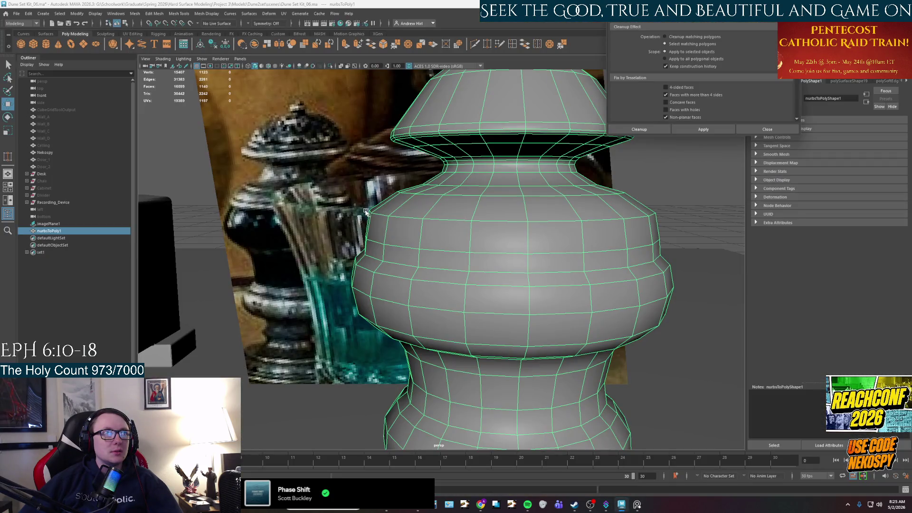
key("q")
key("F11")
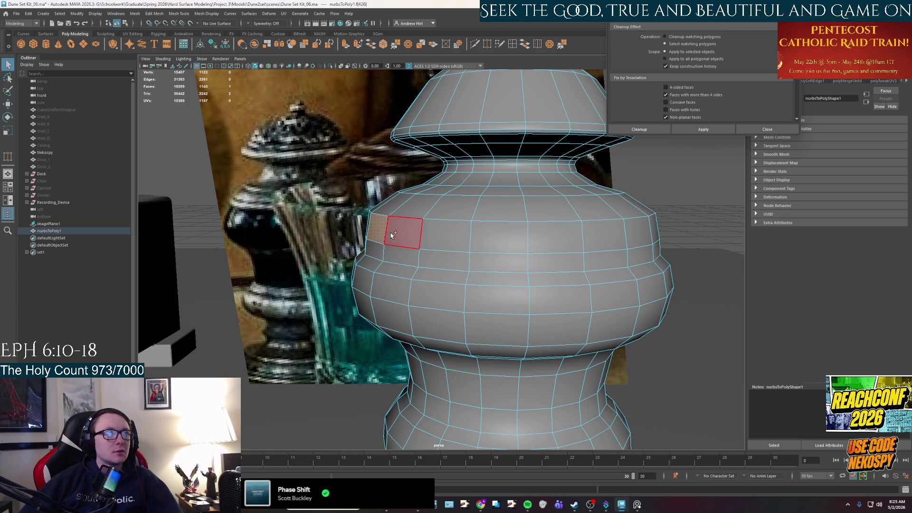
- Insert a new edge loop around the upper bulge and select the face loop there
double_click(394, 233)
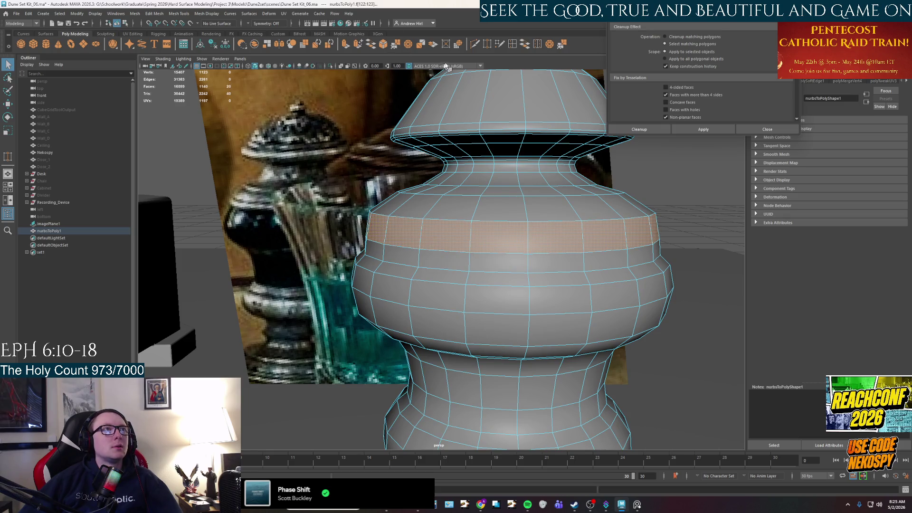
left_click(512, 44)
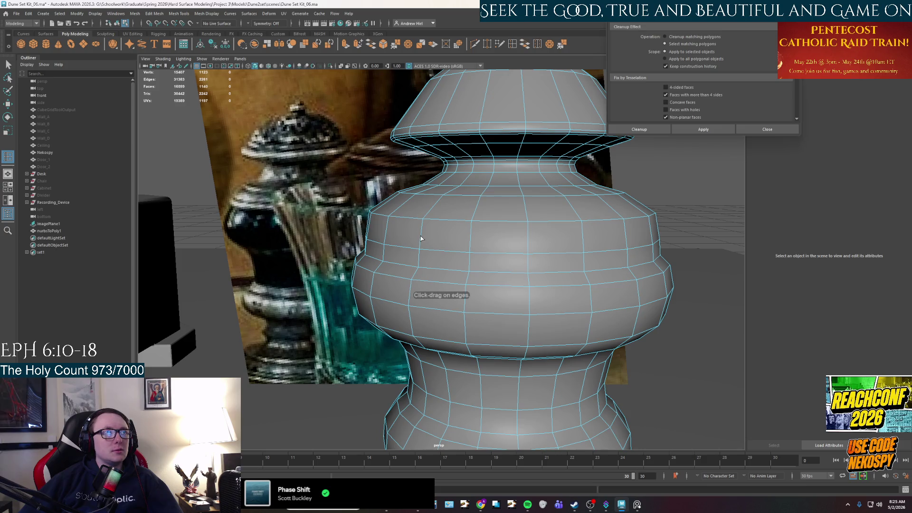
left_click(421, 235, "ctrl")
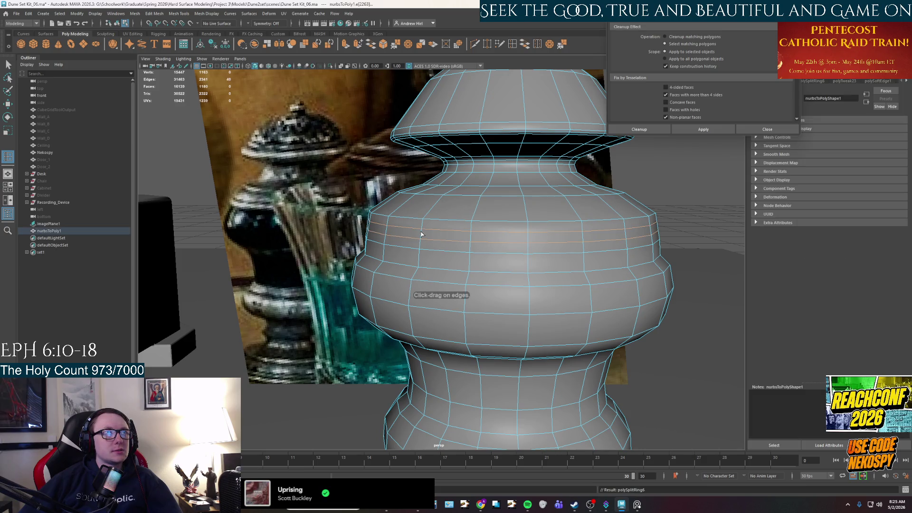
right_click_drag(422, 236, 422, 242)
key("w")
left_click(424, 237)
double_click(427, 237)
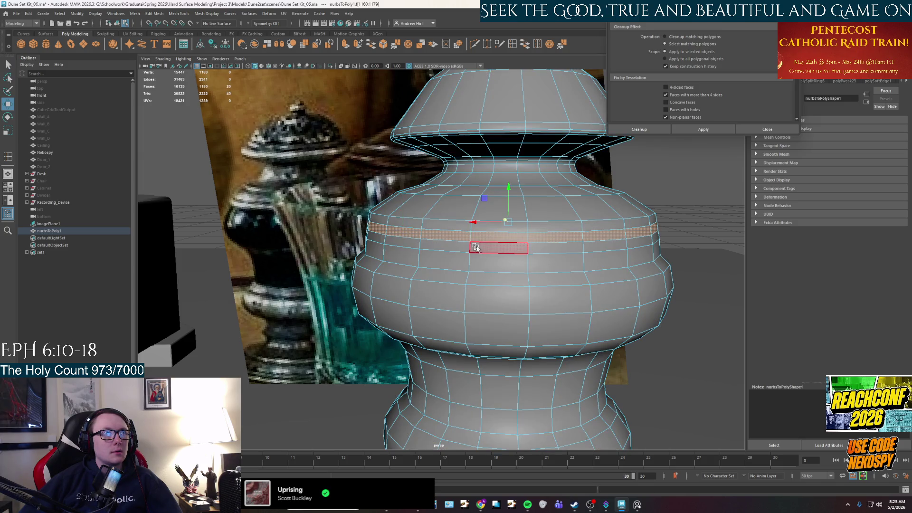
left_click_drag(511, 257, 460, 273, "alt")
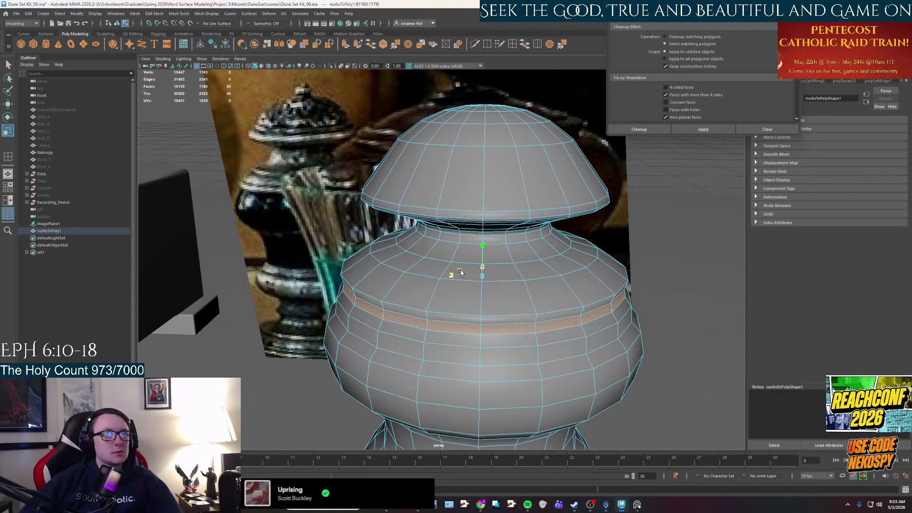
left_click_drag(460, 271, 469, 254, "alt")
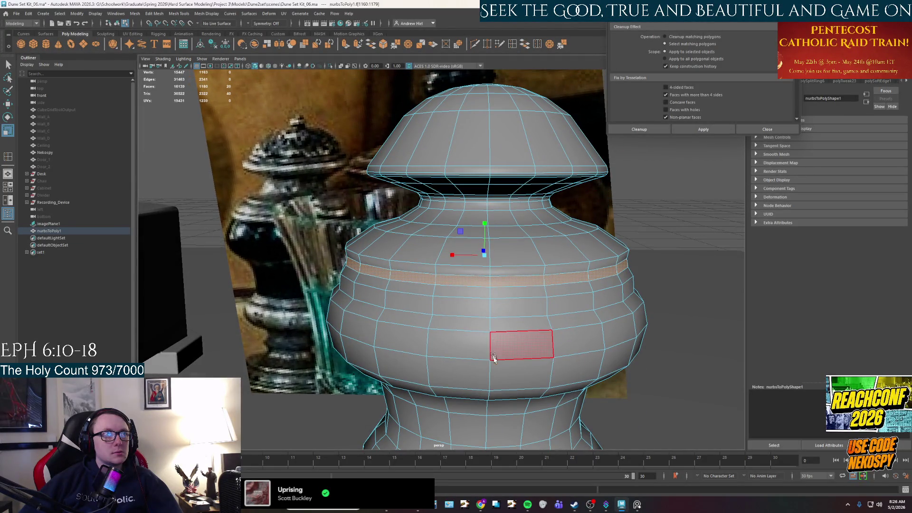
- Flip between Maya and the reference photo to compare the pot's shape
left_click(637, 506)
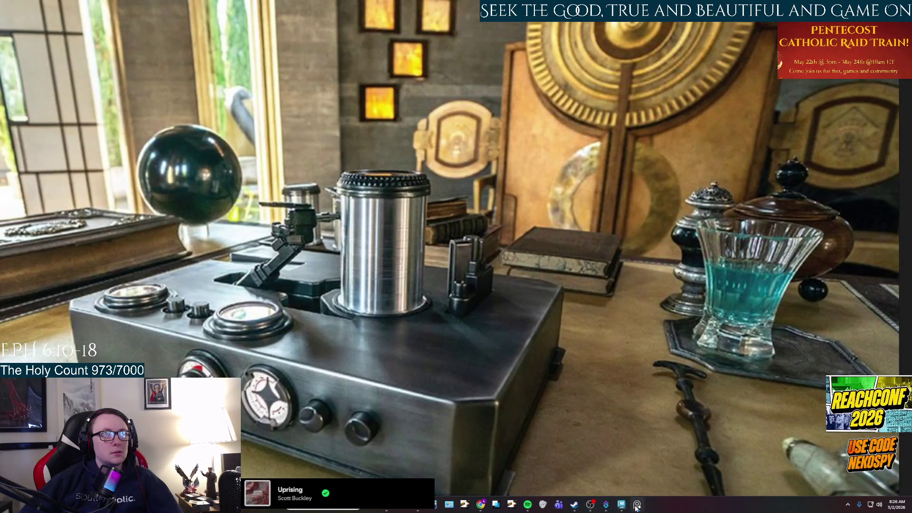
left_click(637, 505)
scroll(413, 330, "up", 2)
scroll(448, 343, "up", 2)
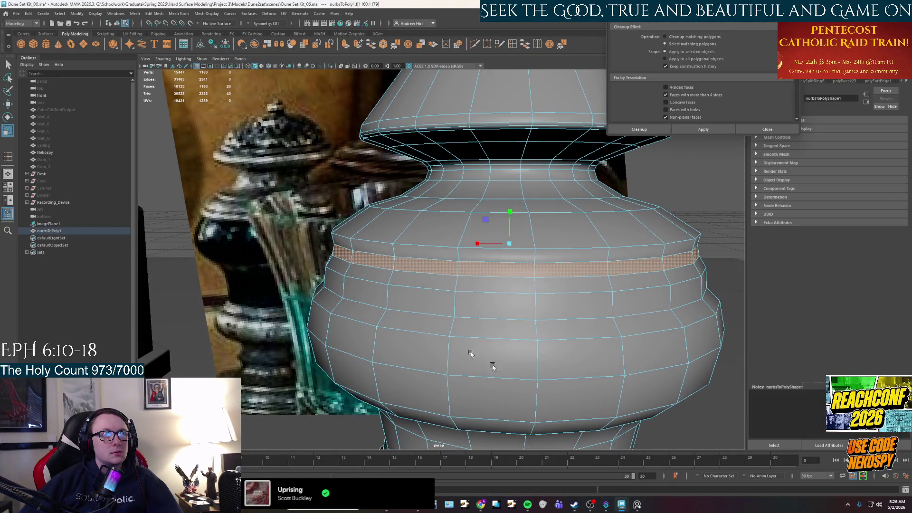
left_click(636, 505)
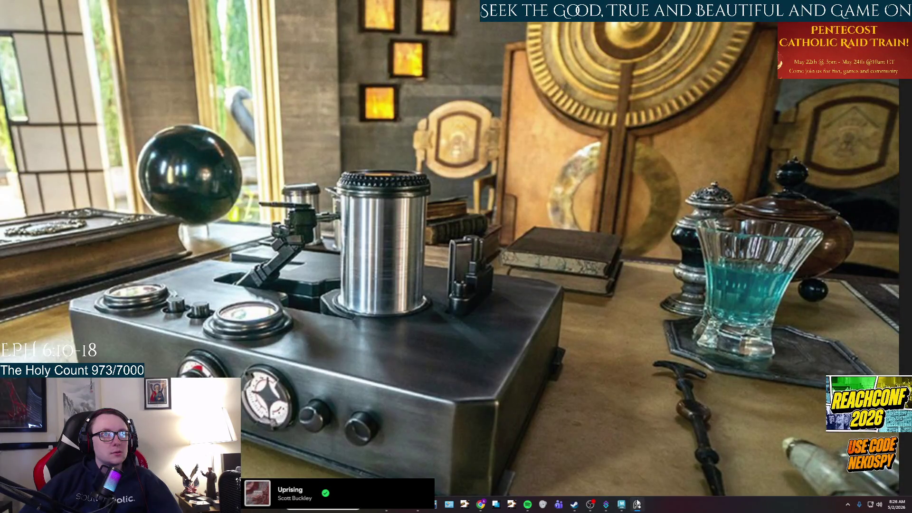
left_click(637, 505)
scroll(448, 299, "down", 2)
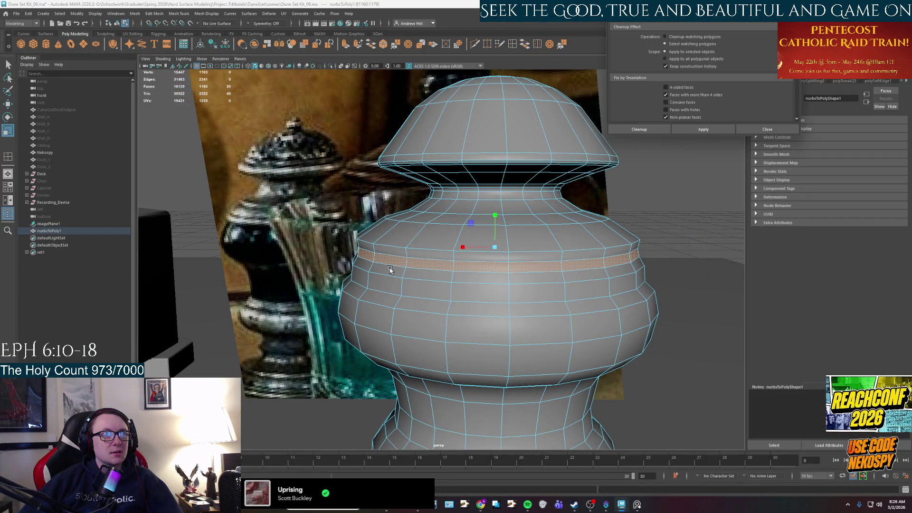
left_click(636, 505)
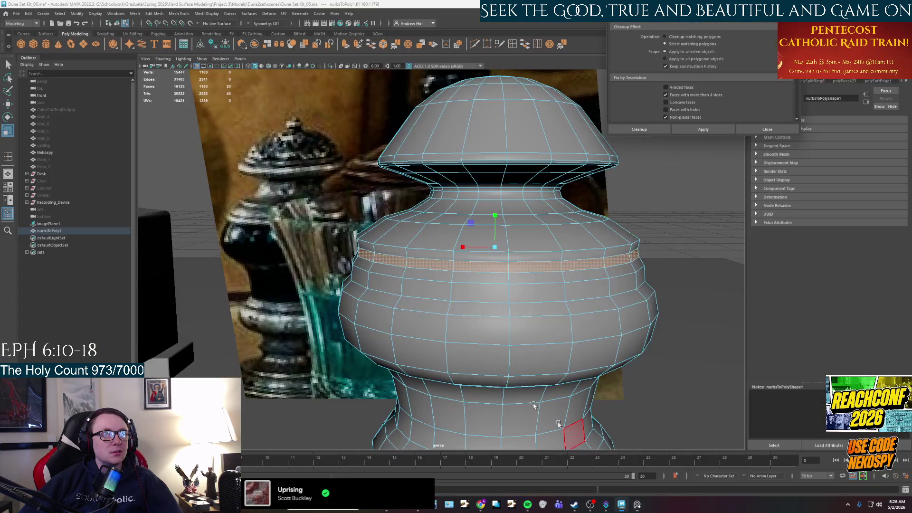
scroll(435, 314, "up", 2)
- Shift the selected edge loop on the dome slightly with the Move tool
key("q")
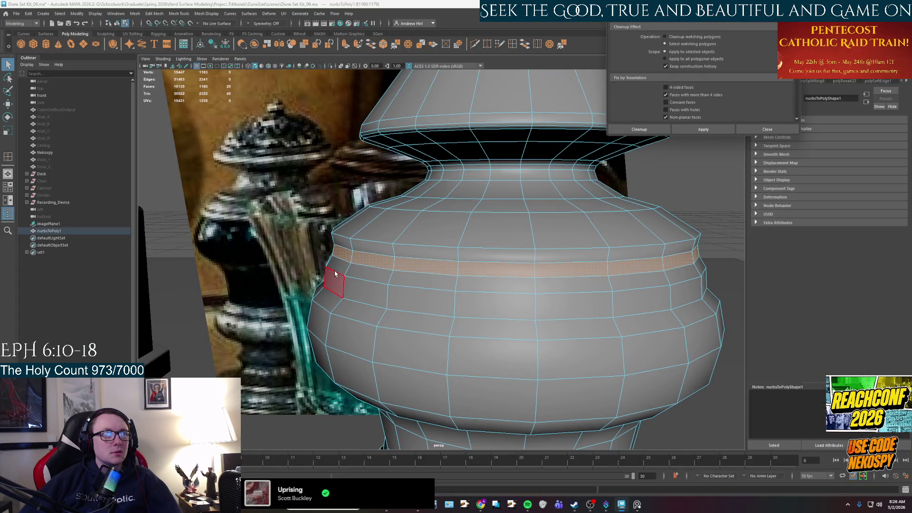
right_click_drag(335, 273, 324, 273)
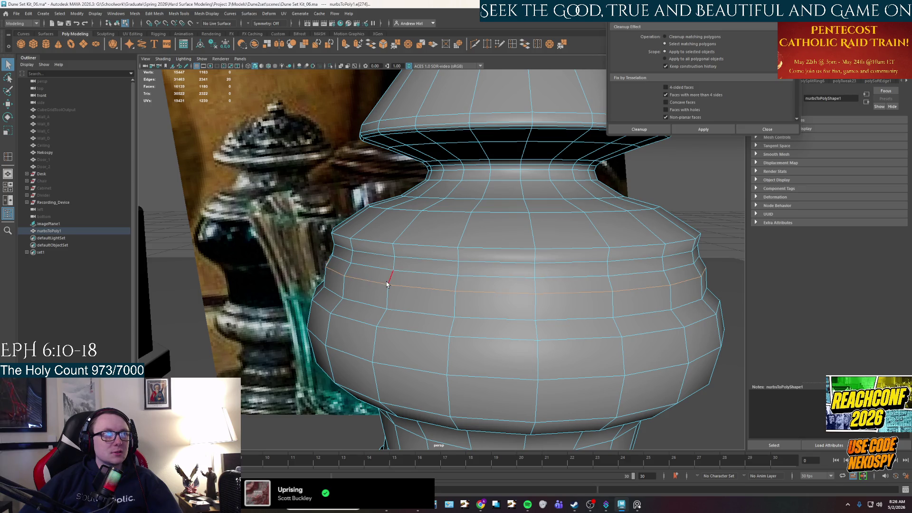
key("w")
mouse_move(500, 266)
left_mouse_down("alt")
mouse_move(502, 304)
mouse_move(477, 264)
left_mouse_up("alt")
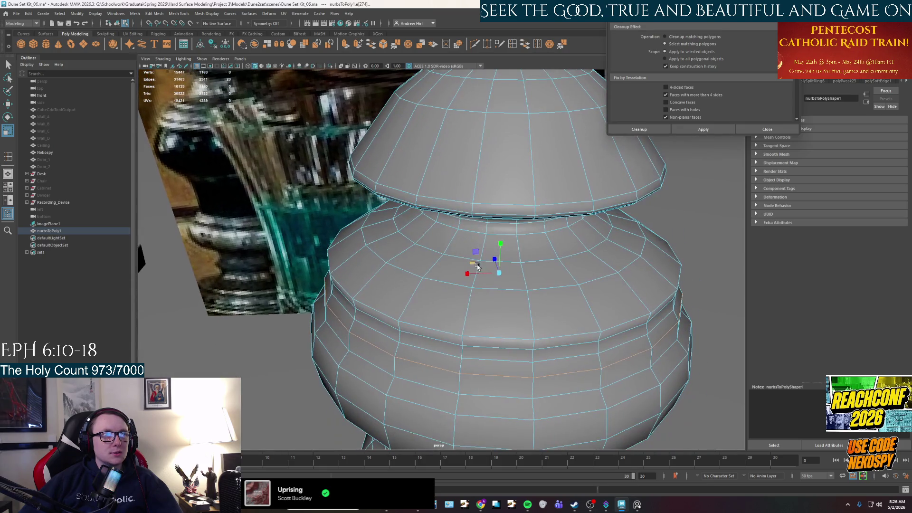
left_click_drag(471, 263, 473, 265)
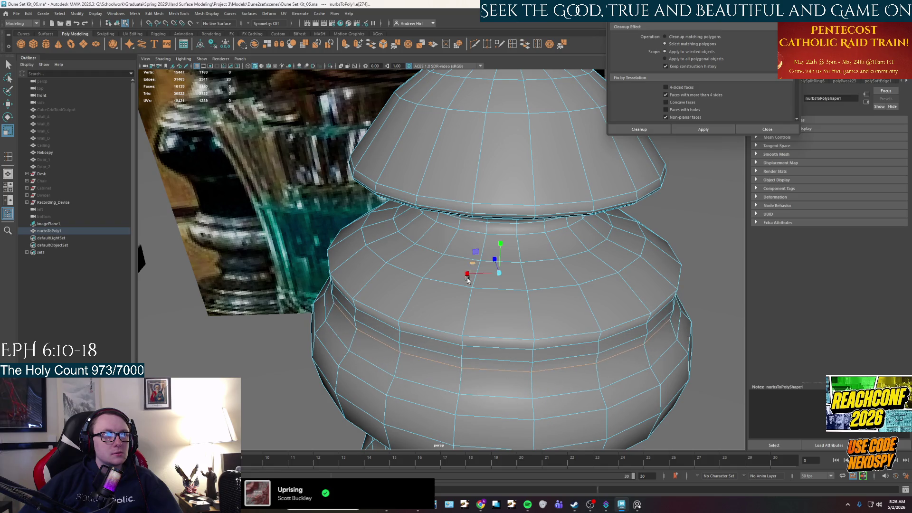
scroll(468, 274, "down", 5)
scroll(370, 150, "up", 5)
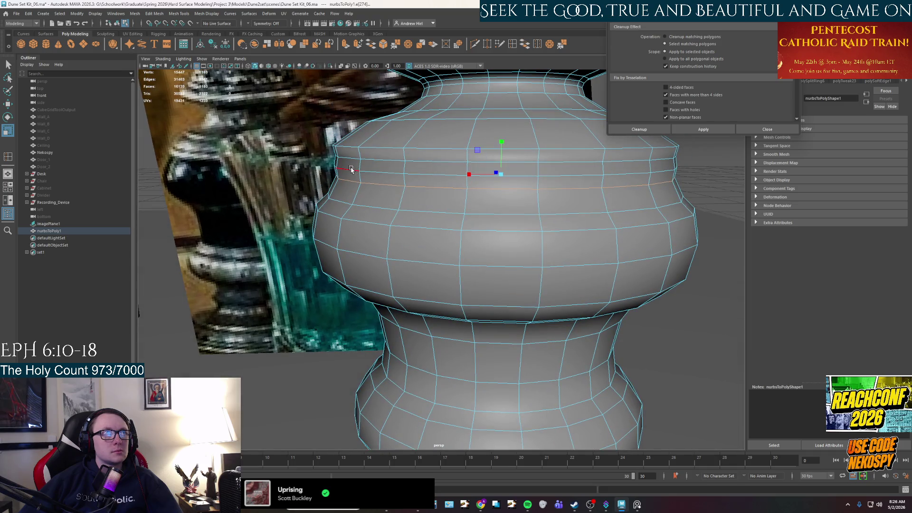
left_click_drag(351, 170, 400, 197, "alt")
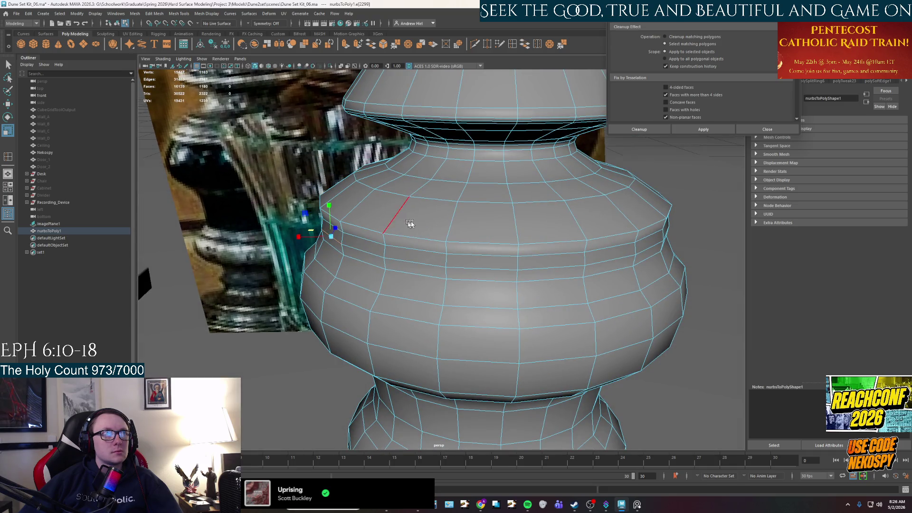
- Select the upper bulb's edge loop, adjust the manipulator pivot, then reselect the pot
double_click(394, 258)
key("d")
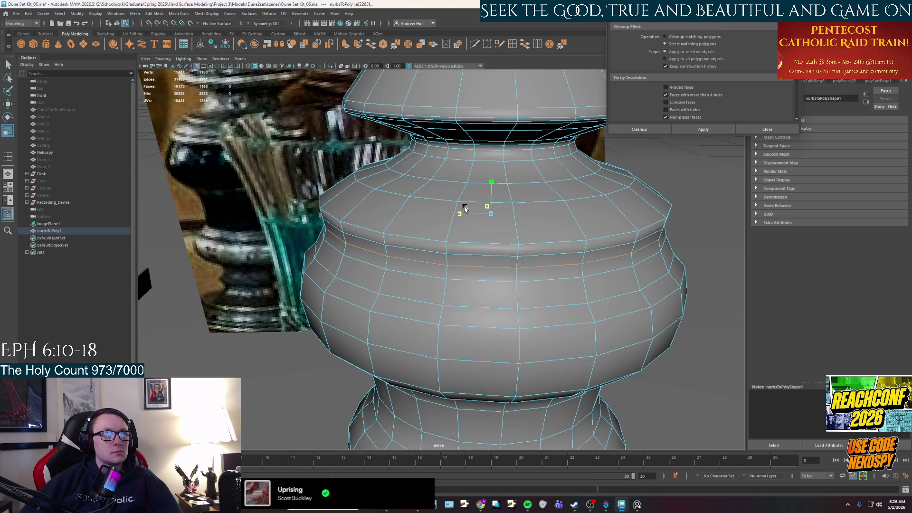
key("d")
left_click_drag(464, 209, 442, 207, "alt")
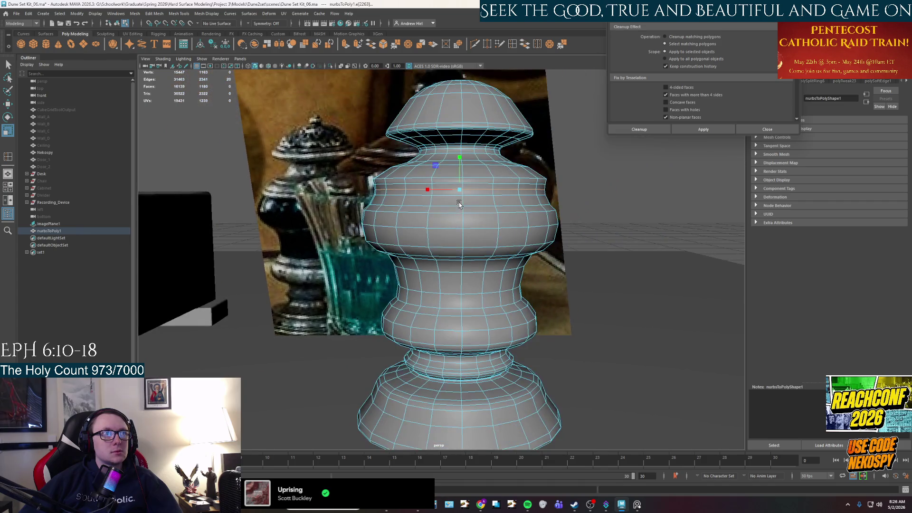
right_click_drag(441, 207, 463, 187)
mouse_move(464, 187)
left_mouse_down("alt")
mouse_move(623, 209)
mouse_move(468, 204)
left_mouse_up("alt")
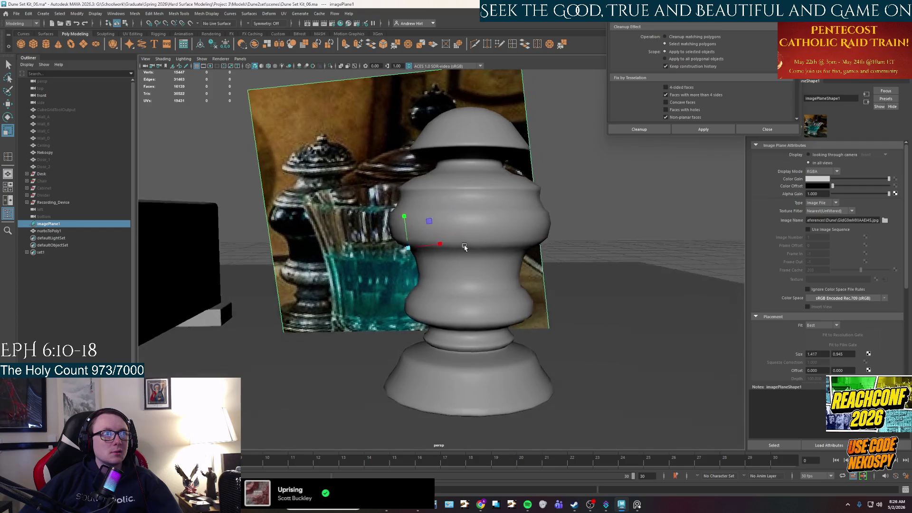
left_click(468, 204)
scroll(463, 214, "up", 3)
scroll(450, 238, "up", 2)
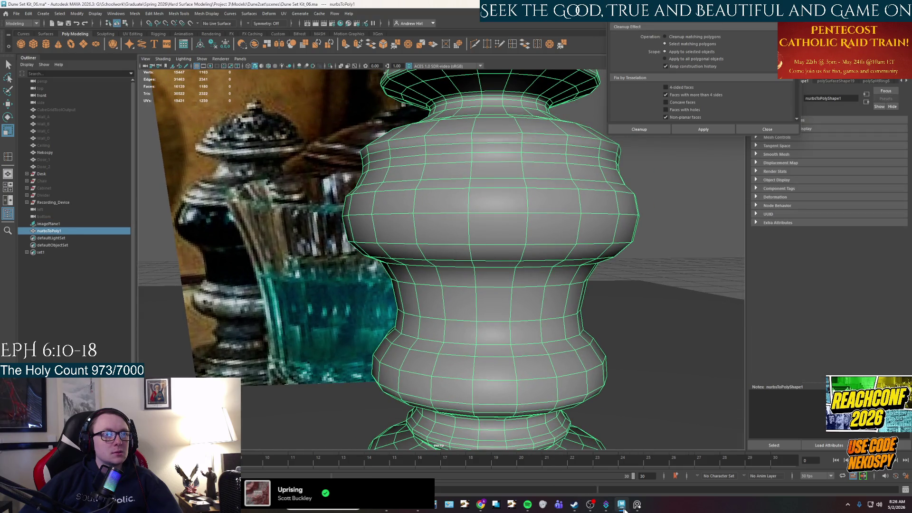
- Compare the pot against the full-screen reference photo
left_click(621, 507)
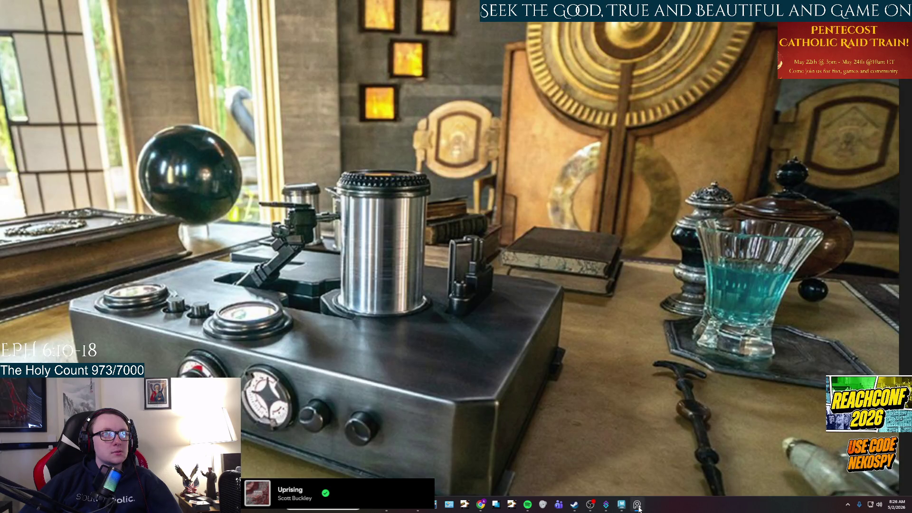
left_click(622, 504)
scroll(427, 271, "up", 2)
scroll(420, 270, "up", 1)
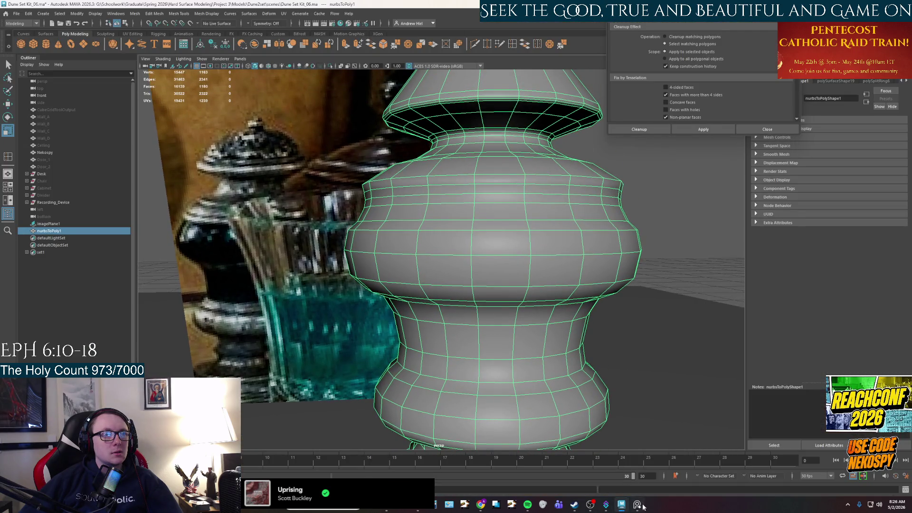
left_click(643, 506)
left_click(642, 505)
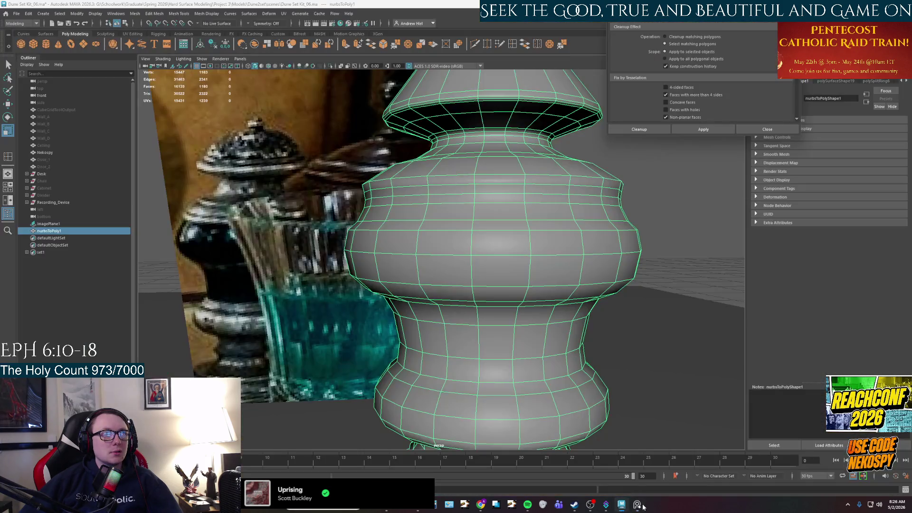
left_click(642, 507)
scroll(385, 223, "up", 2)
scroll(377, 266, "up", 2)
- Scale the edge loop on the bulb and review the pot from the front
right_click_drag(318, 250, 325, 254)
key("r")
mouse_move(399, 261)
left_mouse_down("alt")
mouse_move(502, 324)
mouse_move(471, 282)
left_mouse_up("alt")
scroll(472, 282, "down", 3)
mouse_move(480, 222)
left_mouse_down("alt")
mouse_move(480, 271)
mouse_move(473, 250)
mouse_move(472, 310)
mouse_move(461, 310)
left_mouse_up("alt")
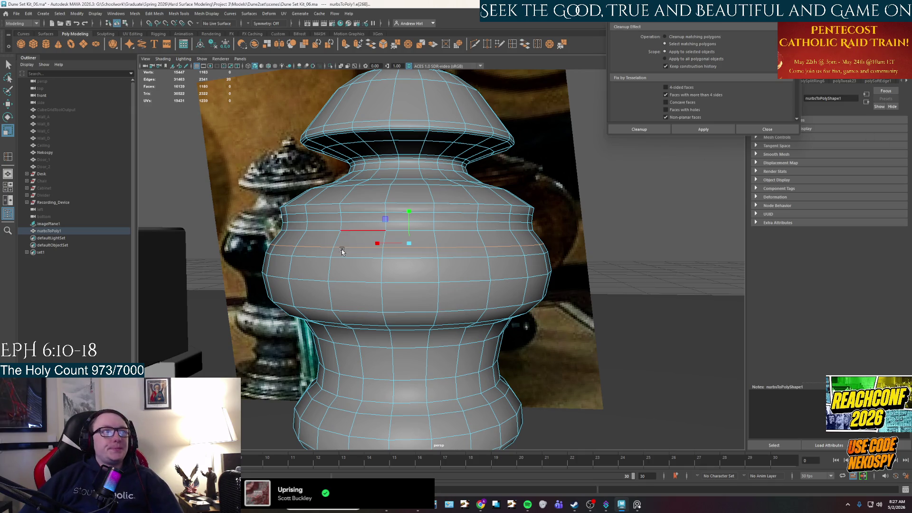
scroll(342, 252, "up", 2)
scroll(377, 277, "up", 2)
- Check the reference photo and pick an edge at the narrow neck under the dome
left_click_drag(376, 277, 431, 277, "alt")
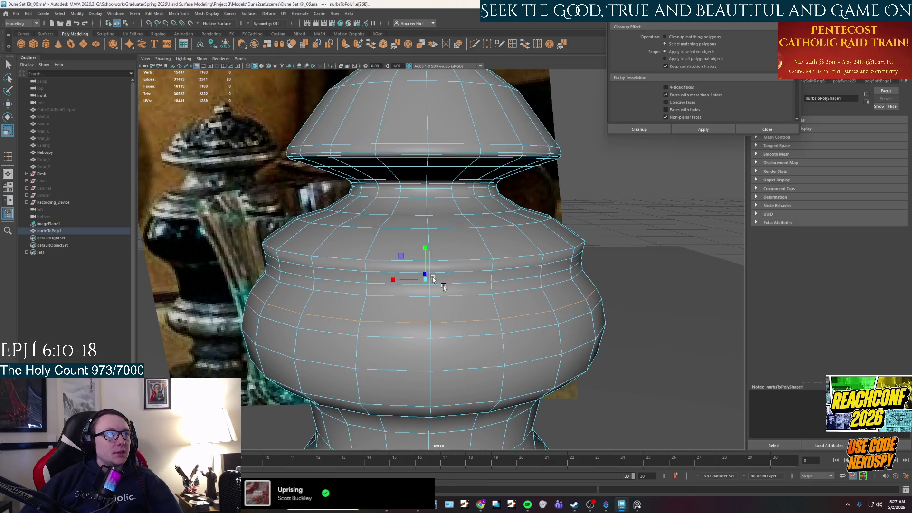
left_click(636, 505)
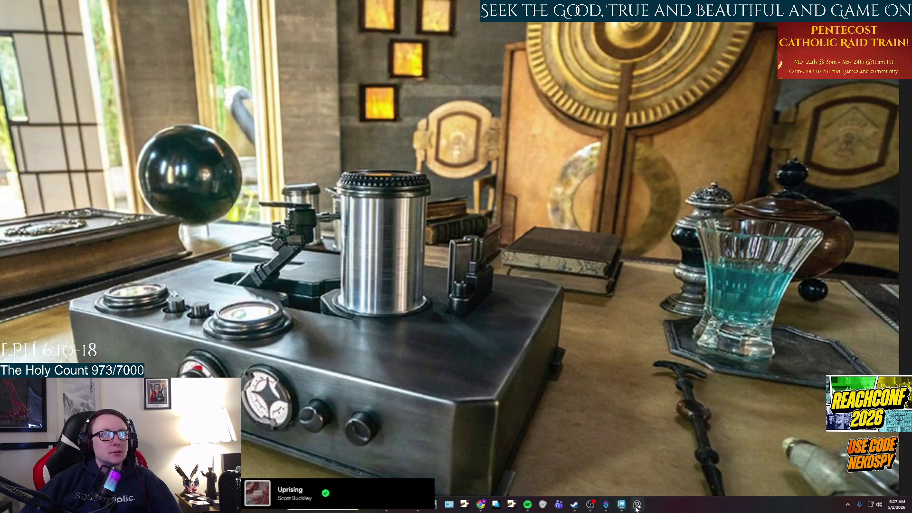
left_click(637, 506)
left_click(305, 224)
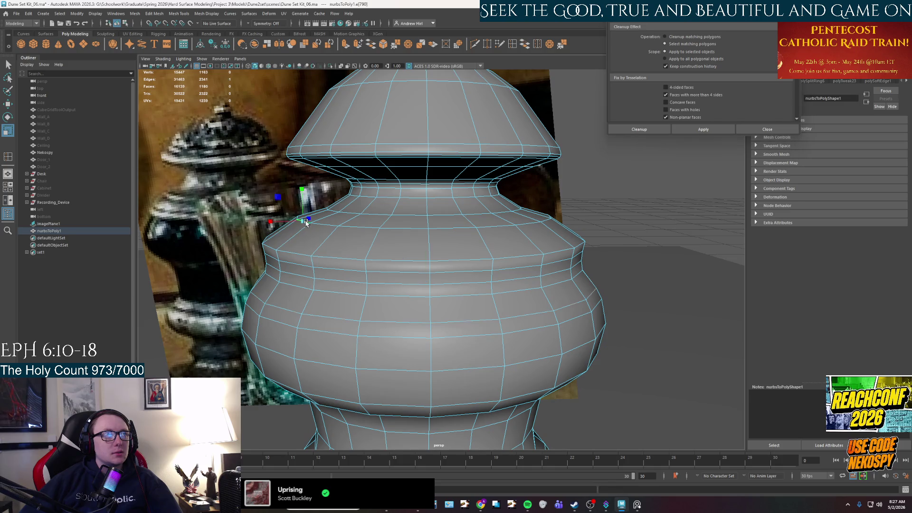
left_click_drag(407, 216, 407, 230, "alt")
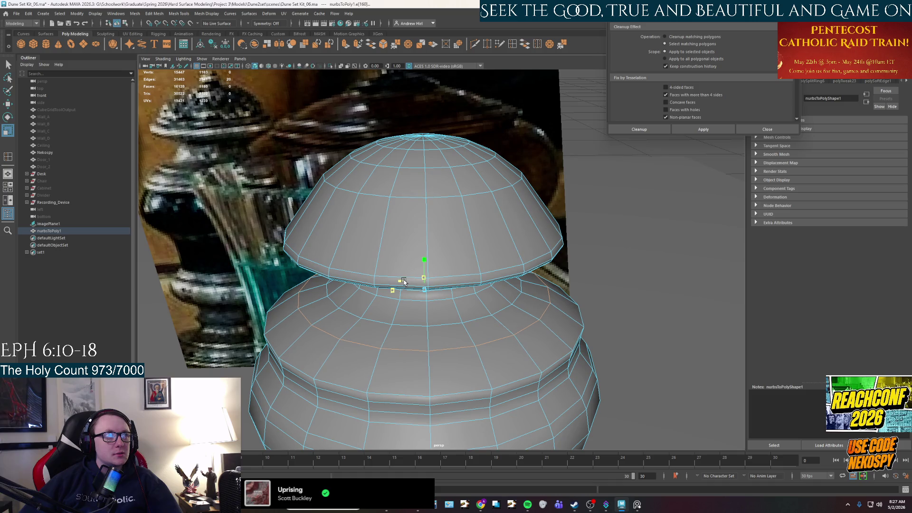
left_click_drag(404, 281, 408, 223, "alt")
- Move the neck edge loop up and down, comparing against the reference photo
key("w")
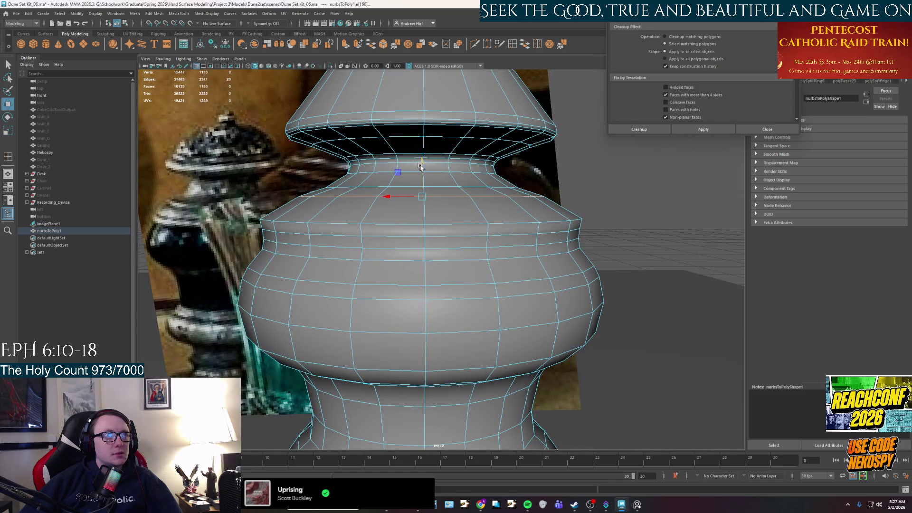
left_click_drag(423, 166, 423, 171)
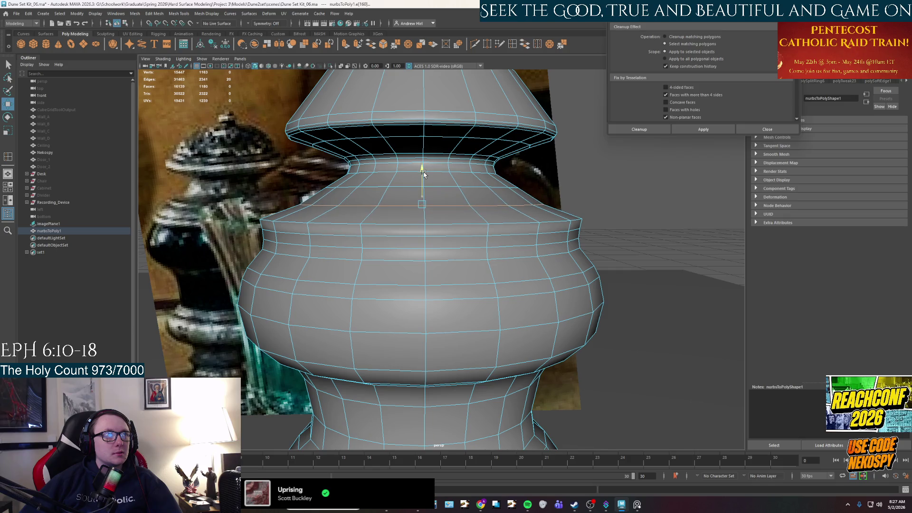
left_click_drag(423, 172, 423, 171)
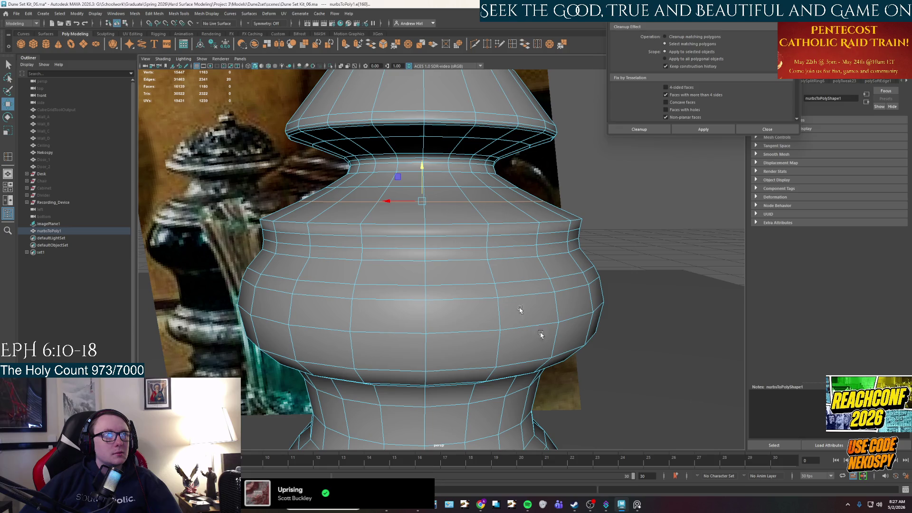
left_click(637, 504)
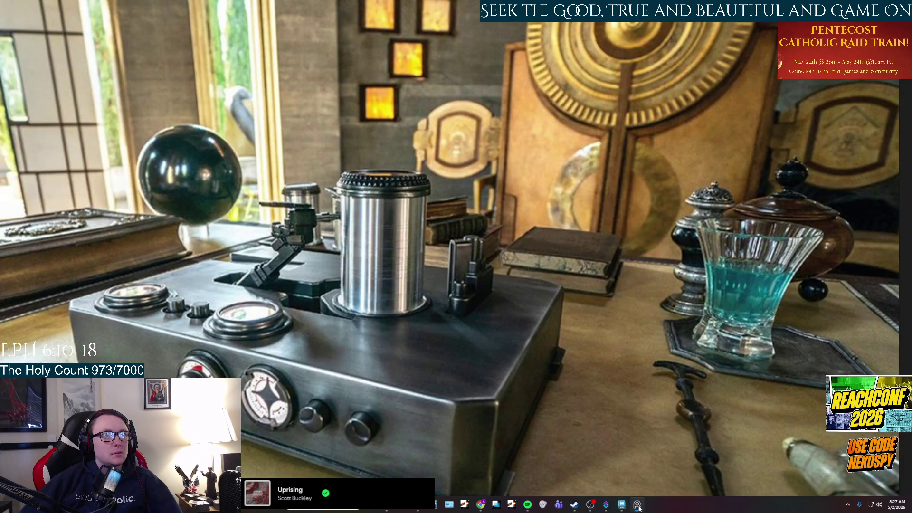
left_click(638, 505)
left_click_drag(422, 172, 372, 259)
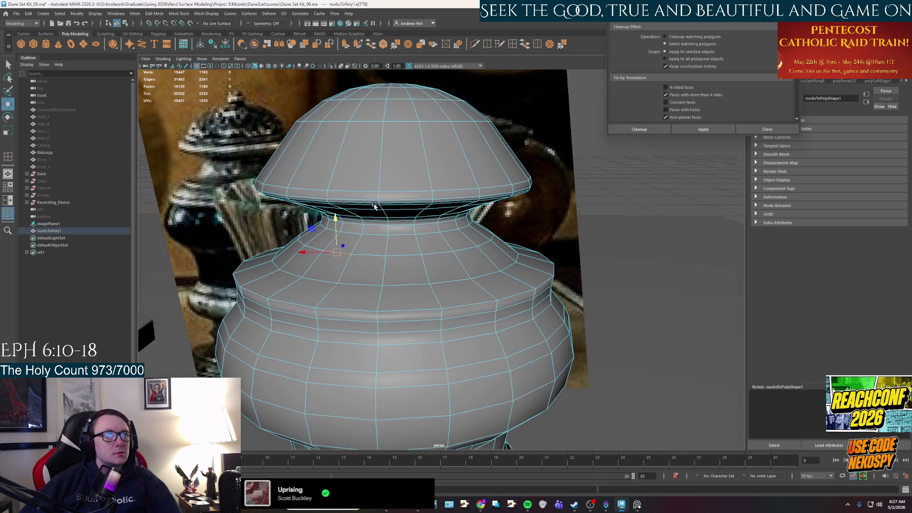
- Pick a different neck edge loop, view it from below and return to object mode
double_click(389, 261)
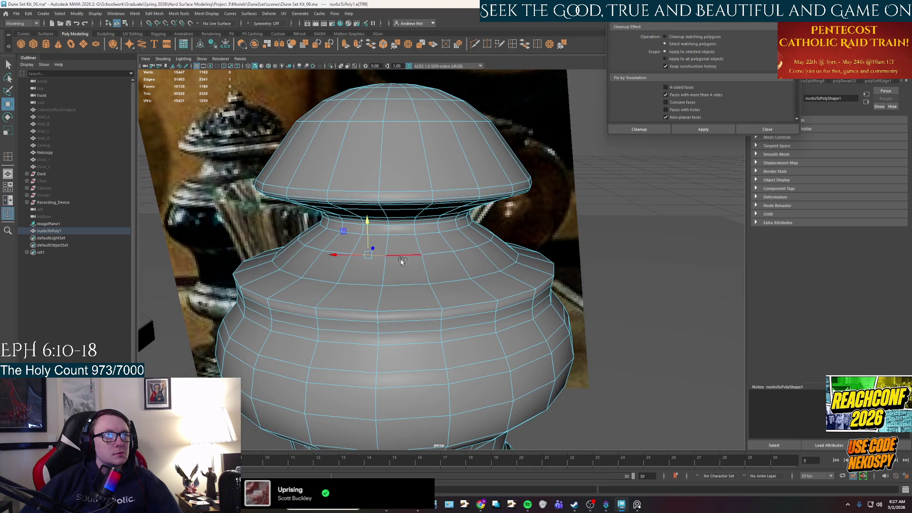
left_click_drag(403, 262, 389, 276, "alt")
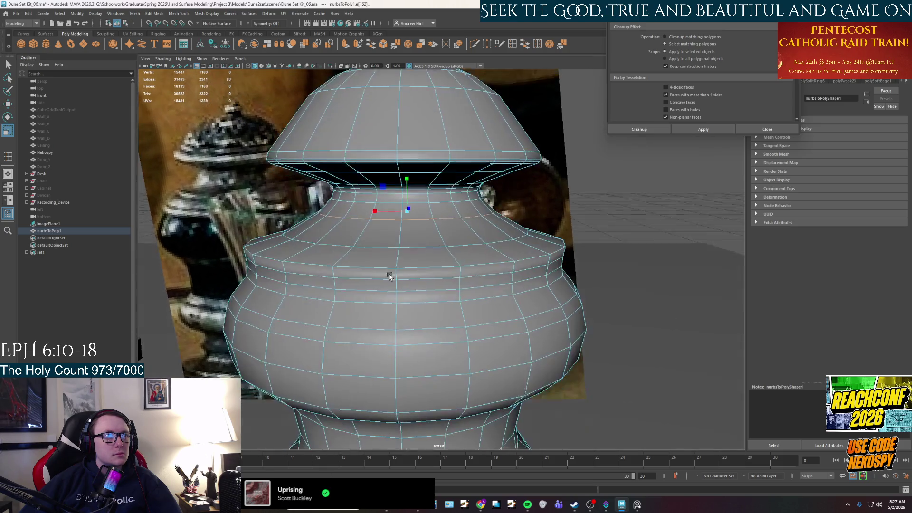
scroll(385, 210, "down", 3)
left_click(640, 204)
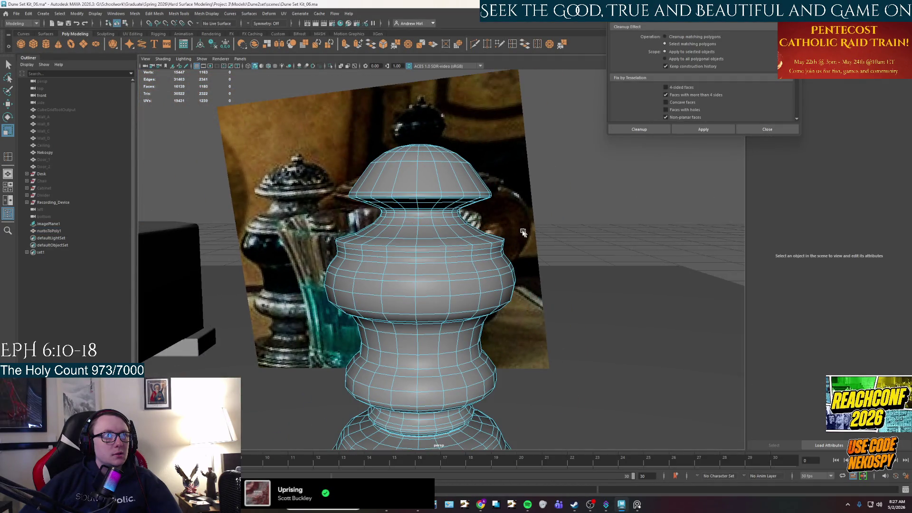
- Compare the whole pot with the reference photo and select the pot mesh
left_click_drag(641, 204, 403, 243, "alt")
right_click_drag(403, 243, 427, 235)
left_click_drag(428, 235, 427, 257, "alt")
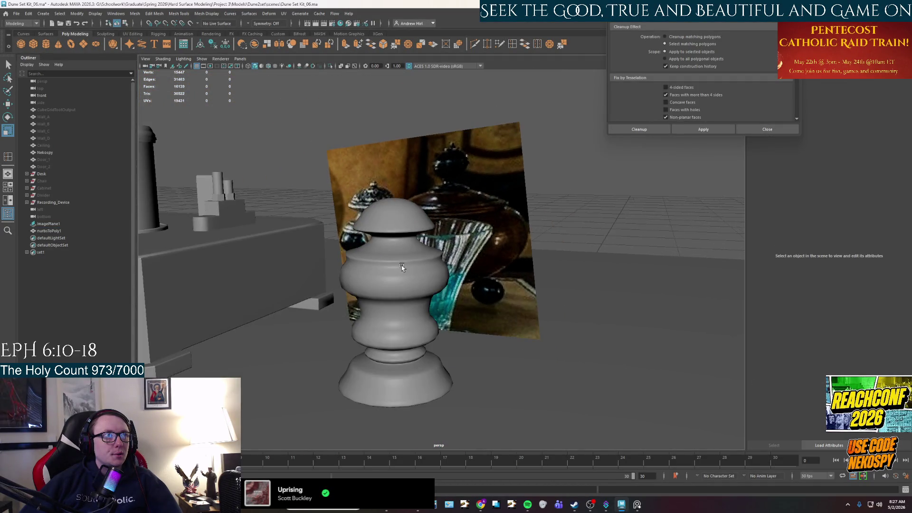
left_click(635, 506)
left_click(636, 505)
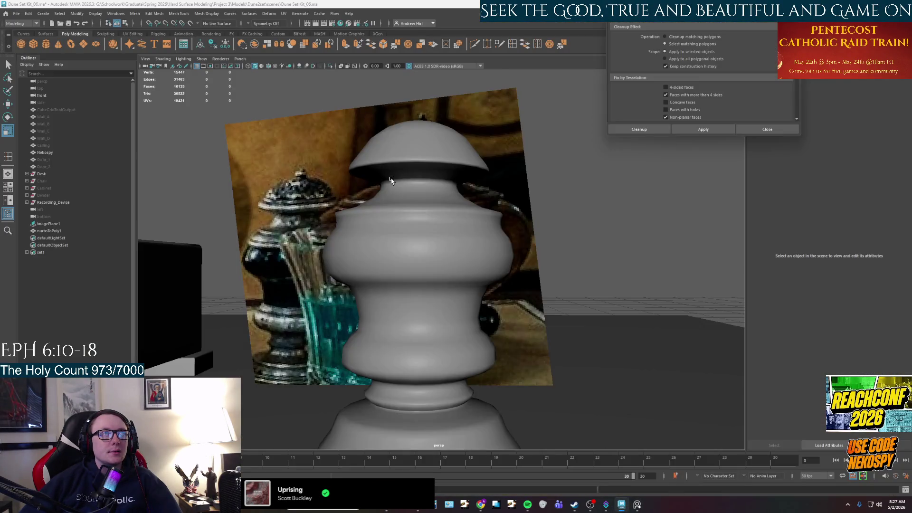
left_click(407, 206)
scroll(412, 232, "up", 3)
scroll(412, 232, "up", 2)
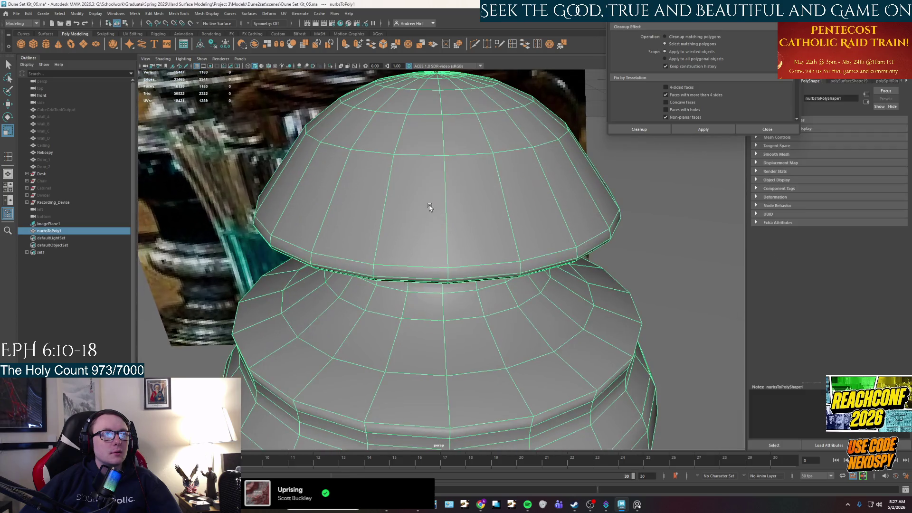
- Frame the body and neck and select the edge loop around the shoulder rim
middle_click_drag(428, 204, 411, 194, "alt")
scroll(413, 194, "up", 1)
scroll(416, 212, "up", 1)
scroll(427, 222, "up", 1)
scroll(425, 217, "up", 1)
scroll(425, 218, "down", 2)
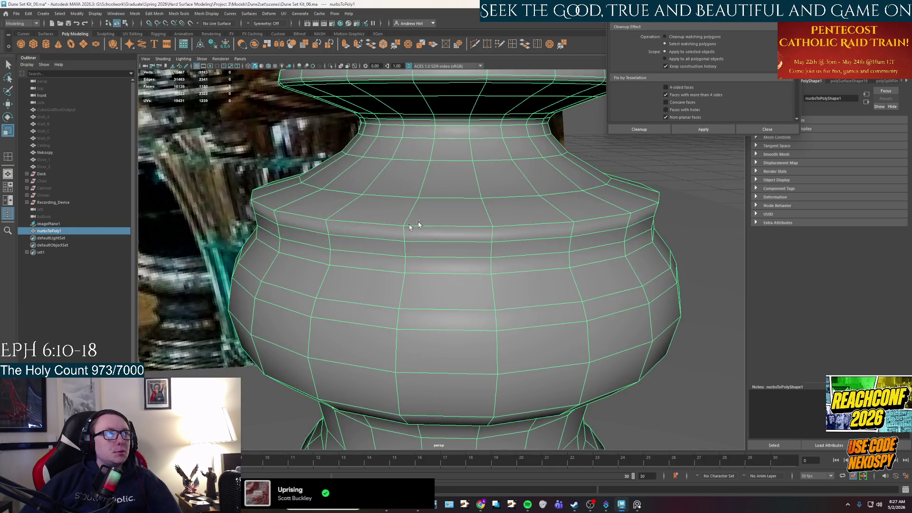
right_click_drag(303, 214, 302, 223)
double_click(303, 223)
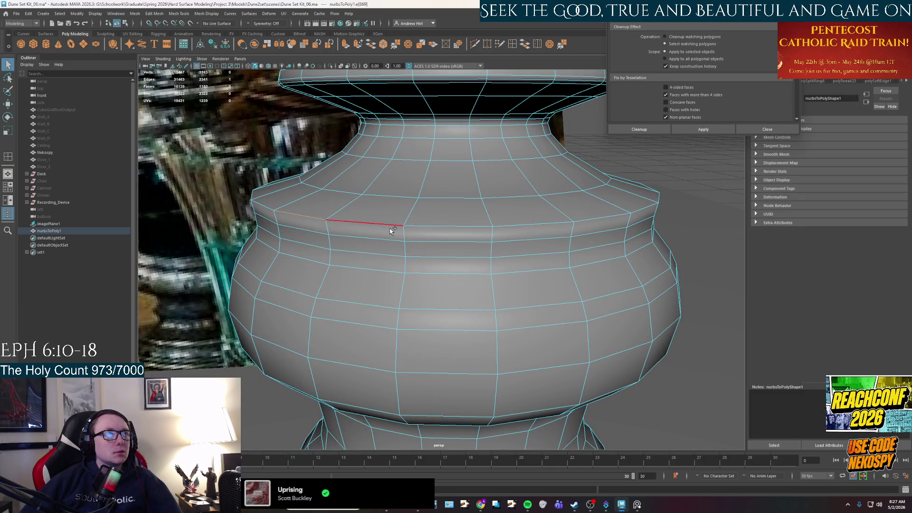
- Bevel the shoulder edge loop (Ctrl+B) with Segments 2, then return the pot to object mode
key("ctrl+b")
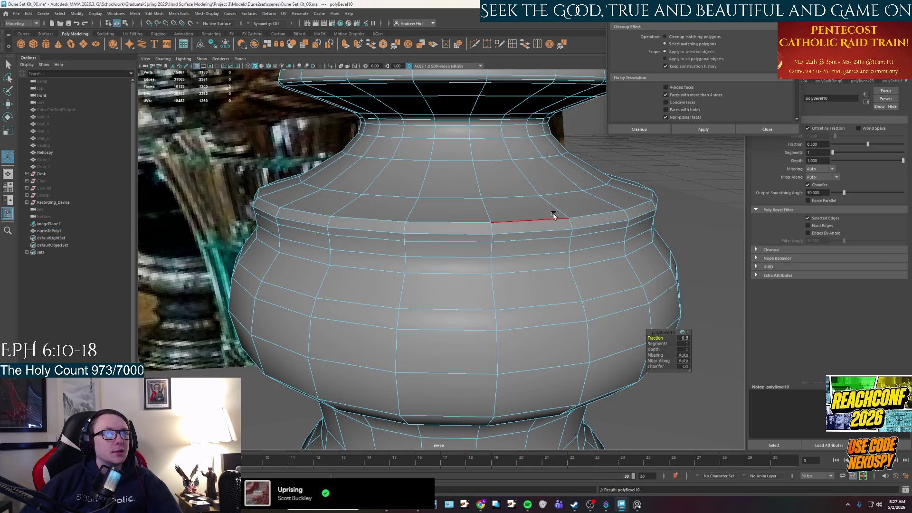
right_click(636, 212)
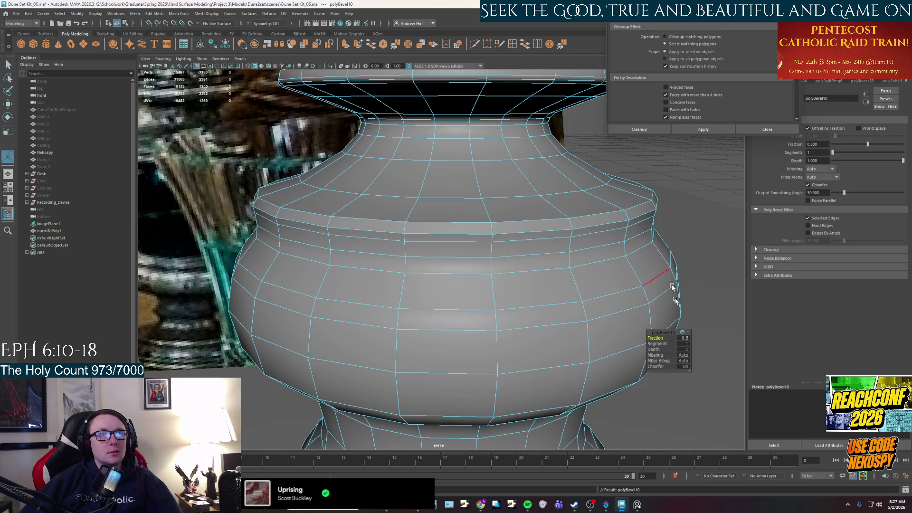
left_click(684, 339)
left_click(685, 345)
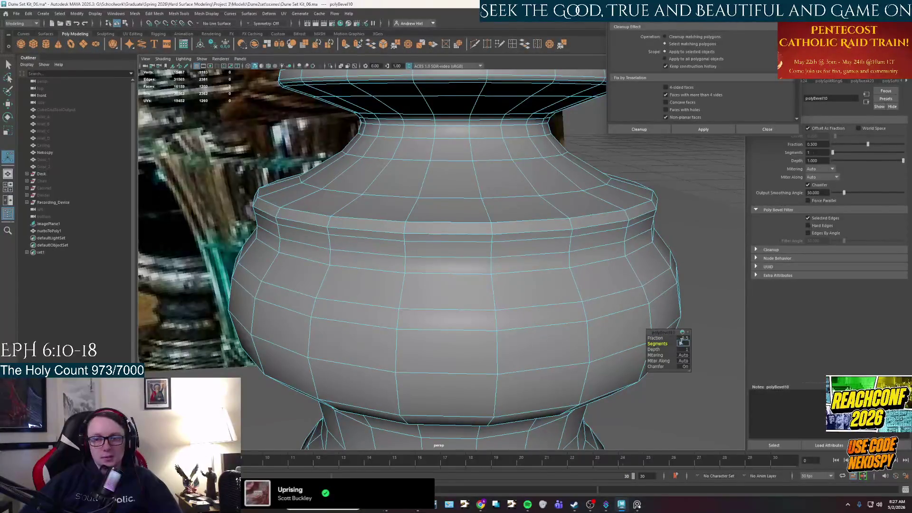
type("2")
key("Return")
right_click(631, 215)
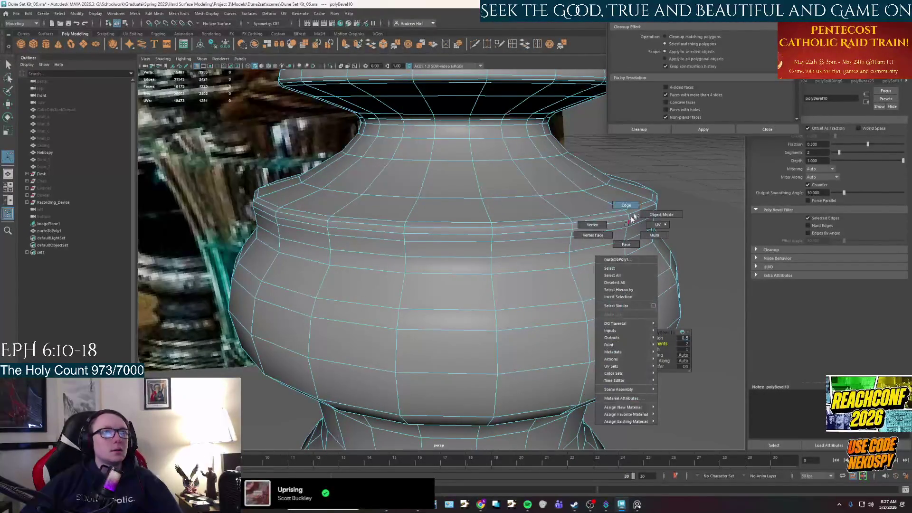
left_click(662, 210)
left_click_drag(662, 210, 515, 242, "alt")
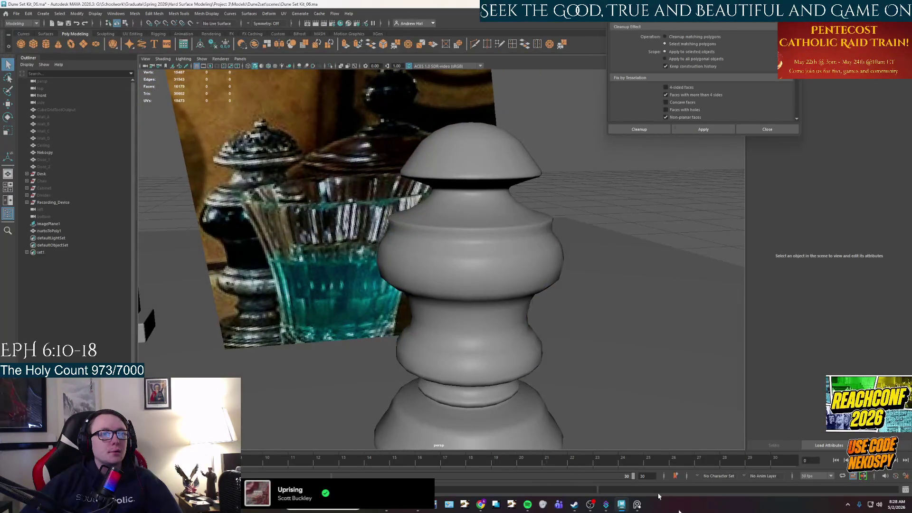
left_click(638, 506)
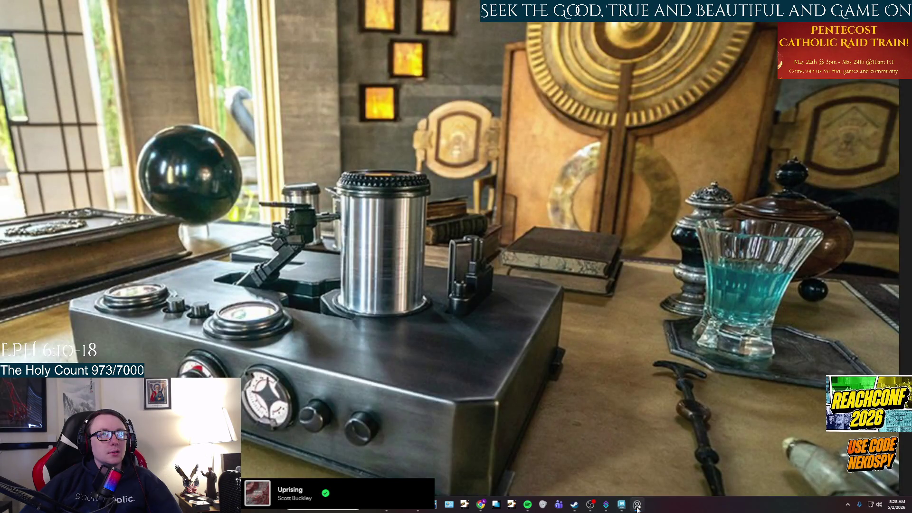
left_click(637, 506)
scroll(501, 332, "up", 2)
scroll(492, 327, "up", 2)
scroll(479, 318, "up", 3)
left_click(480, 338)
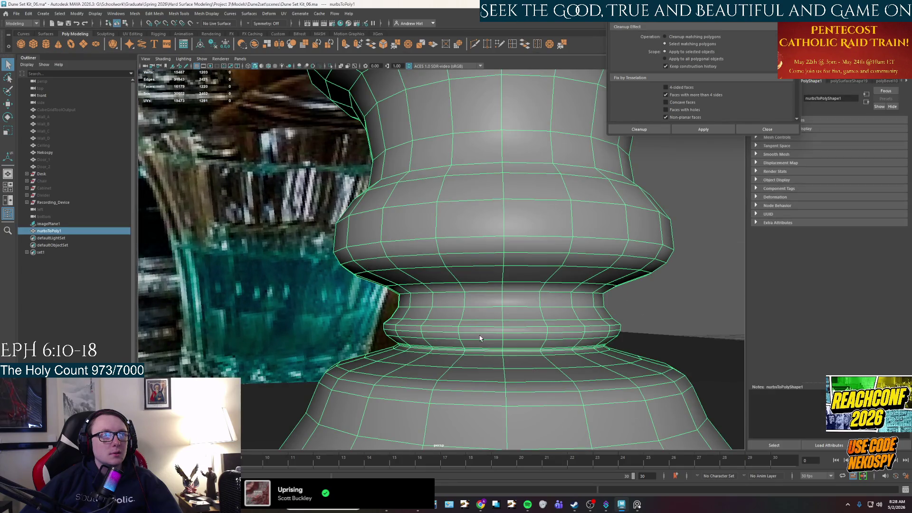
left_click(637, 506)
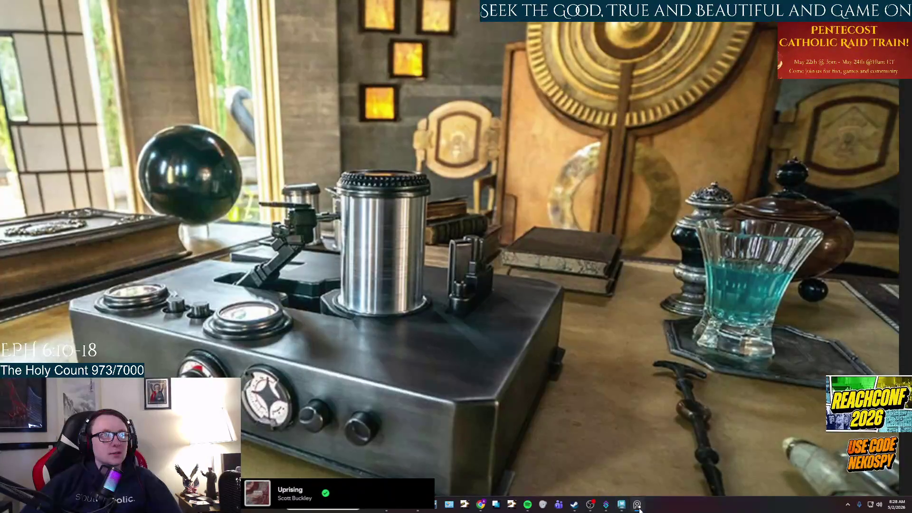
left_click(637, 506)
scroll(551, 375, "down", 2)
scroll(554, 322, "up", 1)
scroll(547, 331, "up", 2)
left_click(638, 507)
scroll(499, 314, "down", 3)
scroll(500, 303, "up", 2)
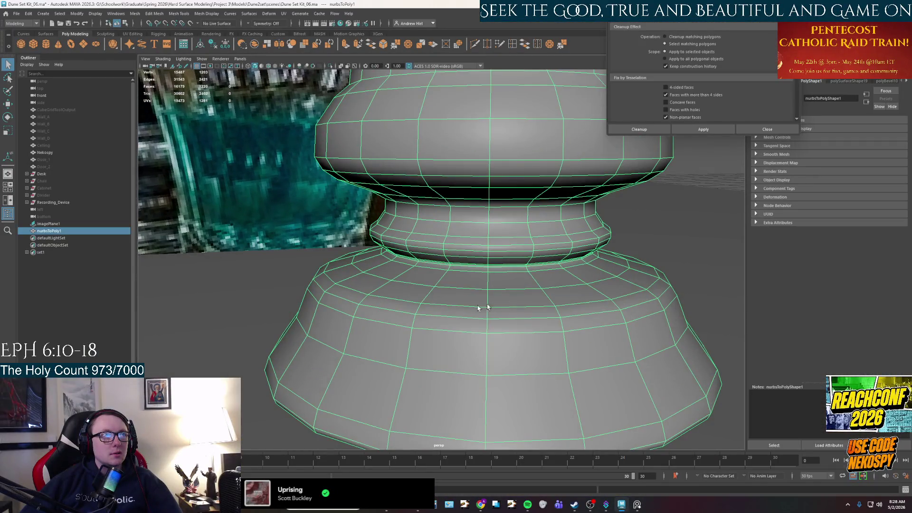
left_click(638, 506)
left_click(637, 506)
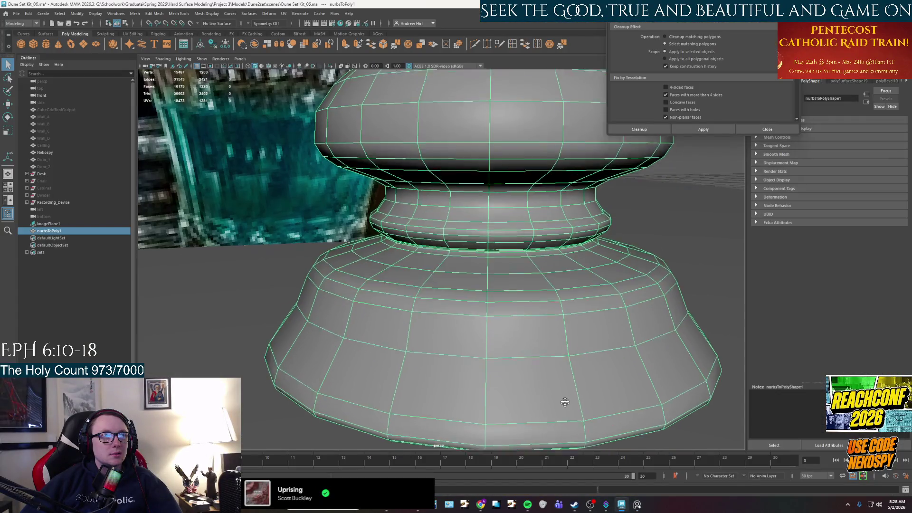
scroll(561, 356, "down", 2)
scroll(560, 356, "down", 3)
right_click_drag(502, 239, 547, 223)
left_click(549, 143)
mouse_move(550, 143)
left_mouse_down("alt")
mouse_move(387, 249)
mouse_move(462, 312)
mouse_move(460, 325)
mouse_move(468, 307)
mouse_move(428, 339)
mouse_move(342, 339)
left_mouse_up("alt")
left_click(463, 312)
key("w")
left_click(446, 219)
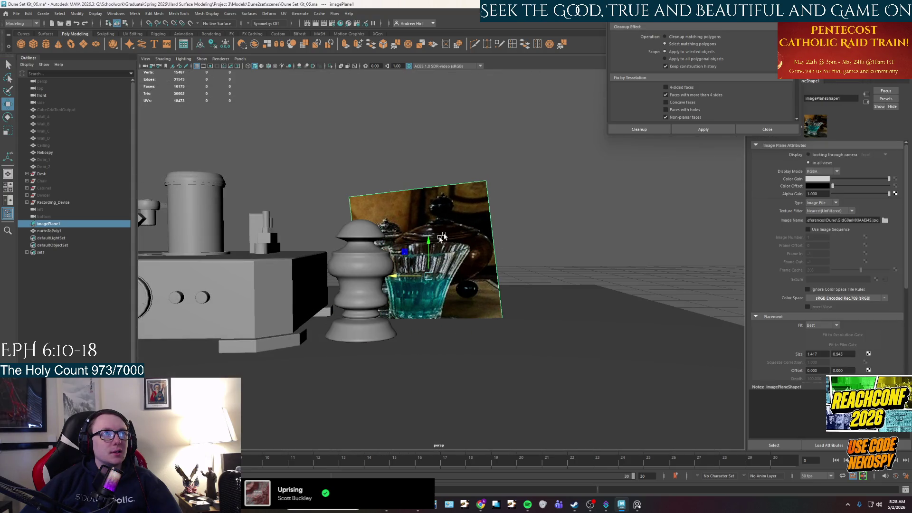
- Slide the image plane right clear of the pot, accept AutoSave, and compare against the PureRef photo
left_click_drag(402, 278, 468, 279)
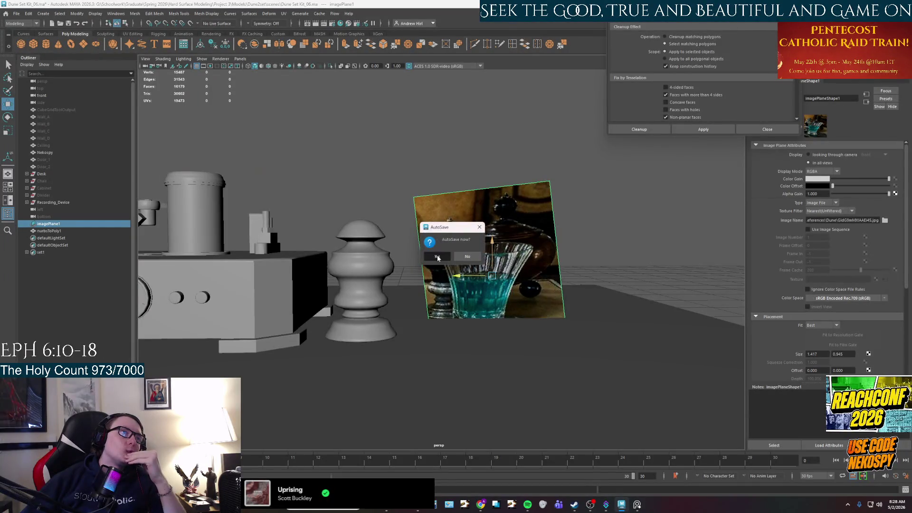
left_click(437, 256)
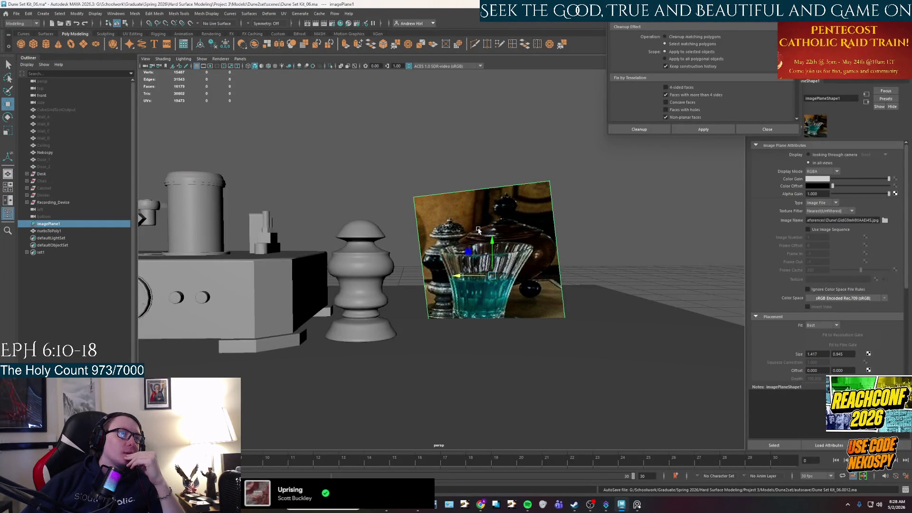
left_click(637, 504)
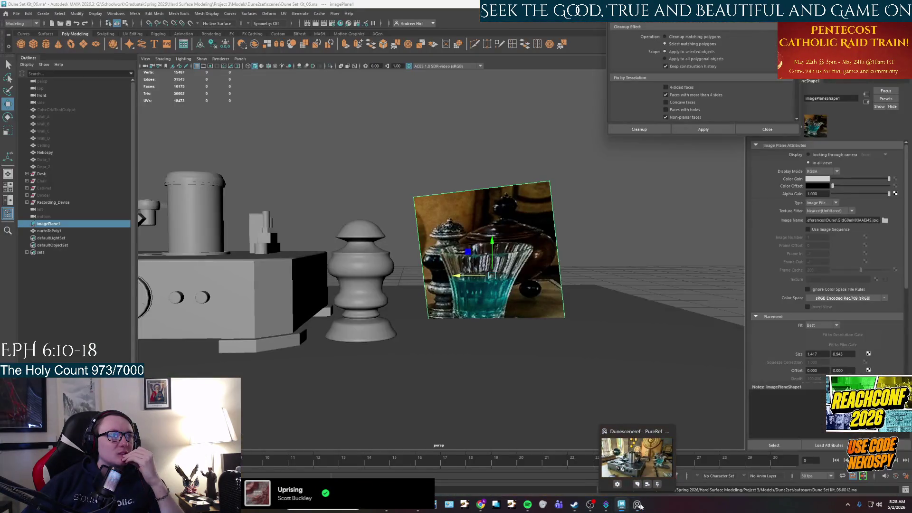
left_click(638, 505)
left_click(51, 231)
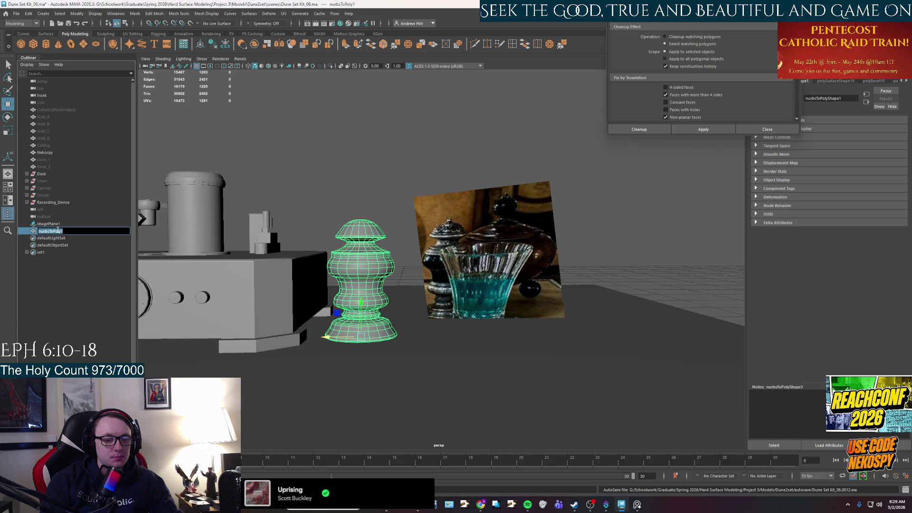
type("Seal")
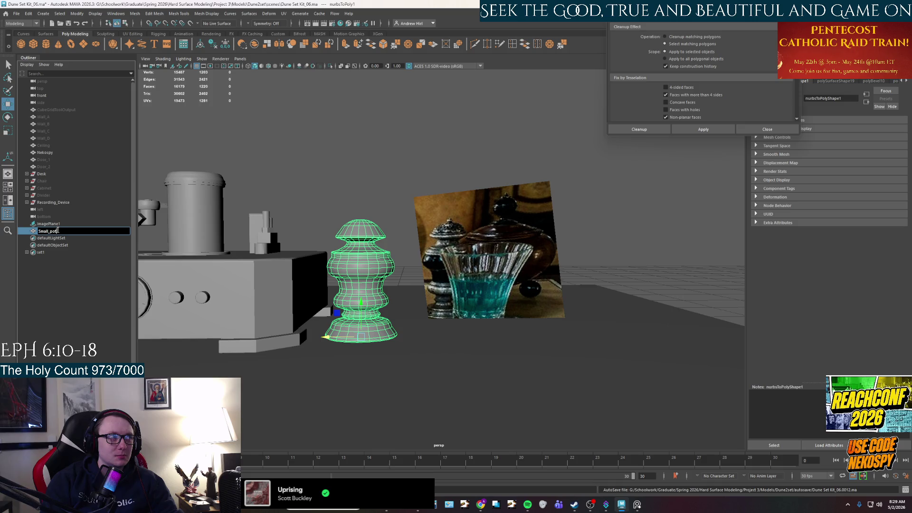
- Name the mesh Small_pot_1 and drag it just below Recording_Device in the Outliner
key("Return")
mouse_move(342, 299)
left_mouse_down("alt")
mouse_move(396, 284)
mouse_move(421, 132)
left_mouse_up("alt")
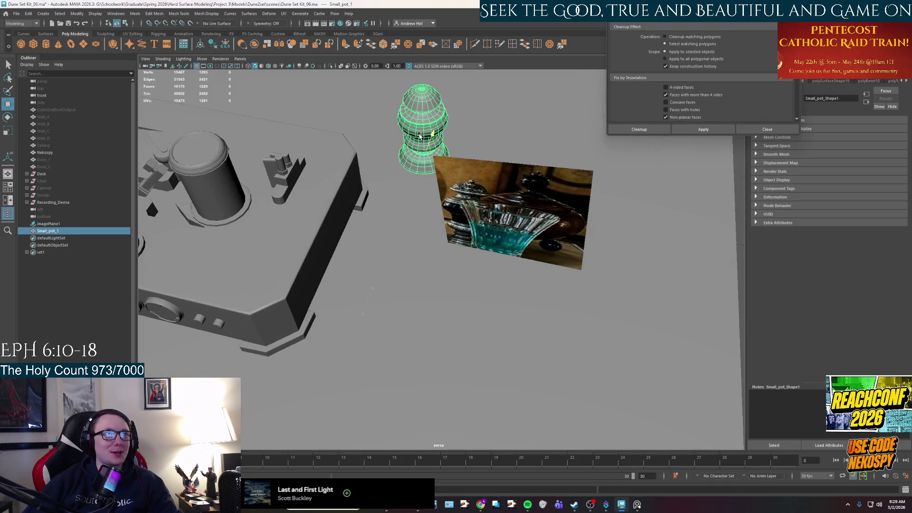
left_click(421, 211)
left_click_drag(420, 211, 423, 262, "alt")
left_click(385, 225)
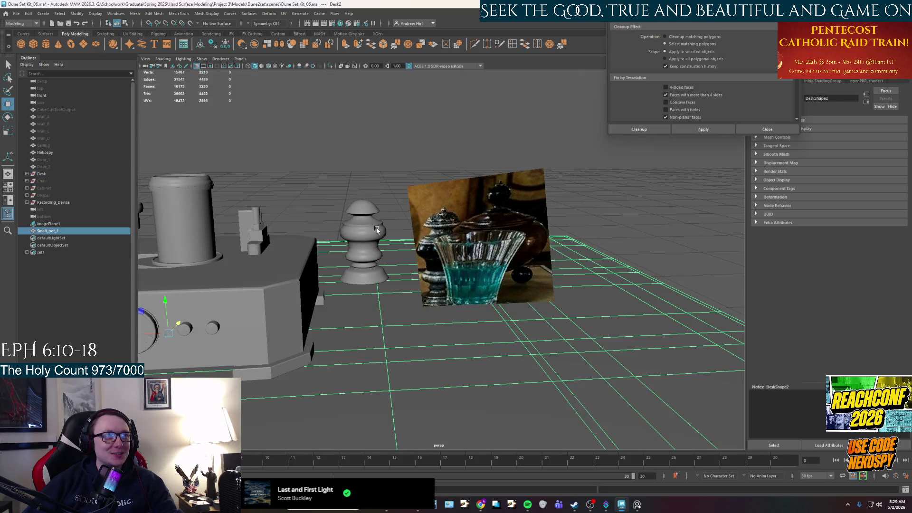
left_click(627, 228)
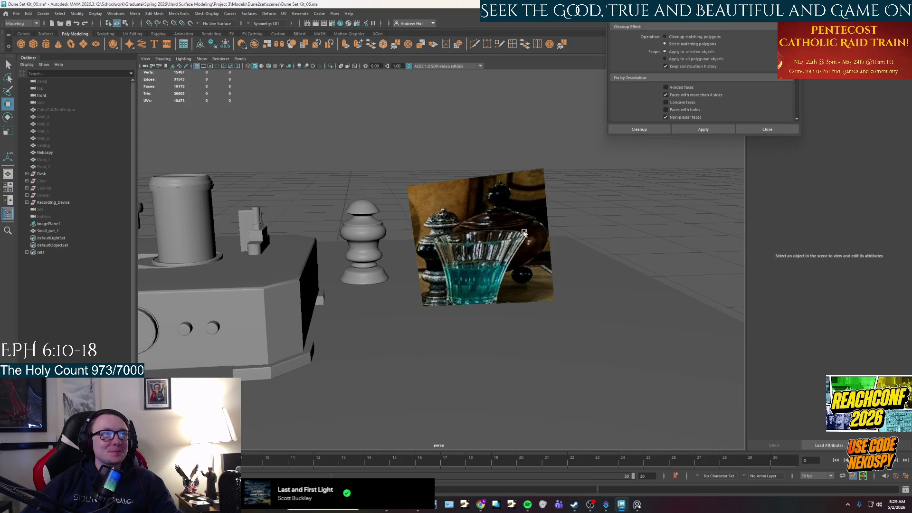
middle_click_drag(47, 231, 47, 210)
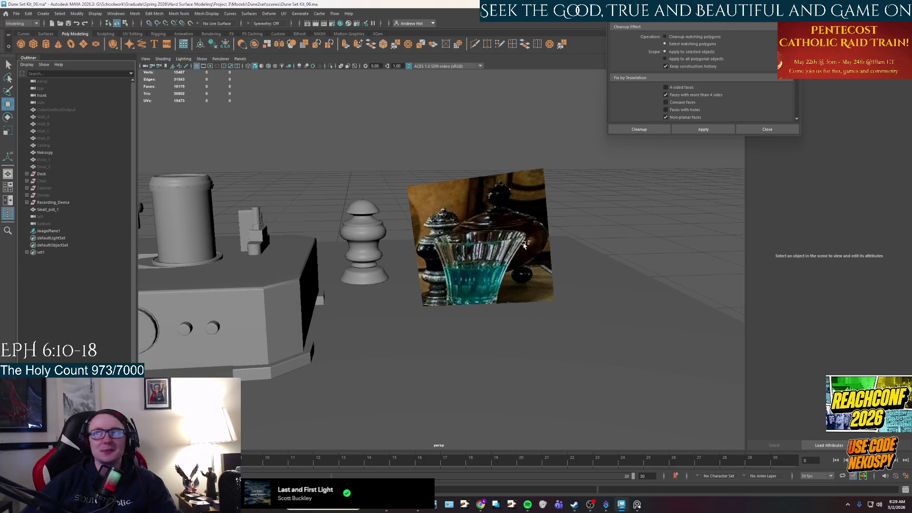
left_click(499, 243)
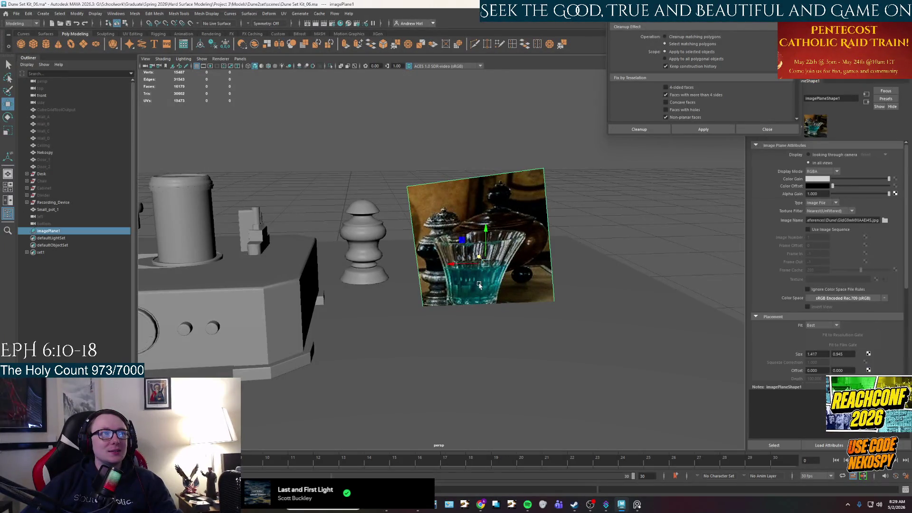
- Shift imagePlane1 up-left, create a polygon cylinder and lift it onto the top of the device
left_click_drag(477, 265, 463, 227)
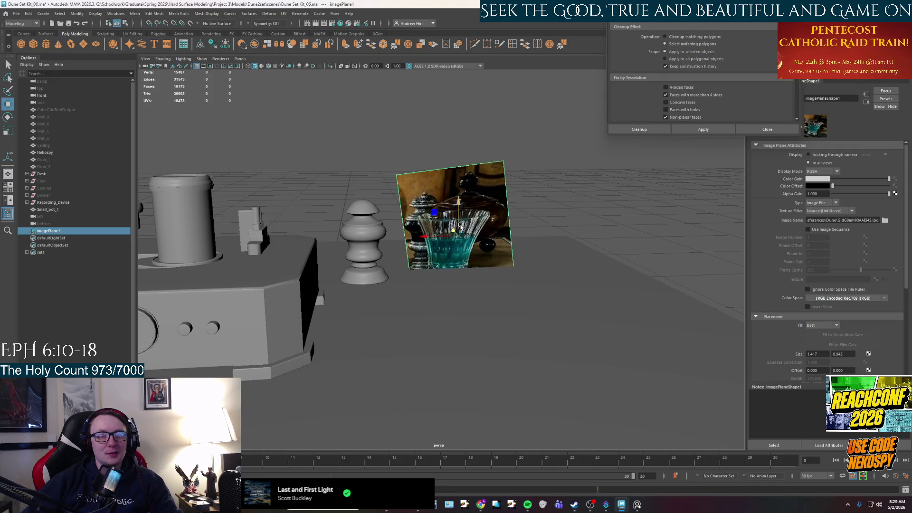
left_click(49, 46)
scroll(568, 203, "down", 6)
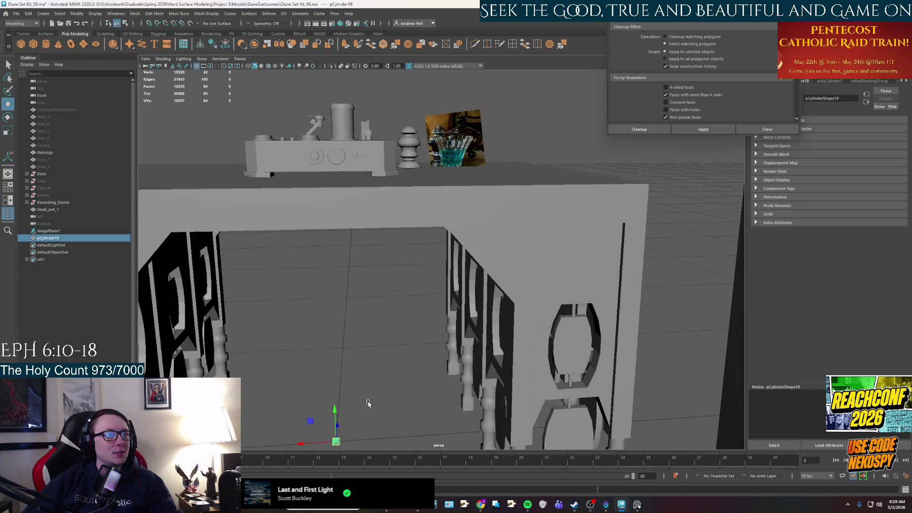
mouse_move(335, 422)
left_mouse_down()
mouse_move(322, 128)
mouse_move(362, 156)
left_mouse_up()
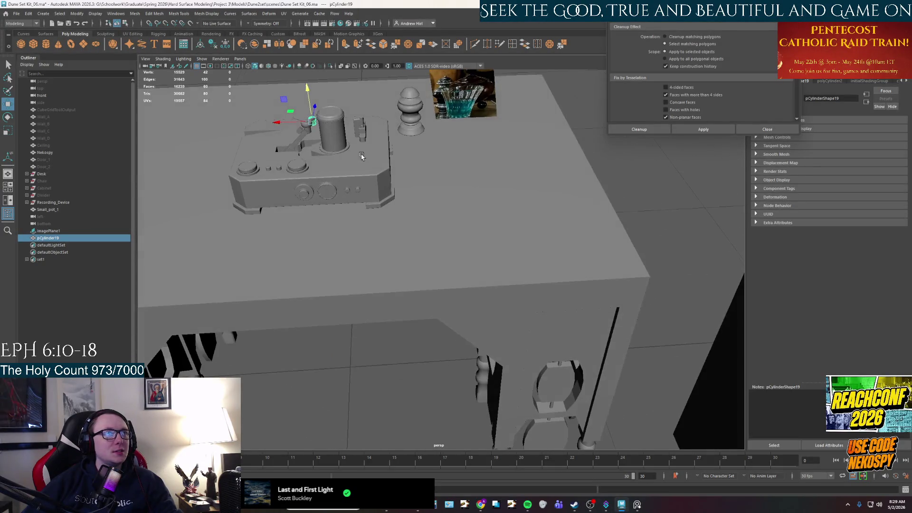
scroll(473, 155, "up", 3)
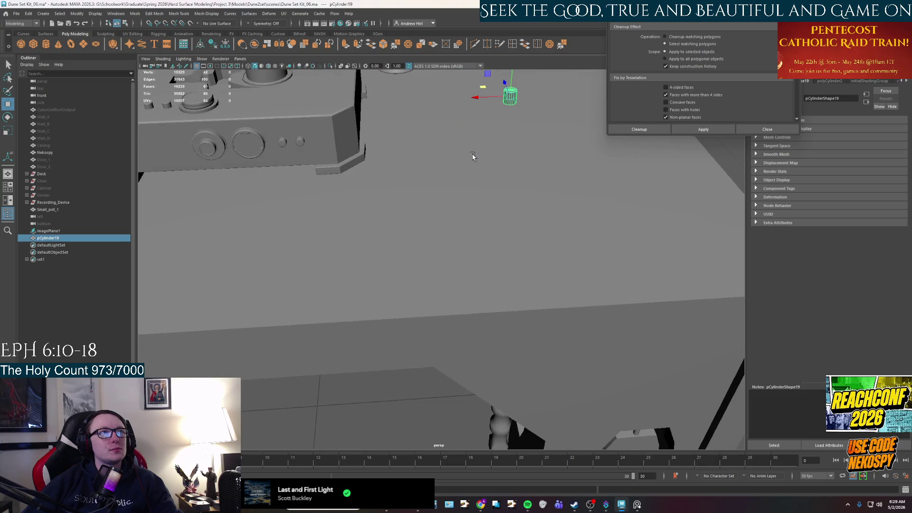
scroll(543, 164, "up", 2)
scroll(543, 164, "down", 3)
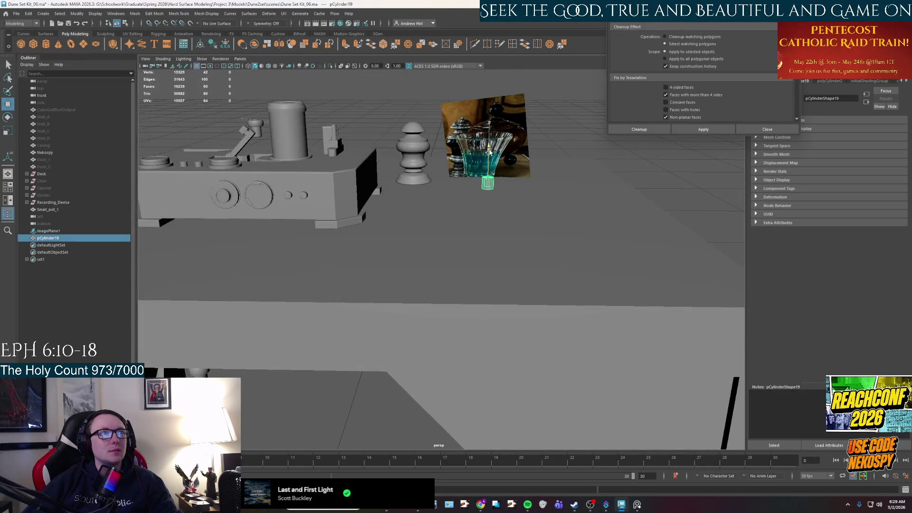
scroll(498, 201, "up", 2)
scroll(471, 238, "up", 2)
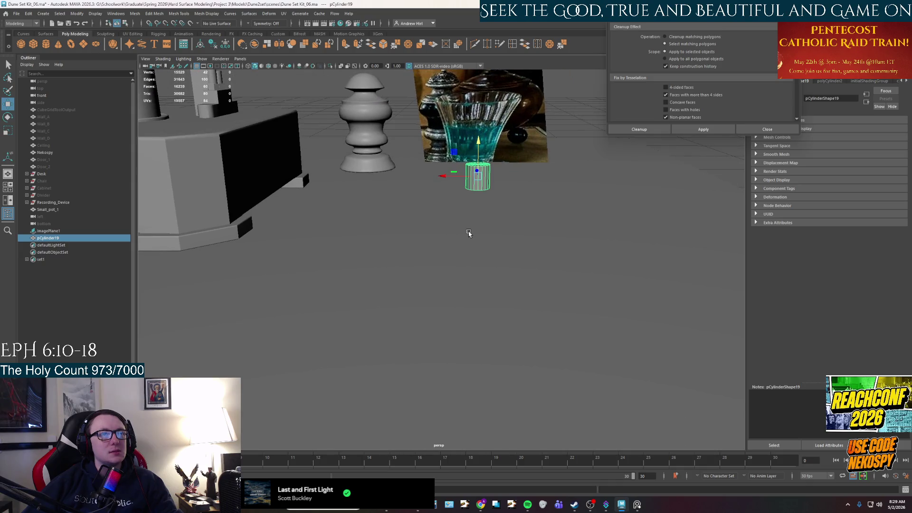
- Scale the new cylinder up uniformly and switch to the front view
key("r")
left_click_drag(478, 180, 562, 184)
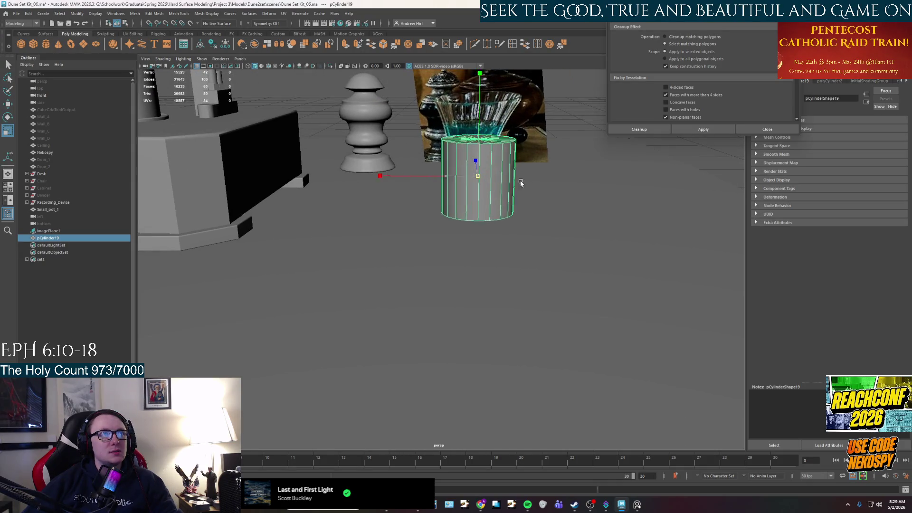
key("space")
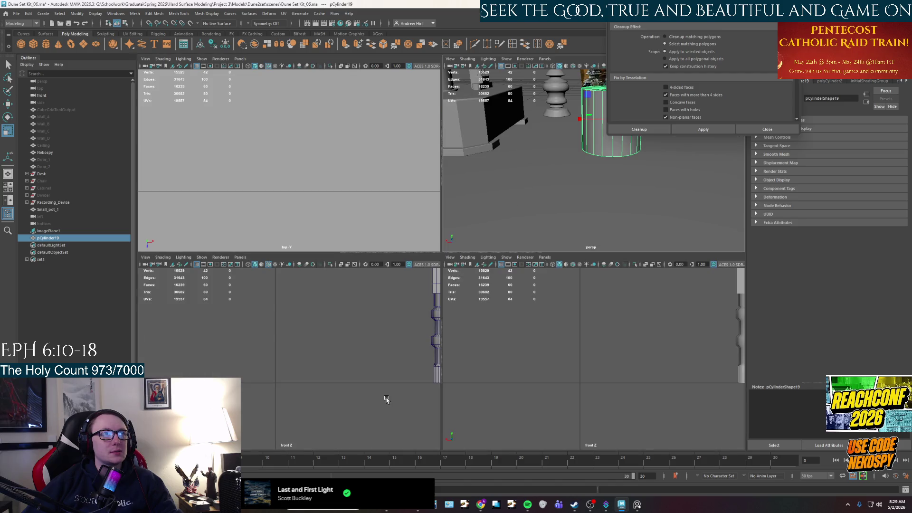
key("space")
scroll(385, 349, "down", 3)
scroll(389, 297, "down", 2)
scroll(442, 245, "up", 2)
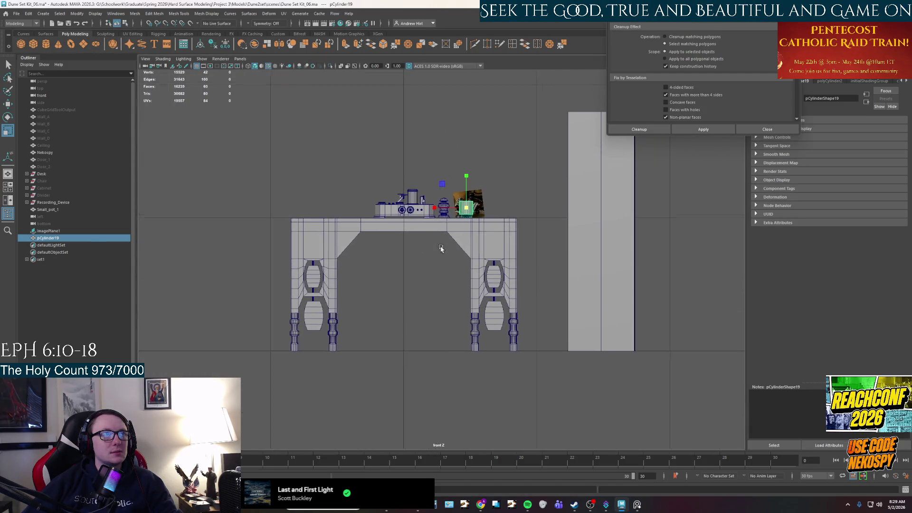
scroll(458, 212, "up", 3)
scroll(433, 314, "up", 3)
scroll(420, 337, "up", 2)
scroll(421, 337, "up", 2)
- Move the cylinder up and right to line up with the glass in the reference
middle_click_drag(420, 337, 421, 307, "alt")
key("w")
left_click_drag(416, 265, 463, 236)
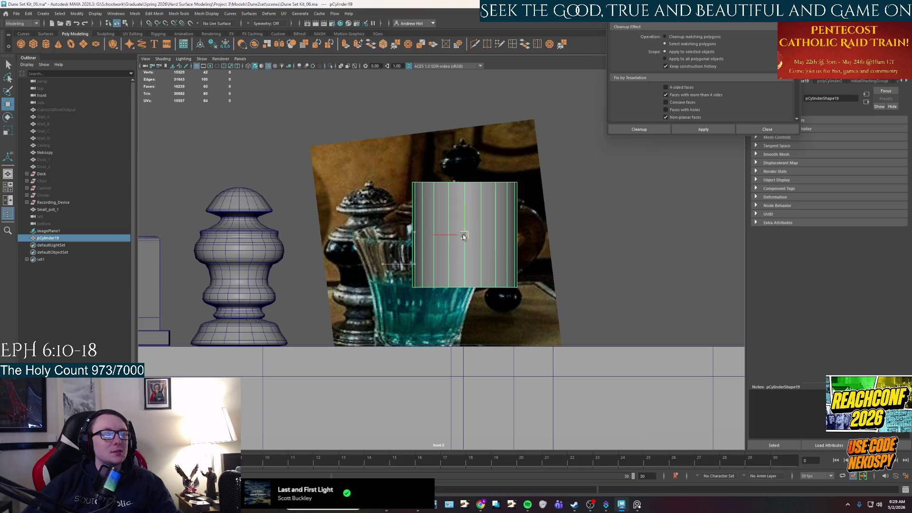
key("space")
key("space")
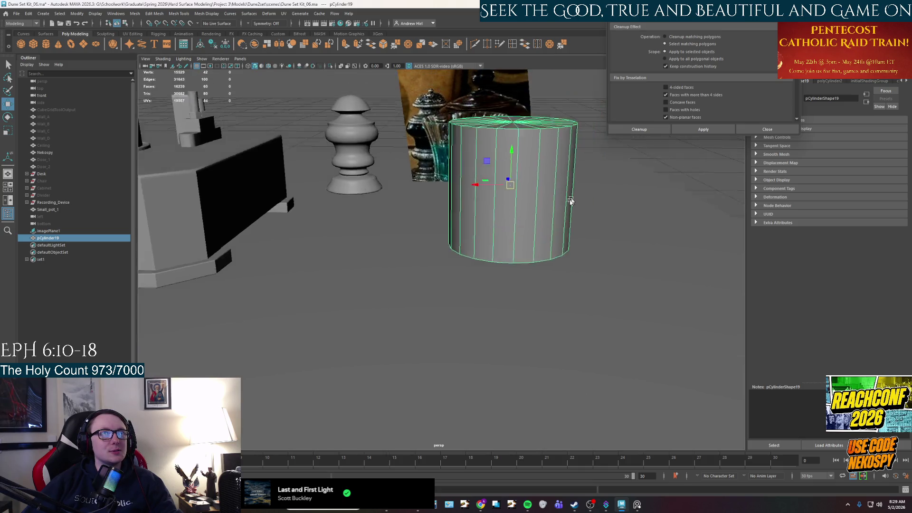
- Drop to the Select tool and close the Cleanup Options window
key("q")
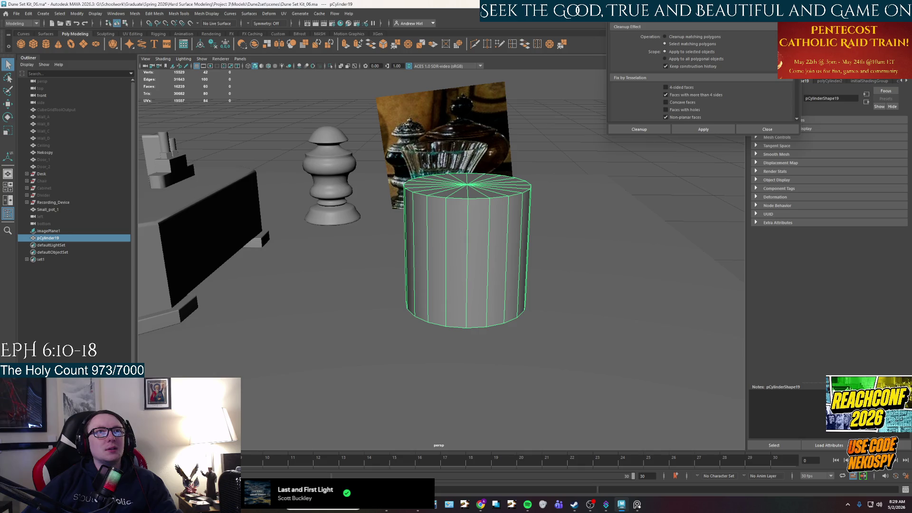
left_click(767, 129)
left_click(830, 81)
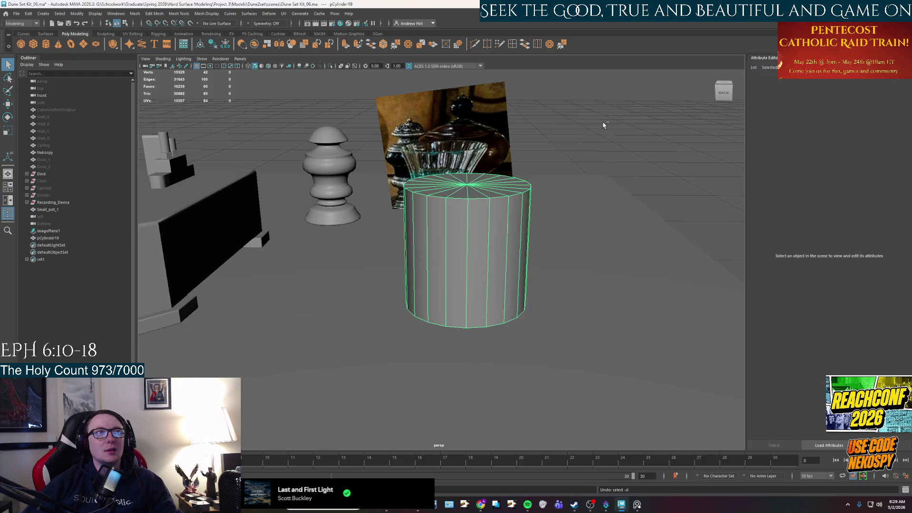
- Undo the scaling and set polyCylinder2 Radius to 10 then 5, making a wide flat disc
key("ctrl+z")
left_click(811, 129)
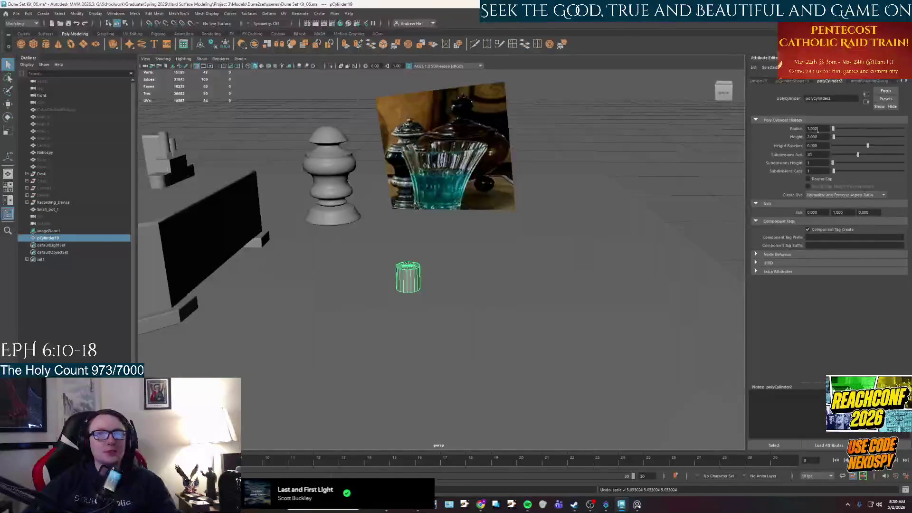
left_click_drag(821, 129, 787, 129)
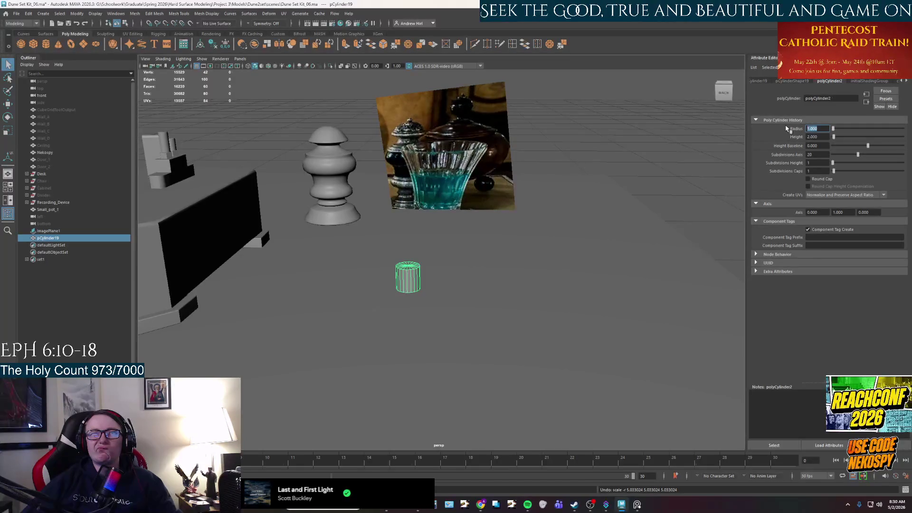
type("10")
key("Return")
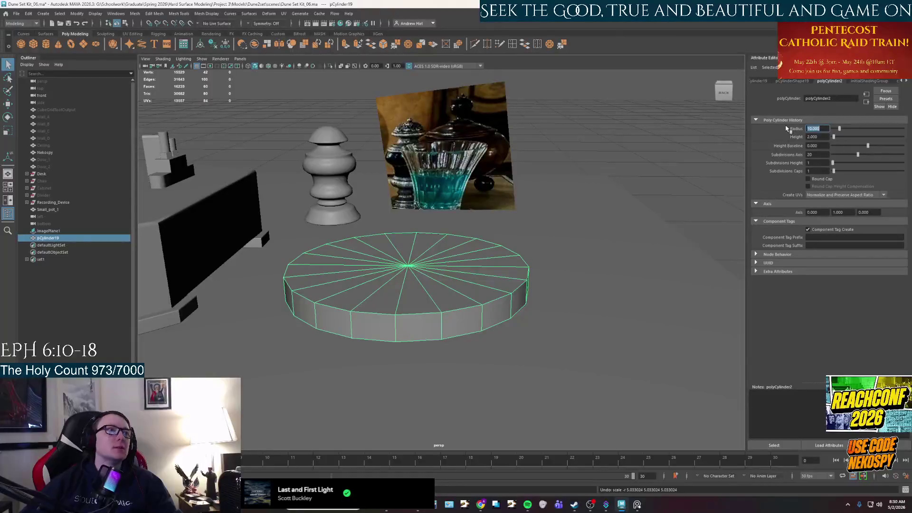
type("5")
key("Return")
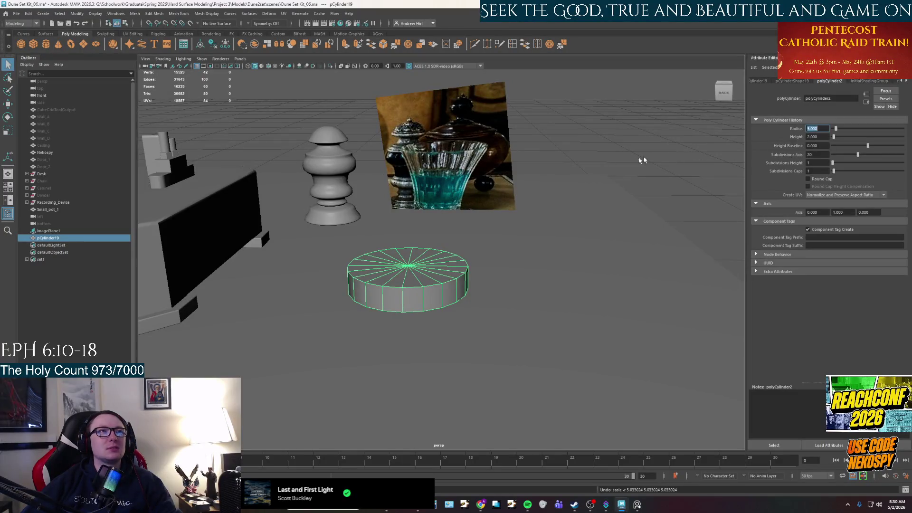
key("space")
key("space")
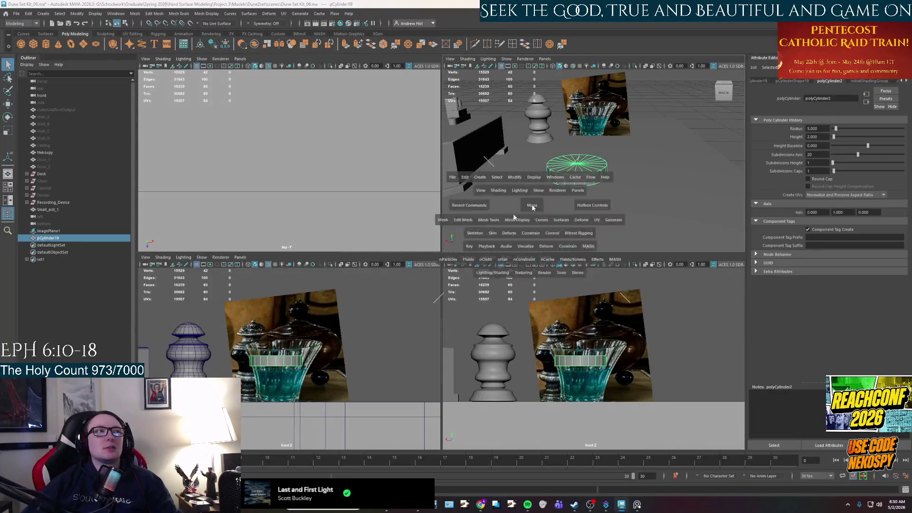
- Slide the cylinder right over the jar and step its Height through 5, 1, 8 to 10
key("w")
key("space")
key("space")
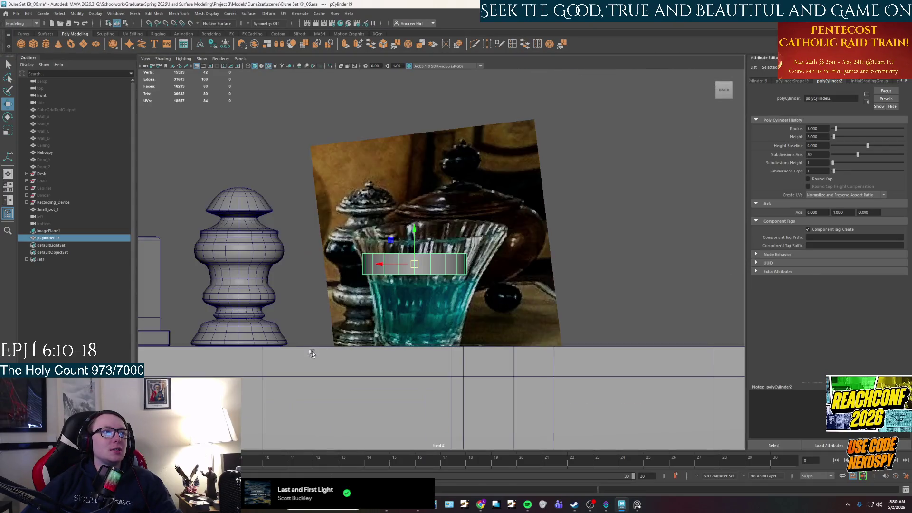
mouse_move(405, 267)
left_mouse_down()
mouse_move(451, 245)
mouse_move(446, 236)
left_mouse_up()
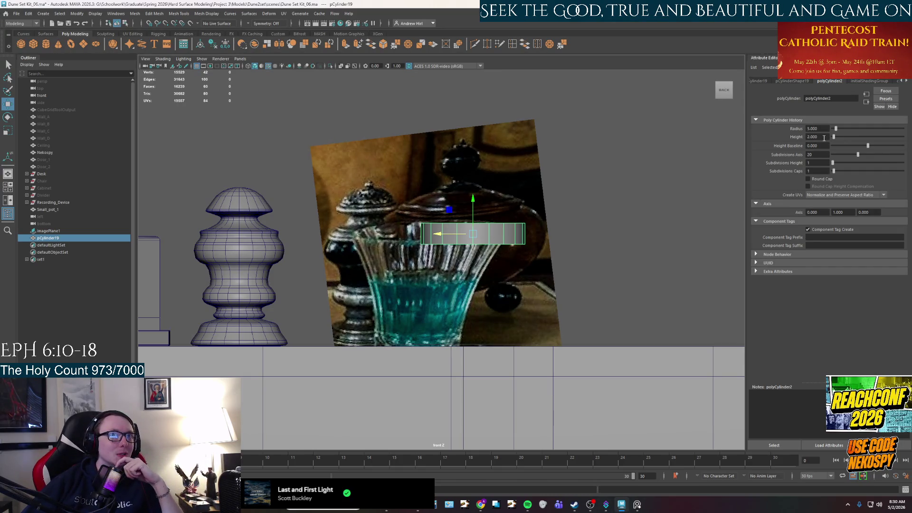
left_click(824, 137)
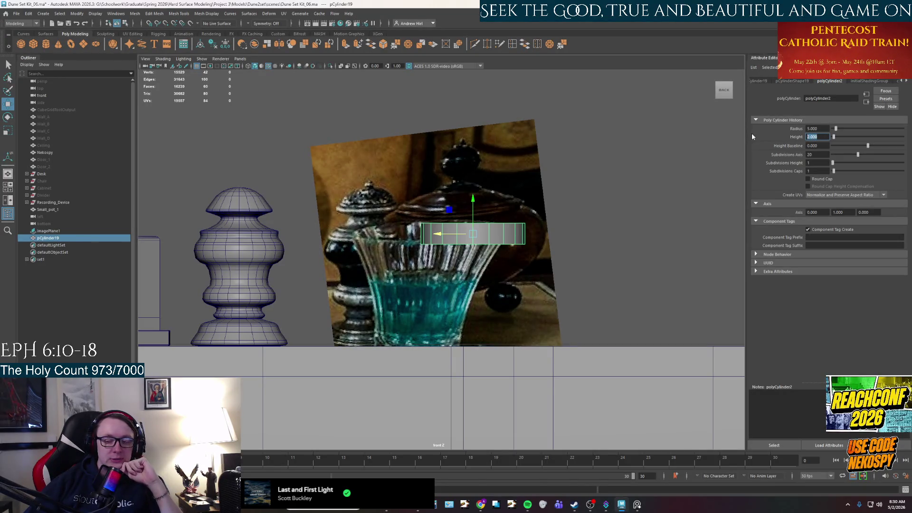
type("5")
key("Return")
type("1")
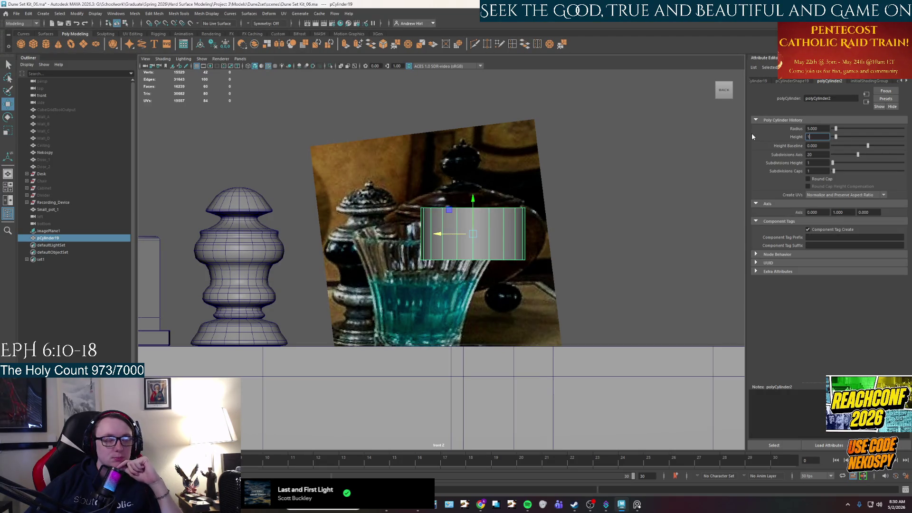
key("Return")
type("8")
key("Return")
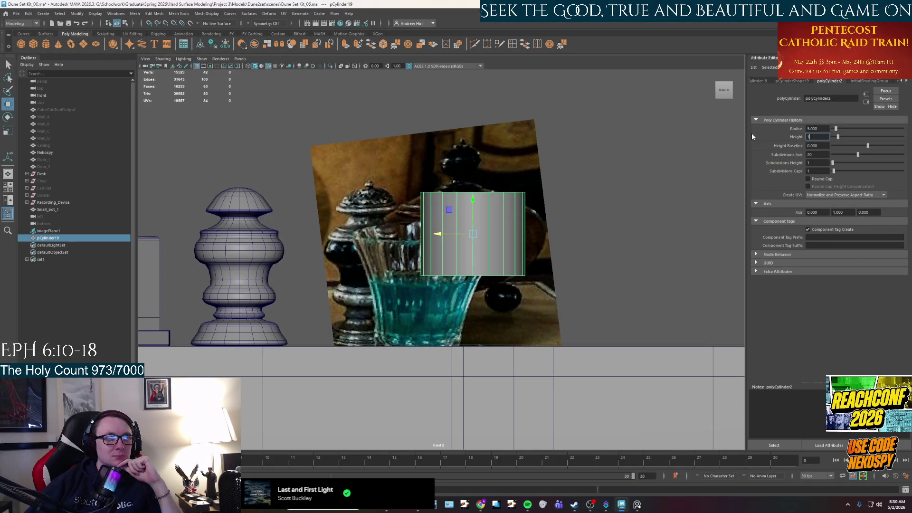
type("10")
key("Return")
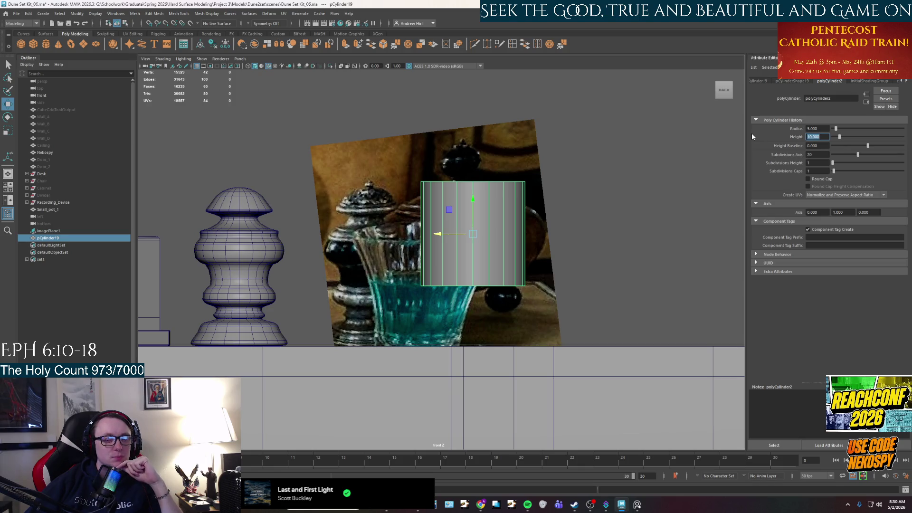
type("12")
- Try Height 12, settle back on 10, and return to the perspective view
key("Return")
type("10")
key("Return")
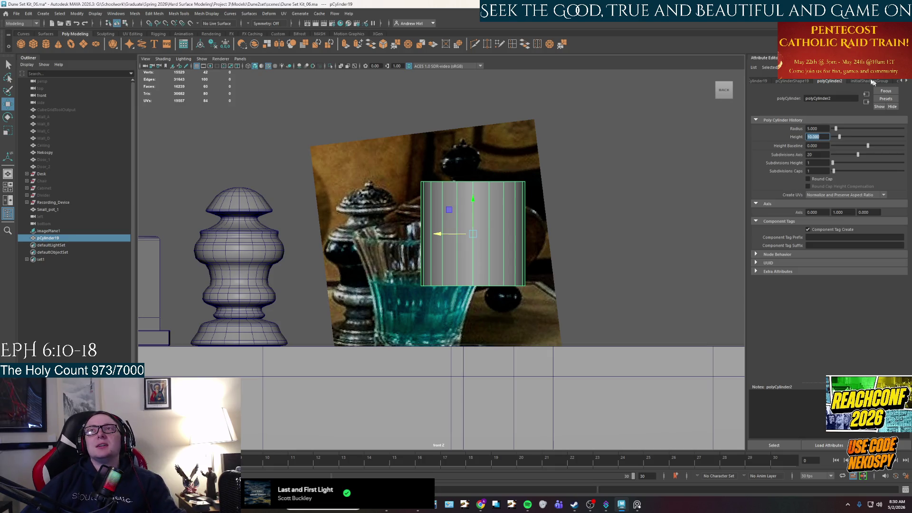
key("space")
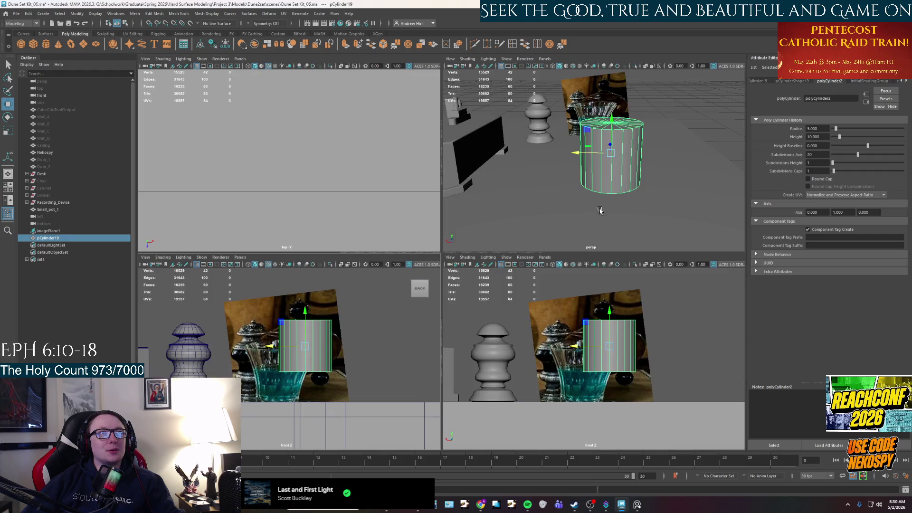
key("space")
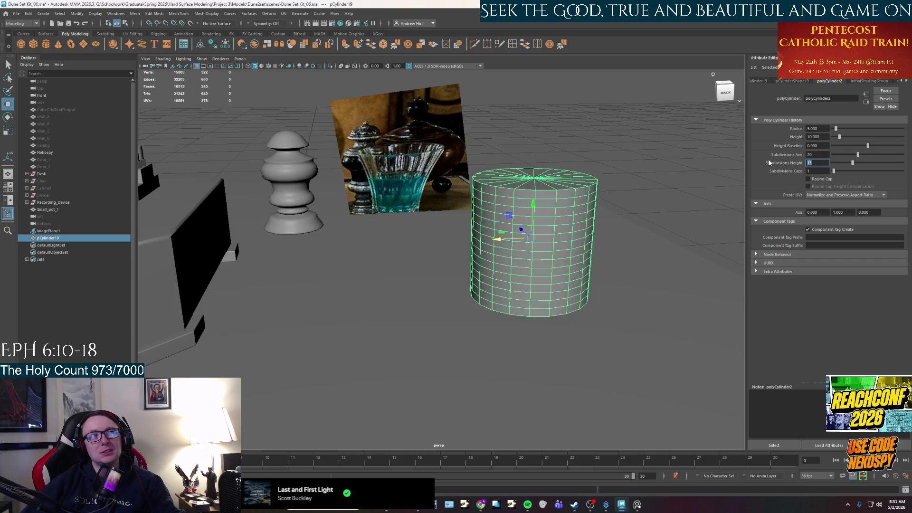
scroll(549, 290, "up", 2)
- Inspect the cylinder from several angles against the full-size reference photo
left_click_drag(549, 290, 528, 242, "alt")
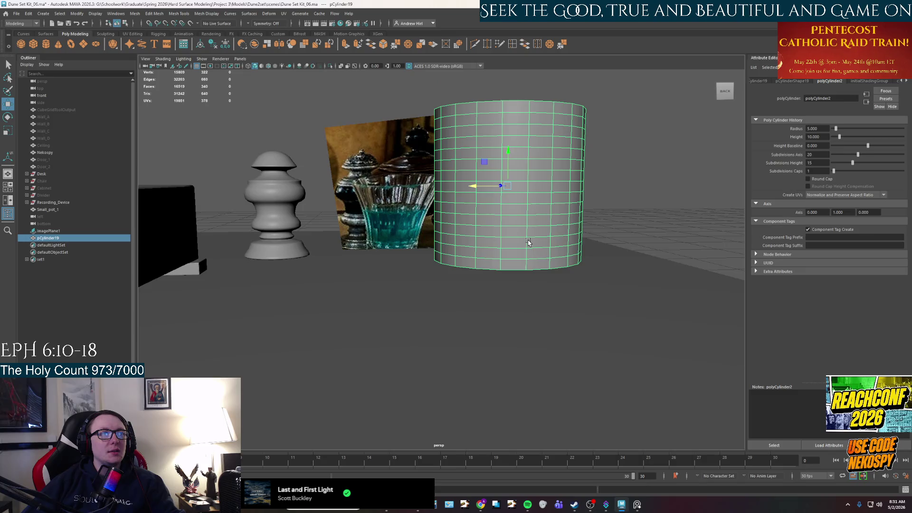
right_click_drag(528, 242, 534, 231)
left_click(572, 205)
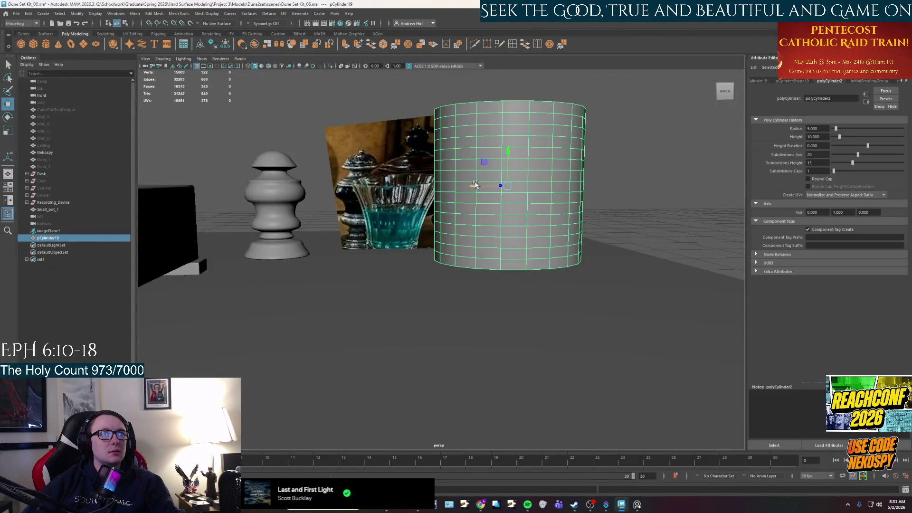
left_click_drag(478, 185, 520, 187, "alt")
left_click(636, 504)
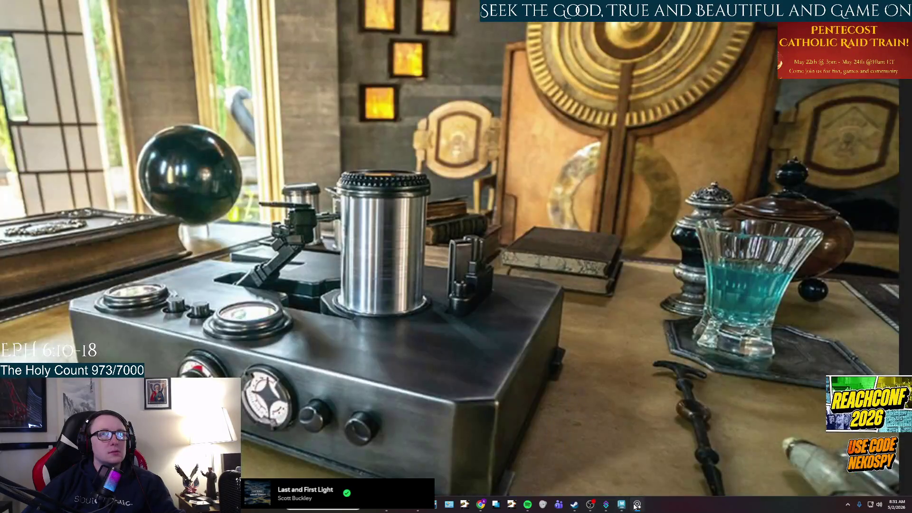
left_click(636, 505)
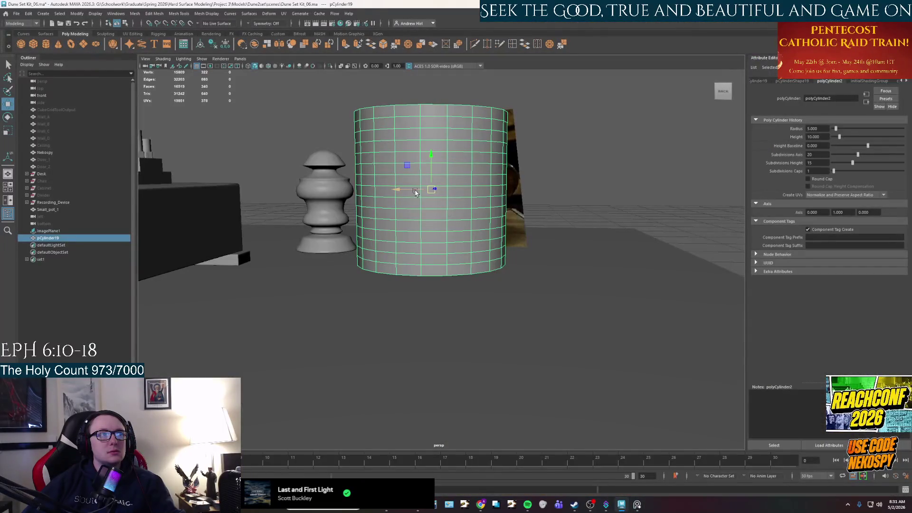
left_click_drag(412, 192, 436, 246, "alt")
mouse_move(481, 329)
left_mouse_down("alt")
mouse_move(561, 260)
mouse_move(543, 251)
left_mouse_up("alt")
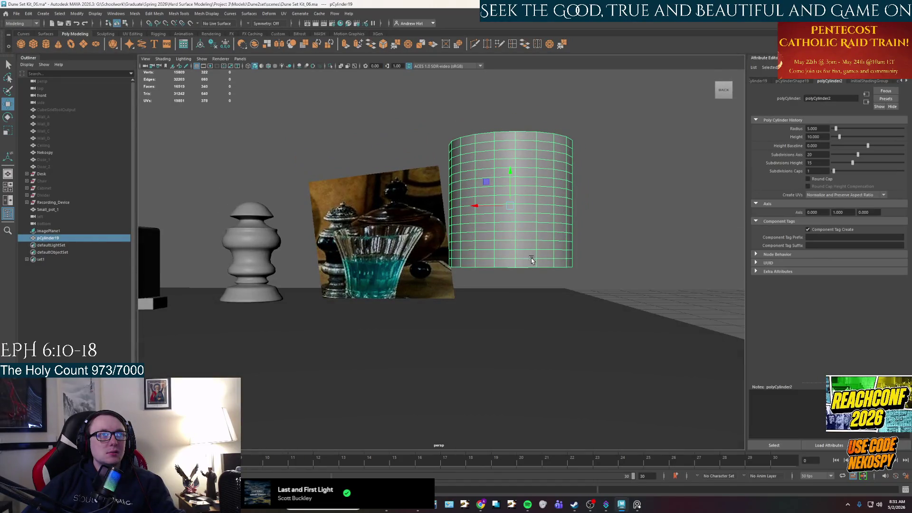
- Isolate the cylinder (Ctrl+1), select its bottom cap faces in face mode, then exit isolate
key("ctrl+1")
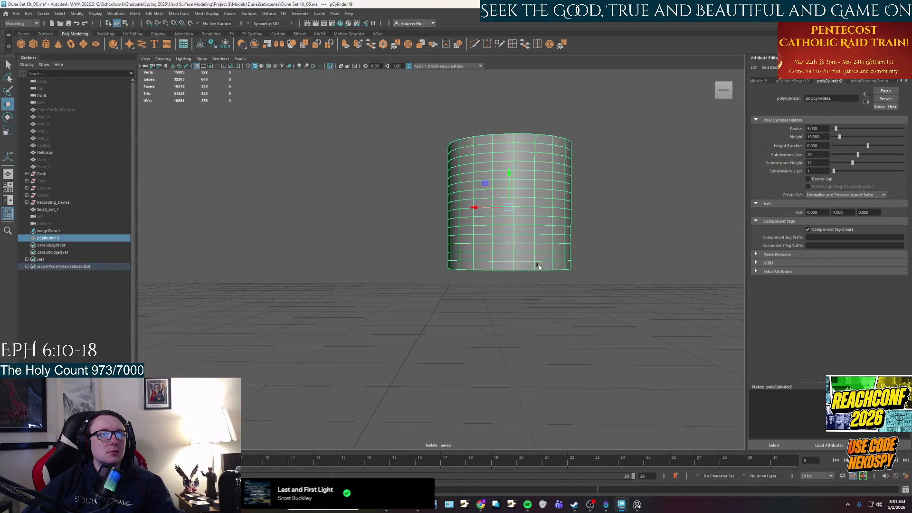
left_click_drag(539, 267, 509, 366, "alt")
key("F11")
left_click(489, 187)
left_click_drag(489, 186, 490, 223, "alt")
key("ctrl+1")
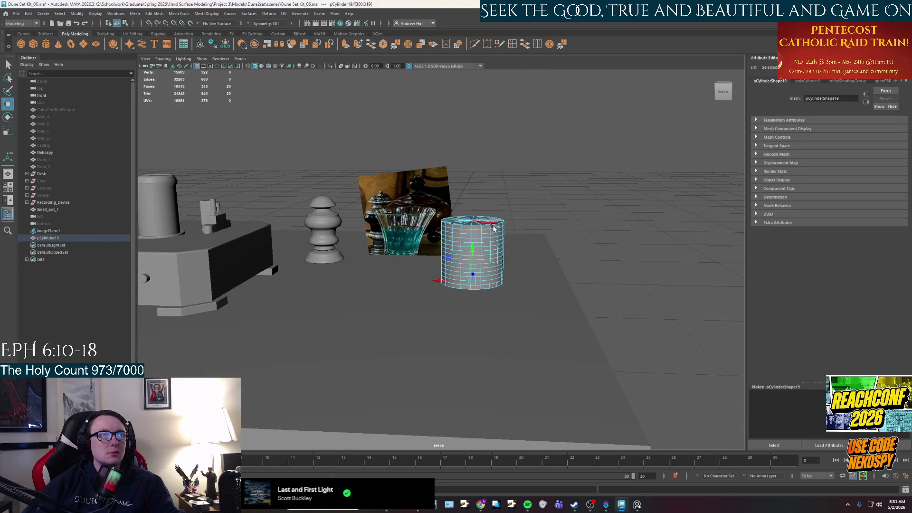
scroll(499, 235, "up", 2)
scroll(516, 250, "up", 2)
- Enable Soft Select (B), and in the Scale tool settings set Falloff radius to 3 then 5
key("b")
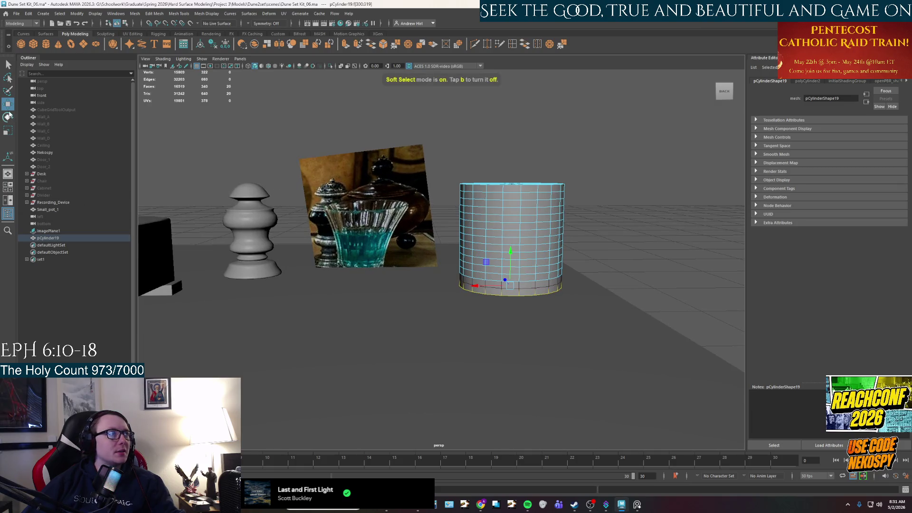
left_click(8, 129)
double_click(8, 129)
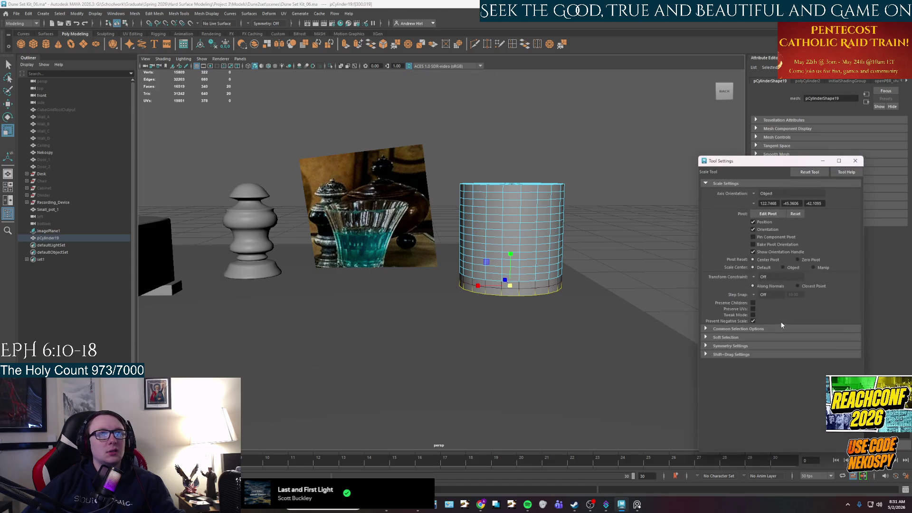
left_click(708, 338)
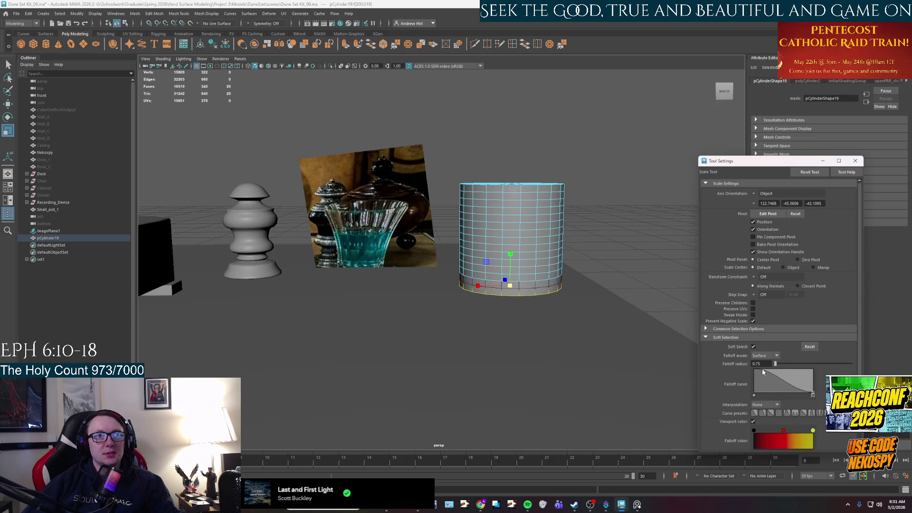
type("3")
key("Return")
type("5")
key("Return")
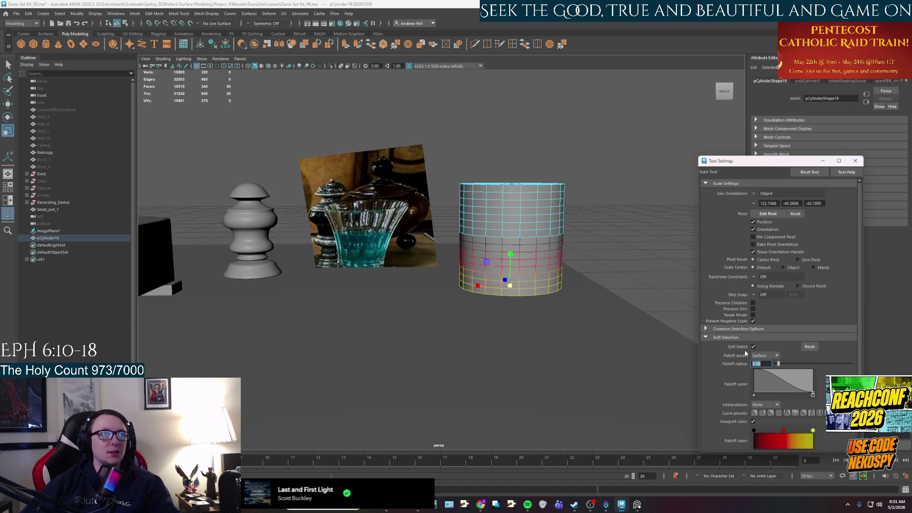
left_click(855, 162)
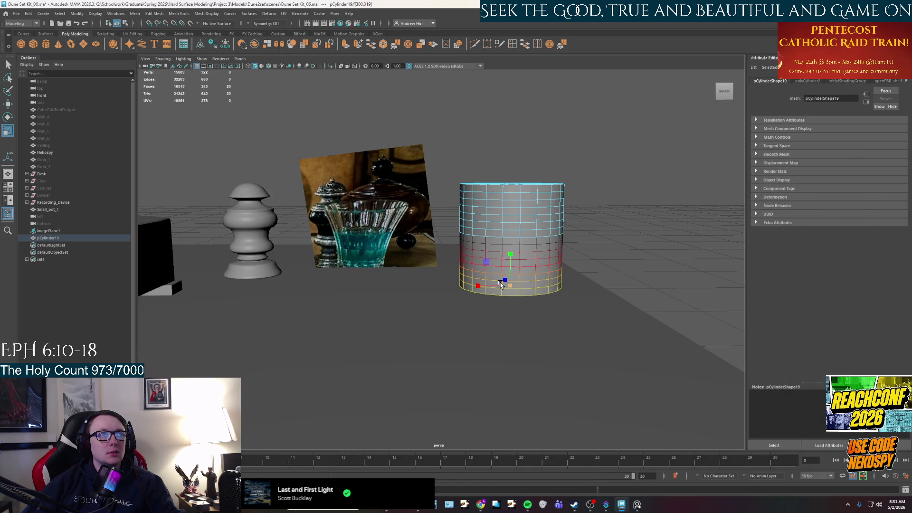
left_click_drag(513, 302, 485, 299, "alt")
scroll(485, 299, "up", 1)
scroll(492, 293, "up", 1)
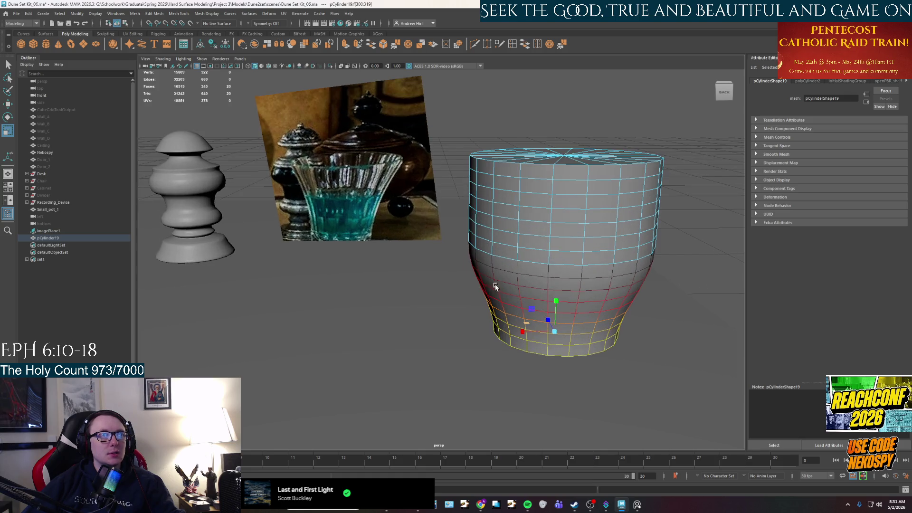
scroll(510, 289, "up", 1)
- Soft-scale the lower and middle face loops outward into a bulge
key("q")
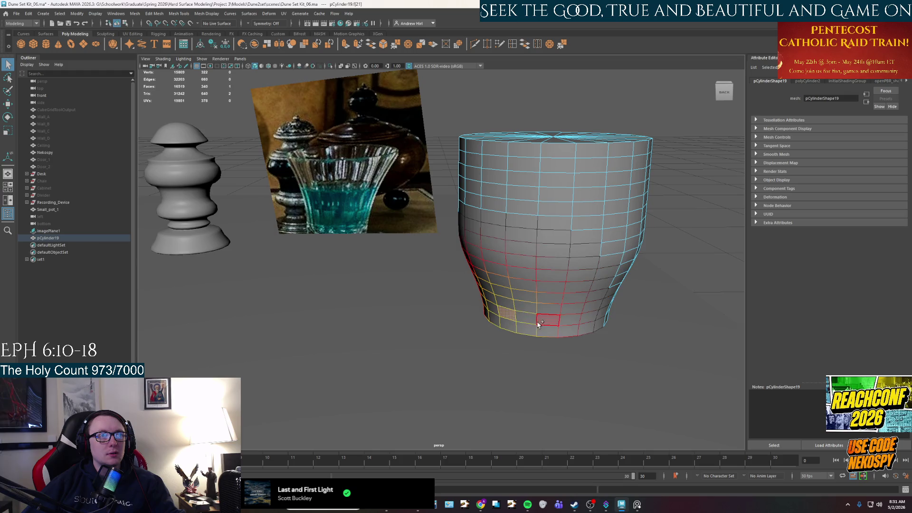
double_click(510, 312)
key("r")
left_click_drag(521, 296, 512, 291)
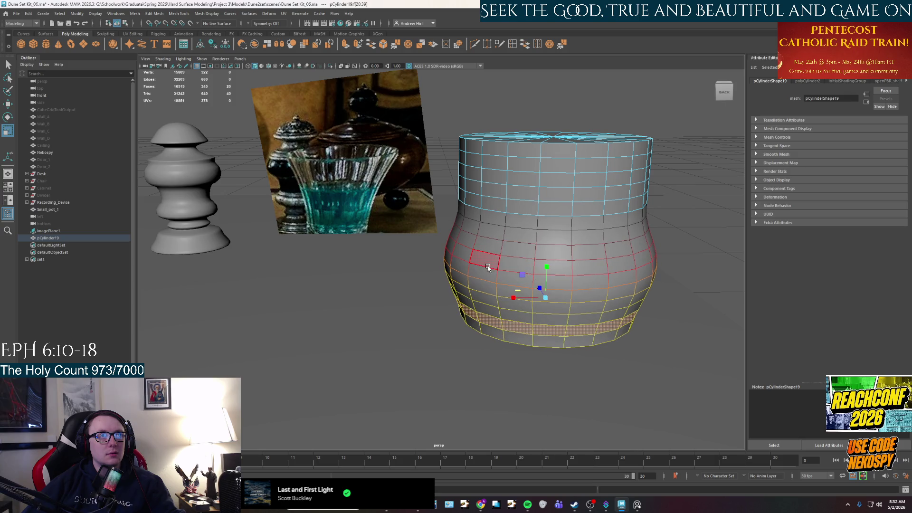
double_click(509, 265)
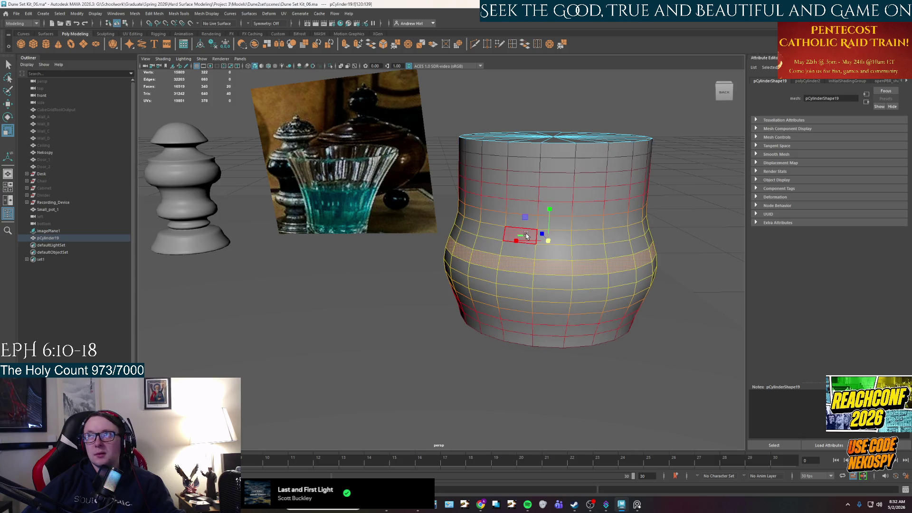
left_click_drag(526, 232, 517, 235)
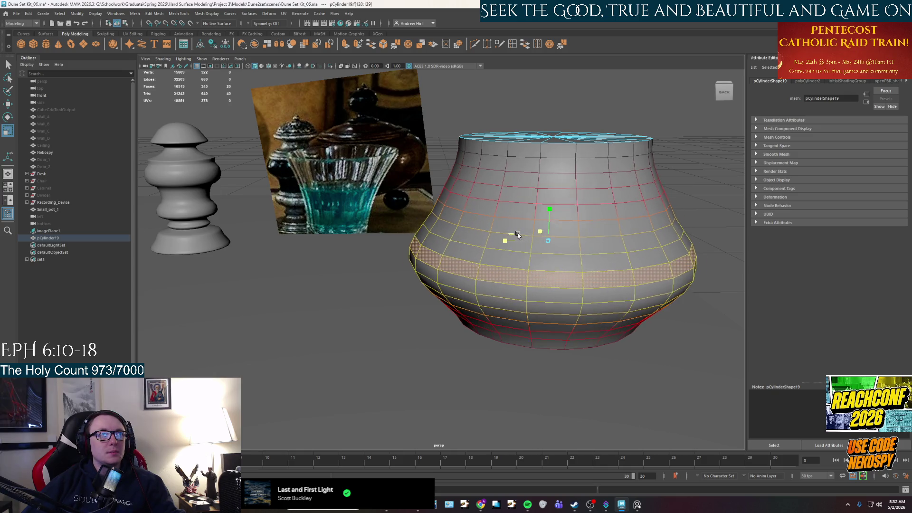
- Undo one bulge, swell the upper face loop outward, and select a lower face ring
key("ctrl+z")
left_click(485, 204)
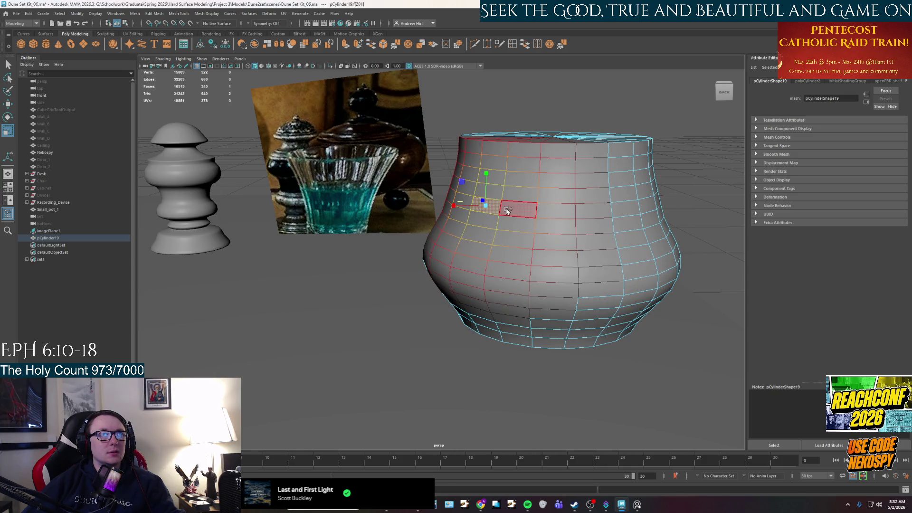
double_click(507, 211)
mouse_move(520, 188)
left_mouse_down()
mouse_move(532, 208)
mouse_move(473, 245)
mouse_move(469, 277)
mouse_move(456, 264)
mouse_move(499, 271)
left_mouse_up()
double_click(446, 217)
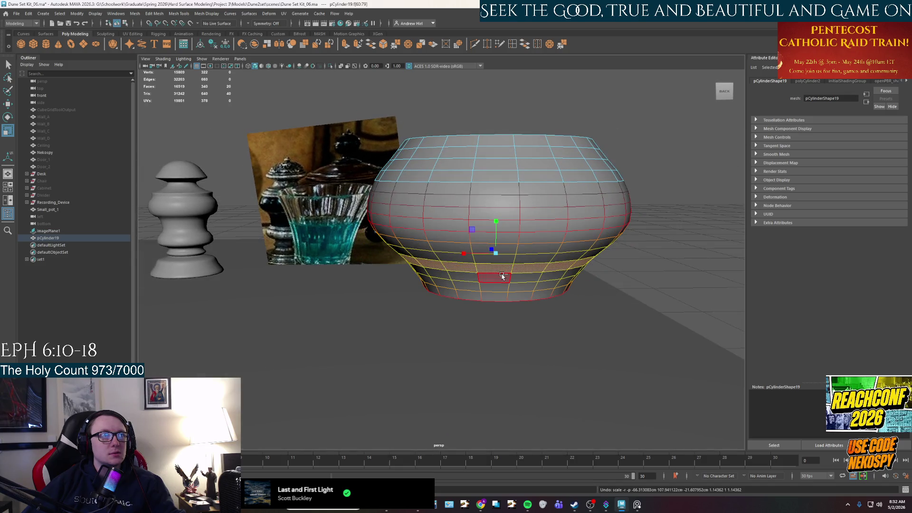
double_click(9, 132)
- Set the Soft Selection falloff radius to 3.5 in the Scale Tool settings
left_click(706, 338)
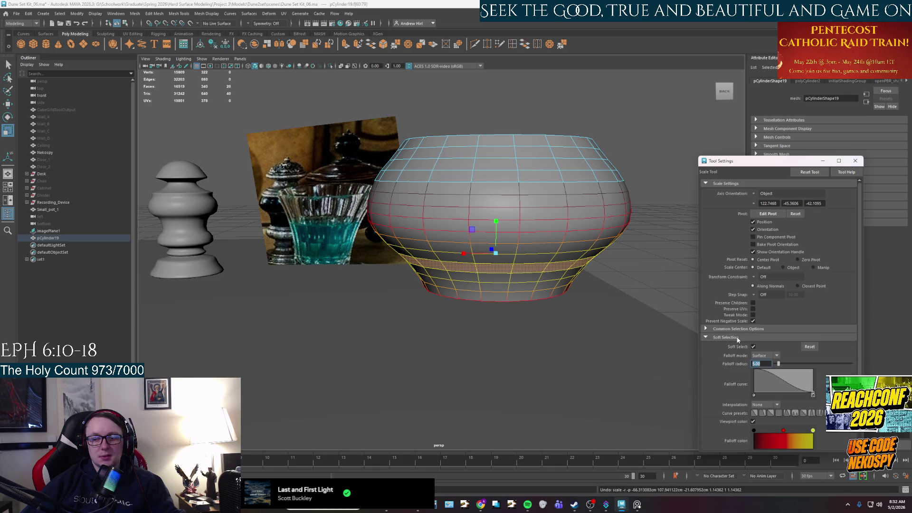
type("2")
key("Return")
mouse_move(477, 248)
left_mouse_down("alt")
mouse_move(492, 274)
mouse_move(468, 274)
mouse_move(492, 284)
left_mouse_up("alt")
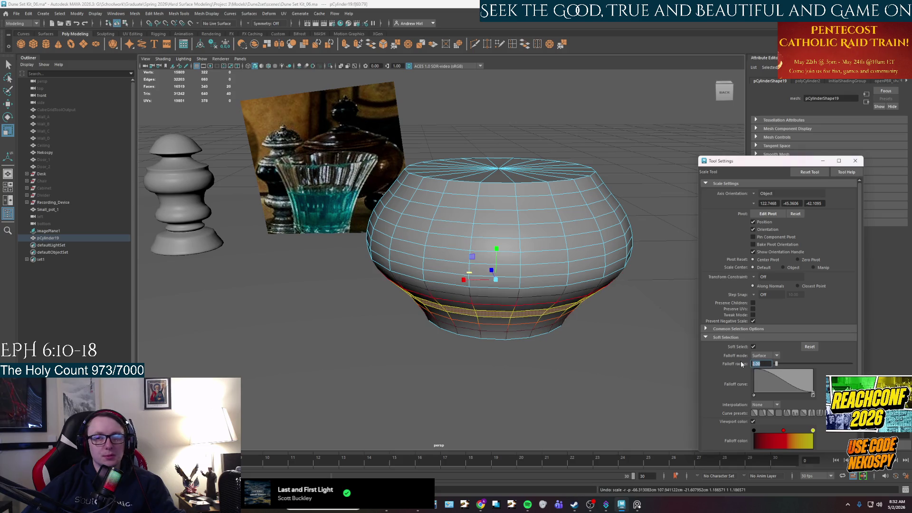
type(".5")
key("Return")
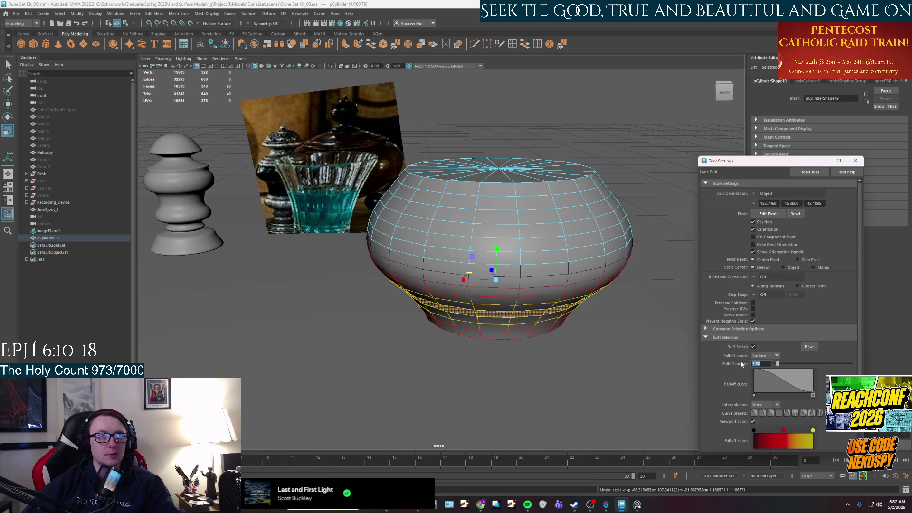
- Select the pot's top ring of faces and scale it inward to narrow the opening
mouse_move(428, 272)
left_mouse_down("alt")
mouse_move(462, 265)
mouse_move(465, 275)
mouse_move(474, 263)
left_mouse_up("alt")
left_click(448, 253)
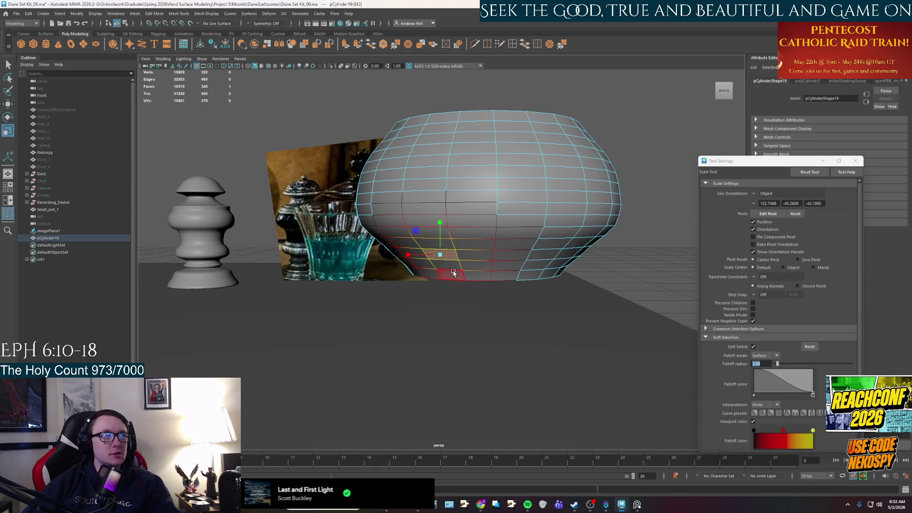
double_click(474, 275)
mouse_move(474, 274)
left_mouse_down("alt")
mouse_move(477, 296)
mouse_move(429, 287)
mouse_move(437, 339)
left_mouse_up("alt")
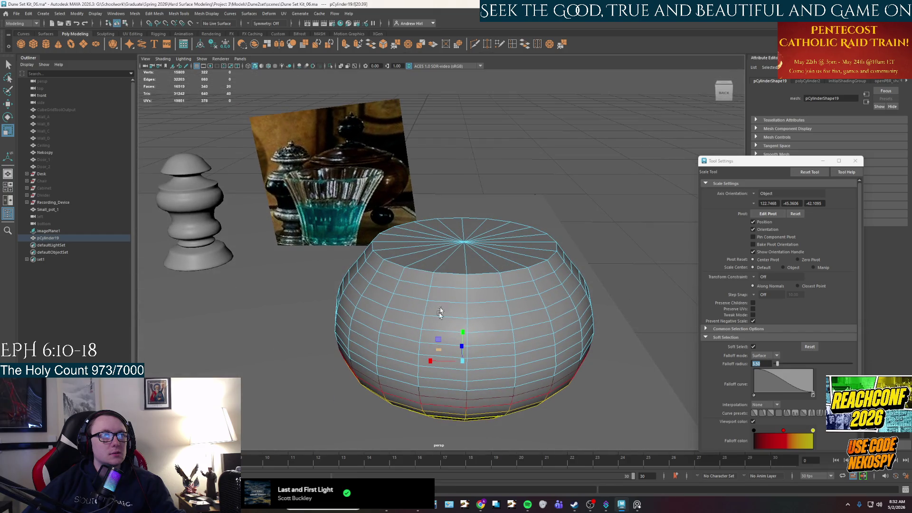
left_click(422, 272)
double_click(443, 275, "shift")
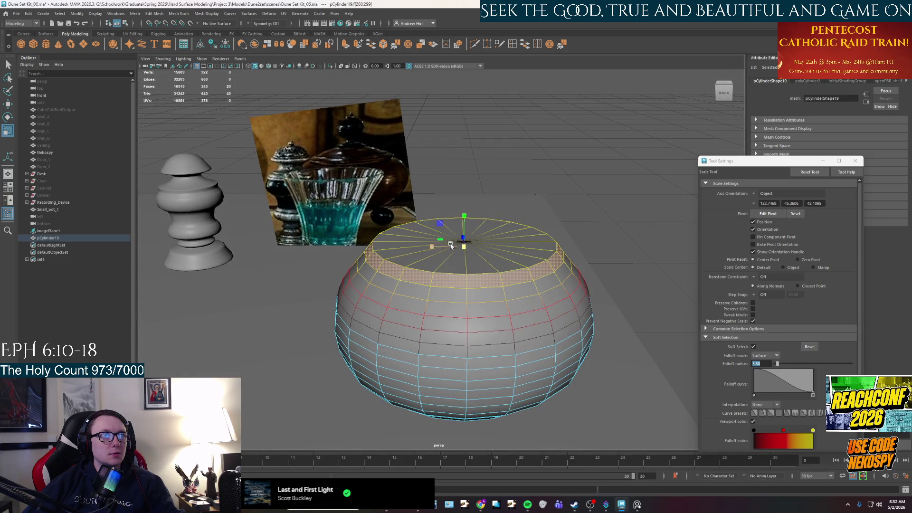
left_click_drag(445, 242, 446, 246)
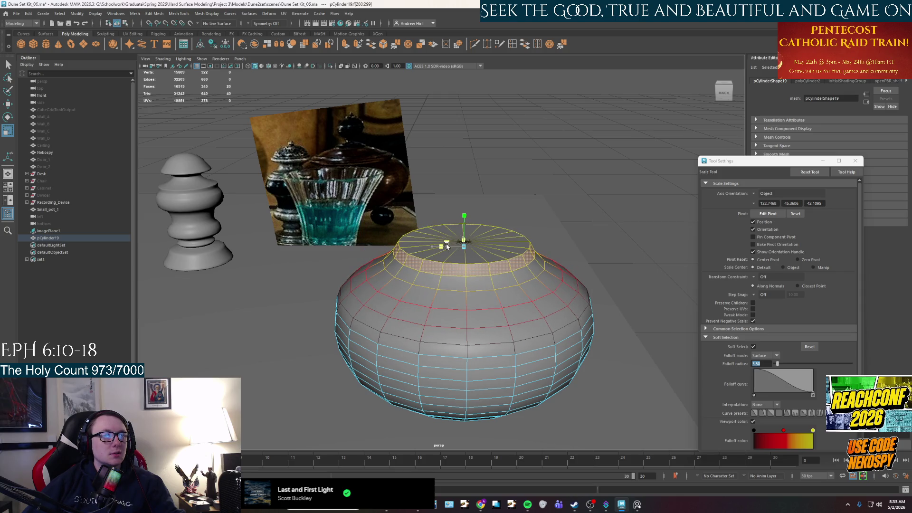
- Scale the top edge loop and the next loops down inward to round off the pot's shoulder
right_click_drag(447, 248, 457, 266)
key("q")
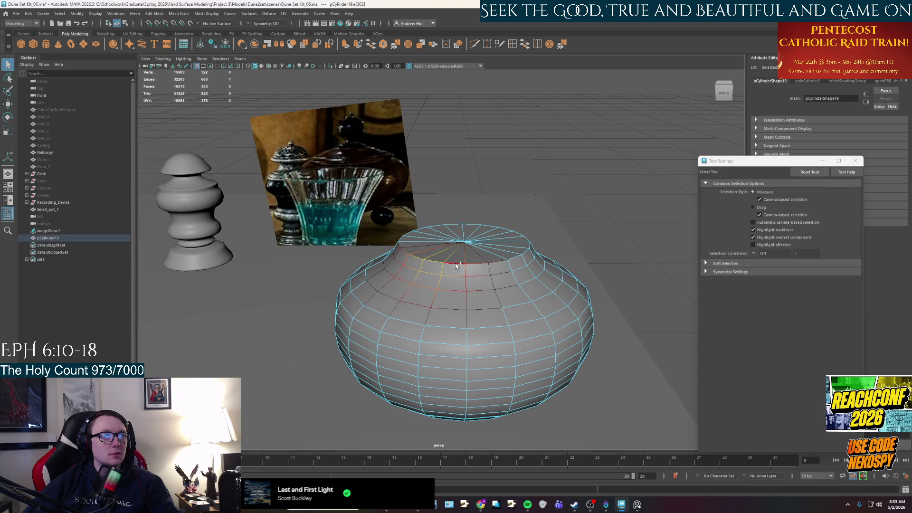
double_click(457, 266)
key("r")
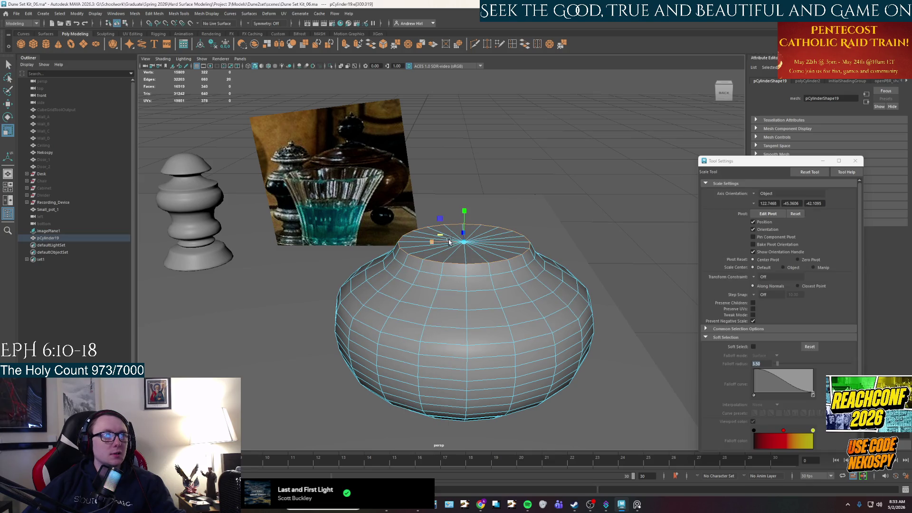
left_click_drag(443, 236, 448, 242)
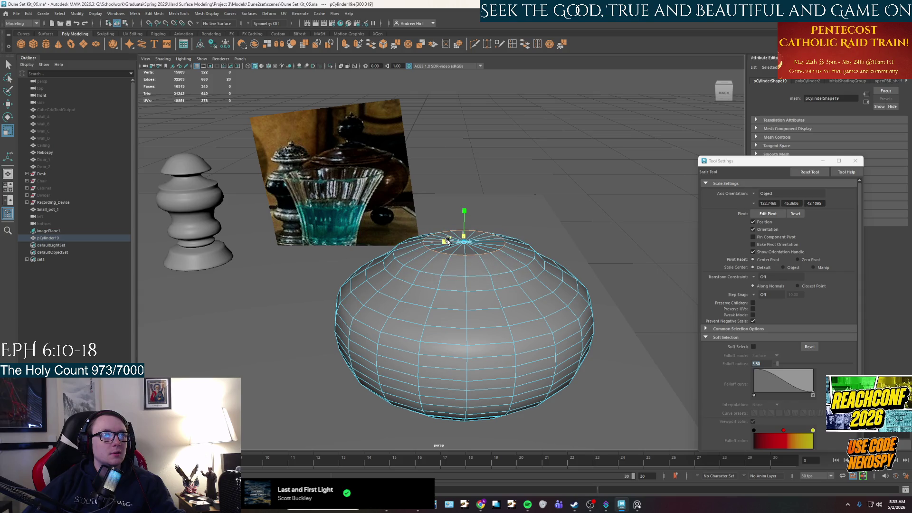
double_click(413, 266)
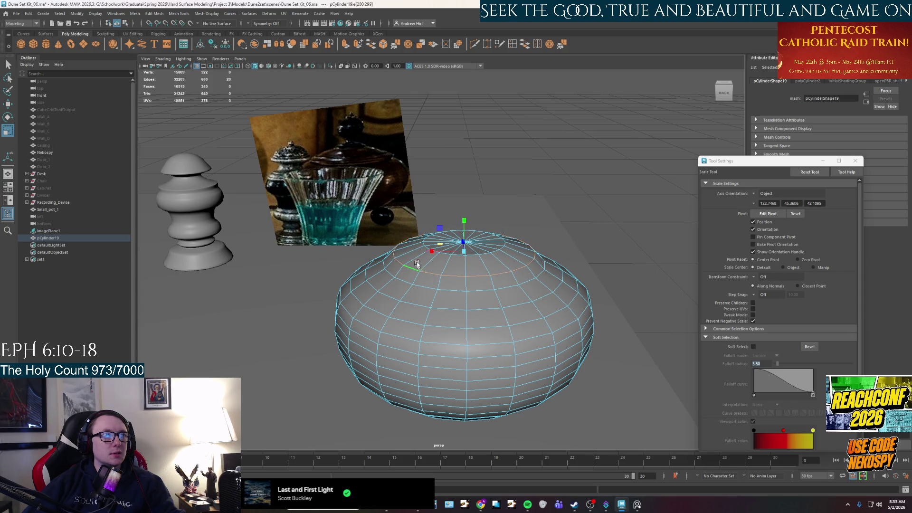
left_click_drag(440, 247, 485, 258)
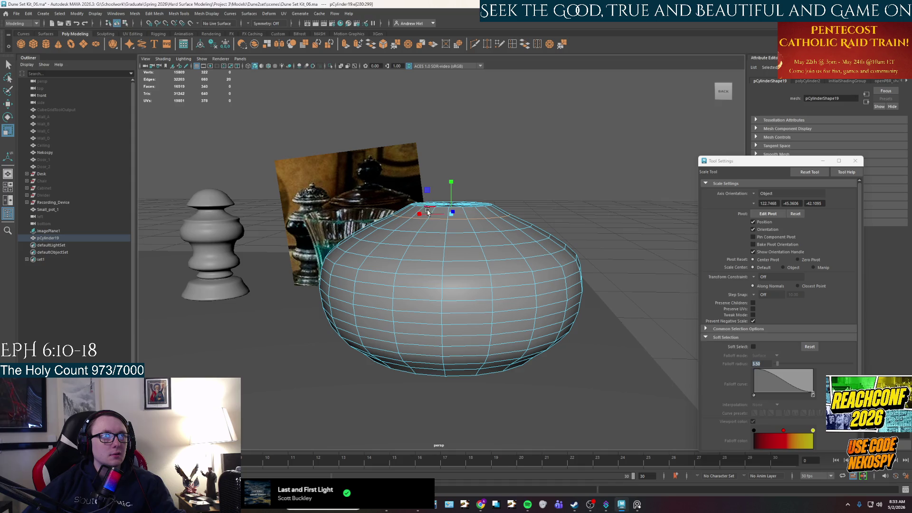
mouse_move(426, 196)
left_mouse_down("alt")
mouse_move(428, 239)
mouse_move(455, 251)
mouse_move(443, 242)
mouse_move(398, 242)
mouse_move(450, 264)
left_mouse_up("alt")
double_click(399, 236)
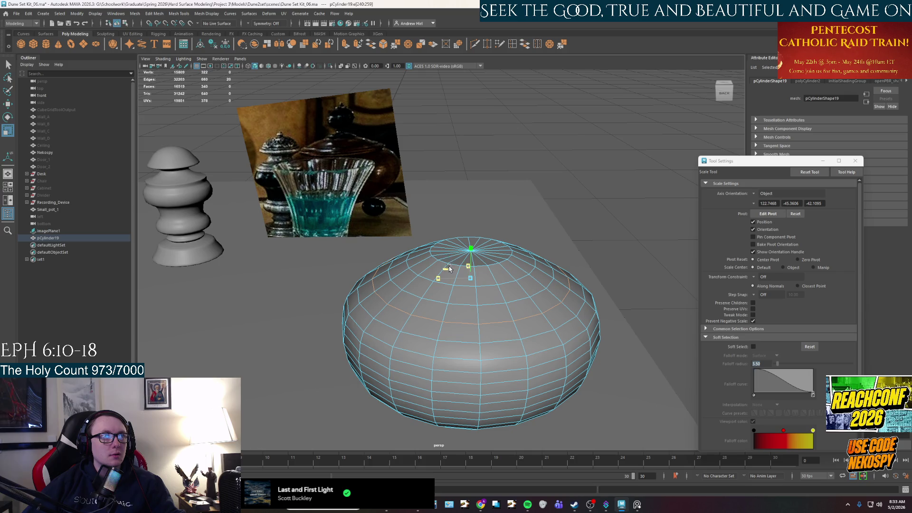
mouse_move(449, 267)
left_mouse_down("alt")
mouse_move(431, 236)
mouse_move(458, 254)
left_mouse_up("alt")
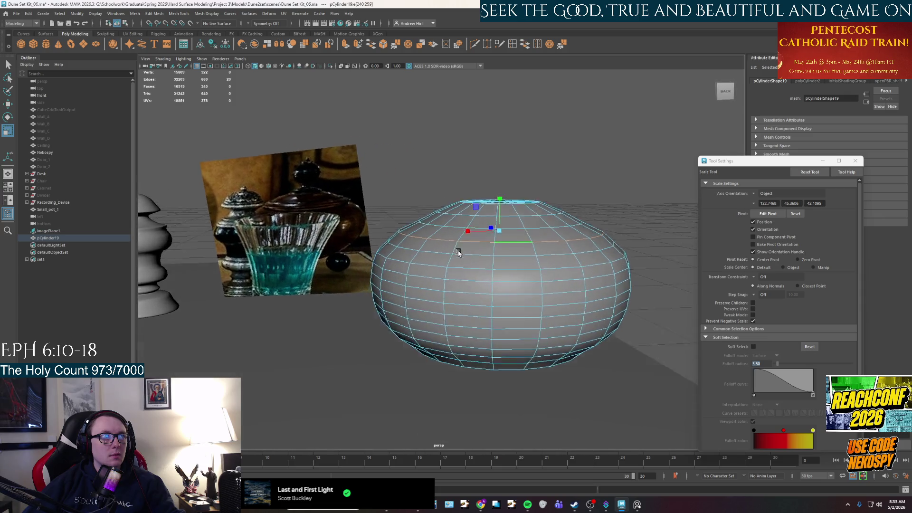
- Accept the AutoSave prompt to save the scene now
left_click_drag(458, 254, 364, 231, "alt")
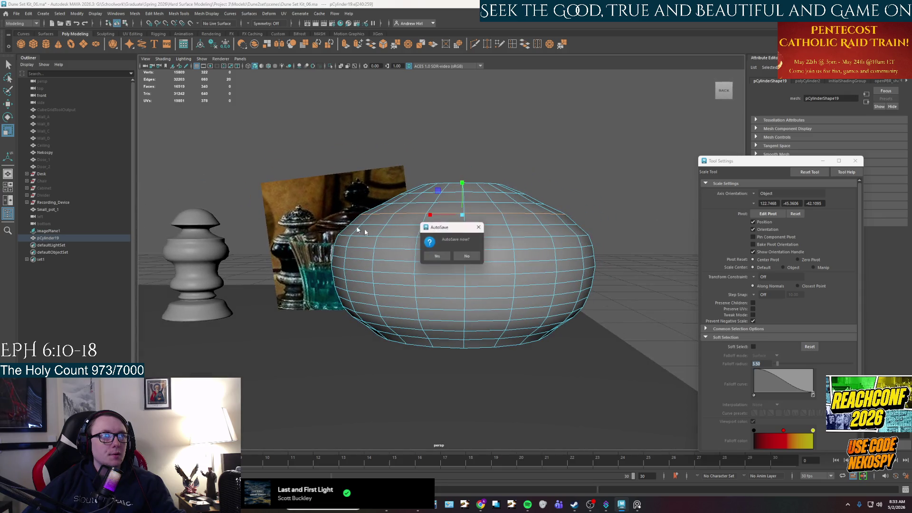
left_click(437, 256)
mouse_move(437, 256)
left_mouse_down("alt")
mouse_move(442, 308)
mouse_move(433, 281)
left_mouse_up("alt")
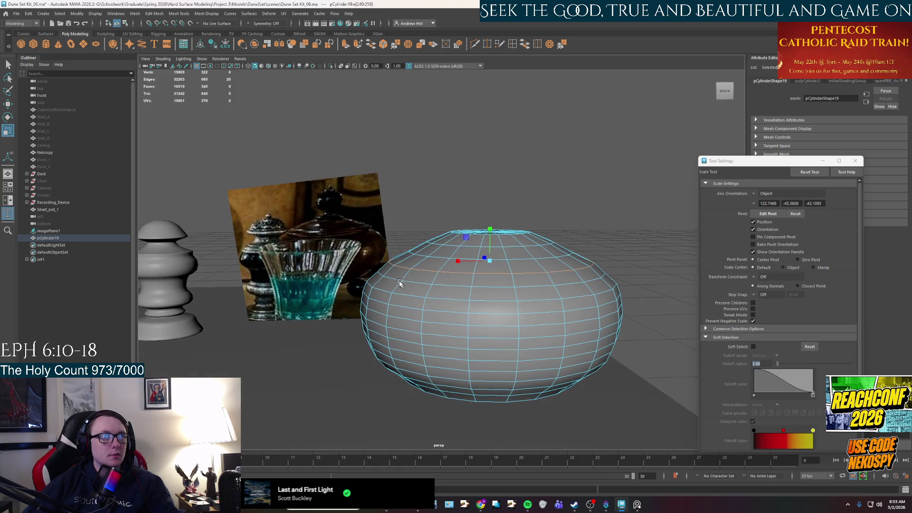
left_click(475, 266, "ctrl")
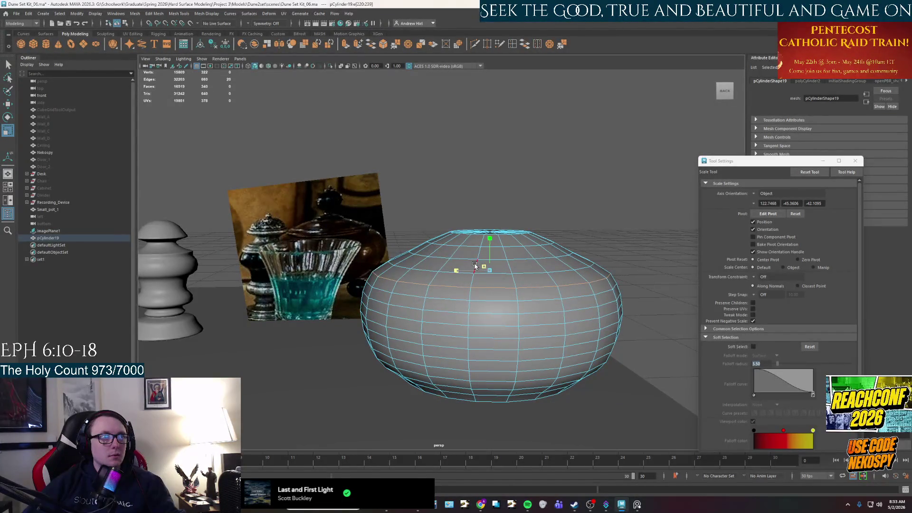
left_click_drag(474, 266, 428, 284, "alt")
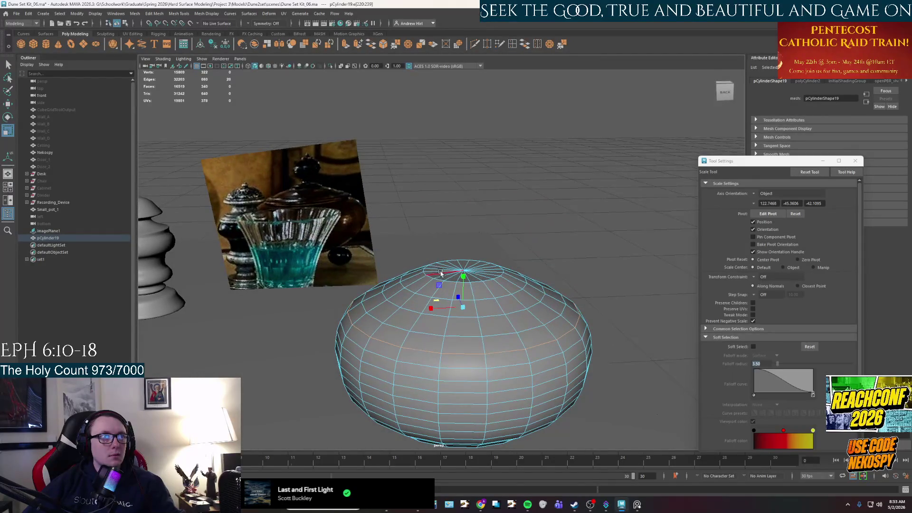
- Scale the top pole edge loop in slightly, nudge it with move, and return to scaling
left_click(436, 278)
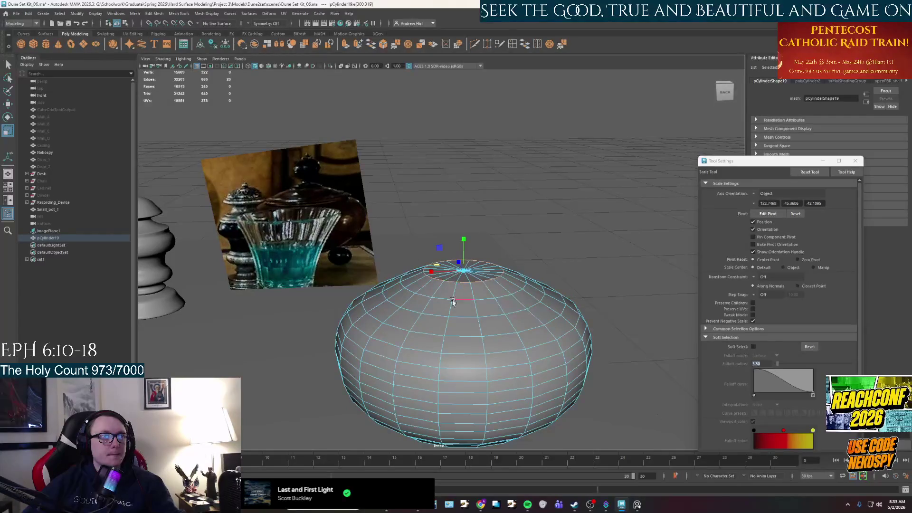
left_click_drag(453, 300, 450, 299, "alt")
middle_click_drag(451, 289, 458, 293)
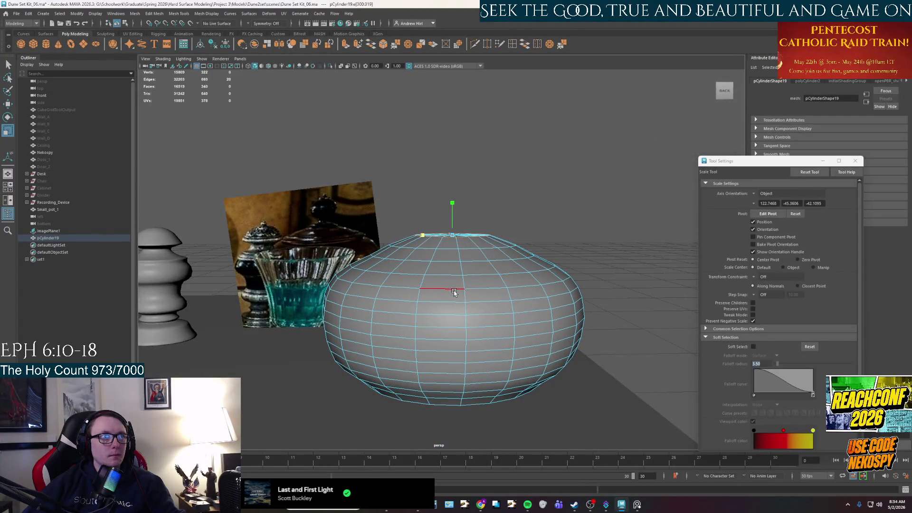
key("w")
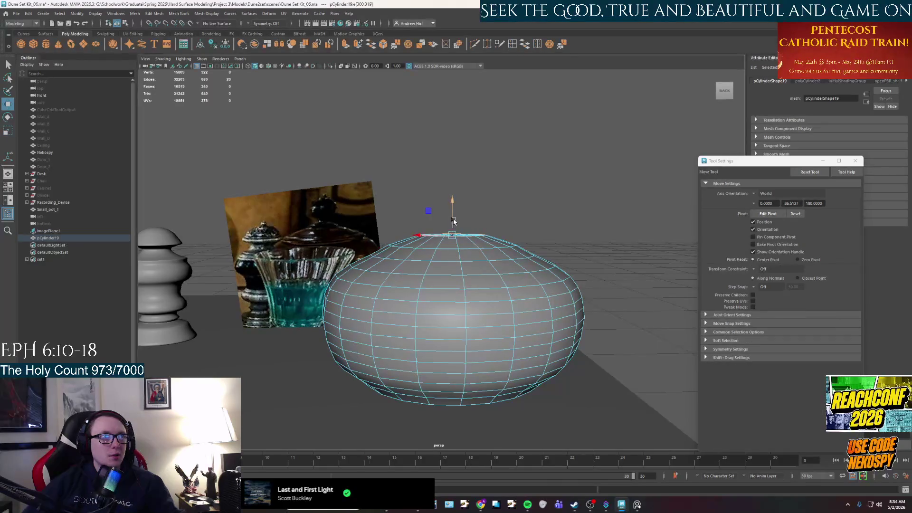
mouse_move(451, 277)
middle_mouse_down()
mouse_move(437, 235)
mouse_move(391, 262)
mouse_move(417, 264)
middle_mouse_up()
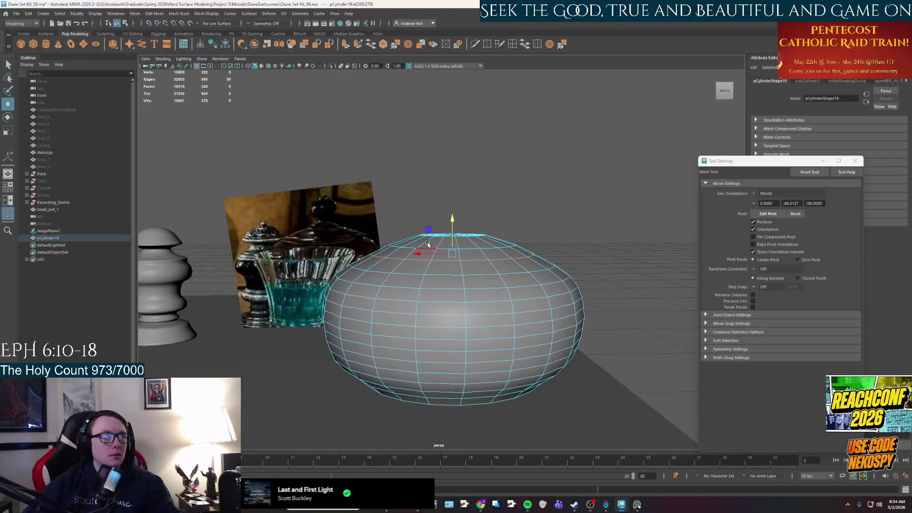
key("r")
mouse_move(427, 245)
left_mouse_down("alt")
mouse_move(442, 294)
mouse_move(451, 291)
left_mouse_up("alt")
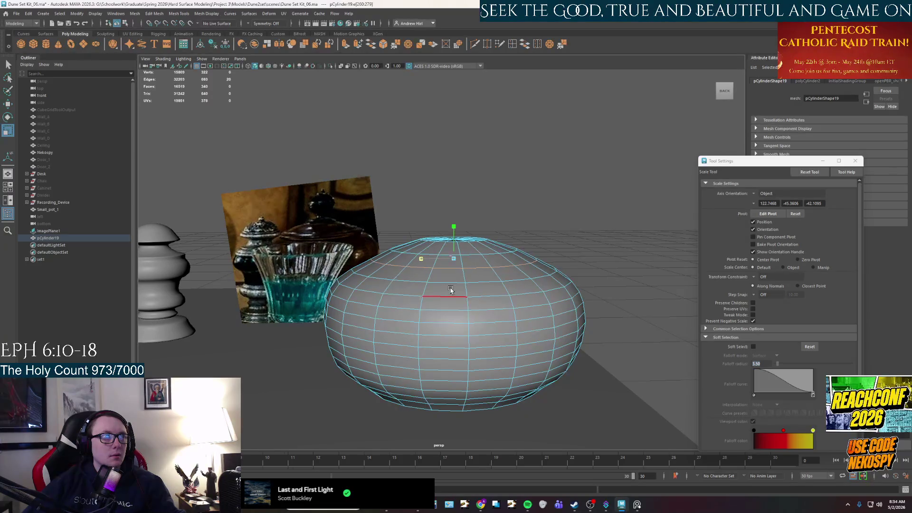
left_click_drag(449, 289, 428, 325, "alt")
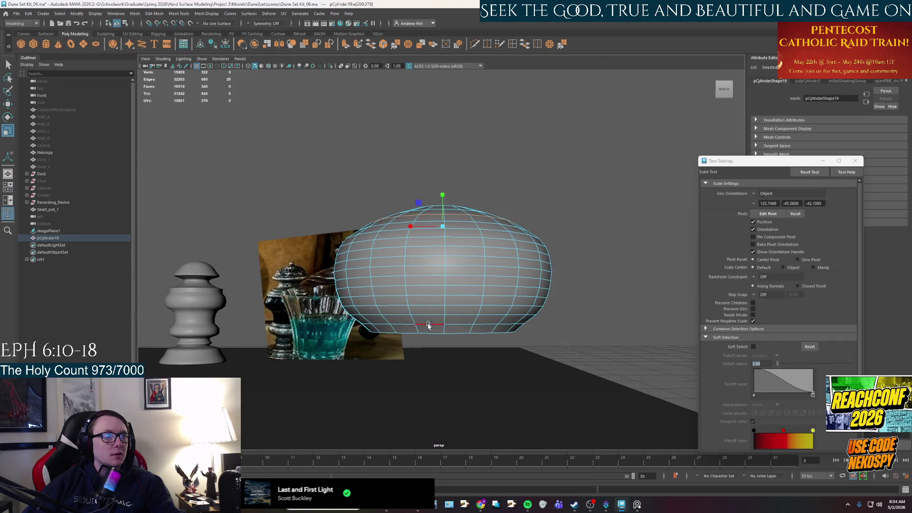
- Select the pot's bottom edge loop and scale it outward to widen the base
left_click(444, 333)
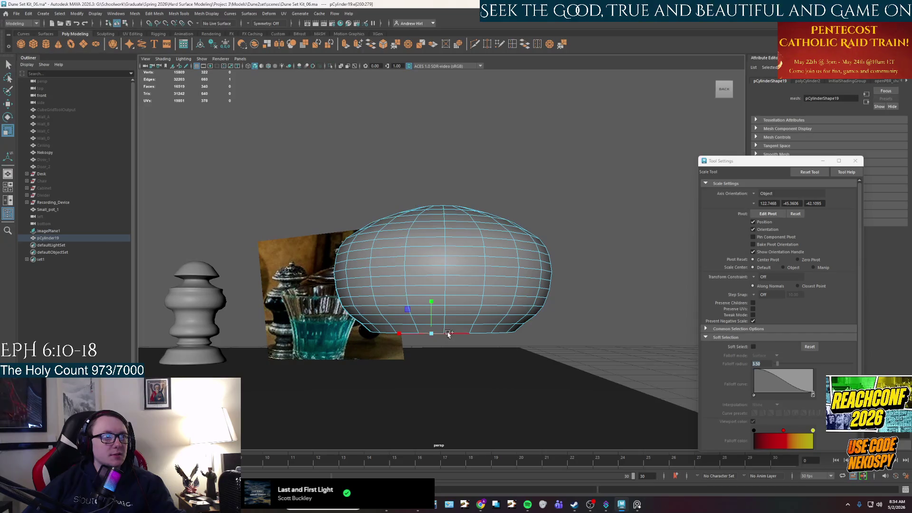
left_click(456, 333, "shift")
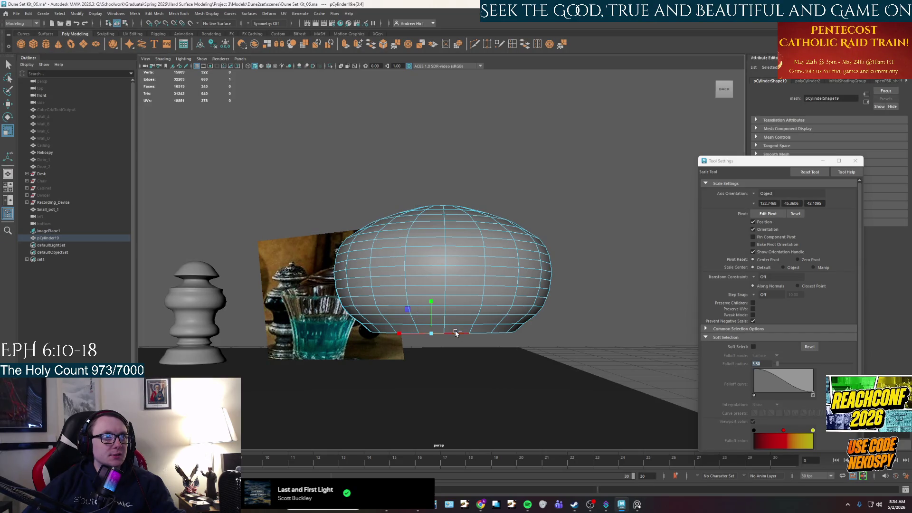
double_click(480, 332)
left_click_drag(482, 316, 490, 314, "alt")
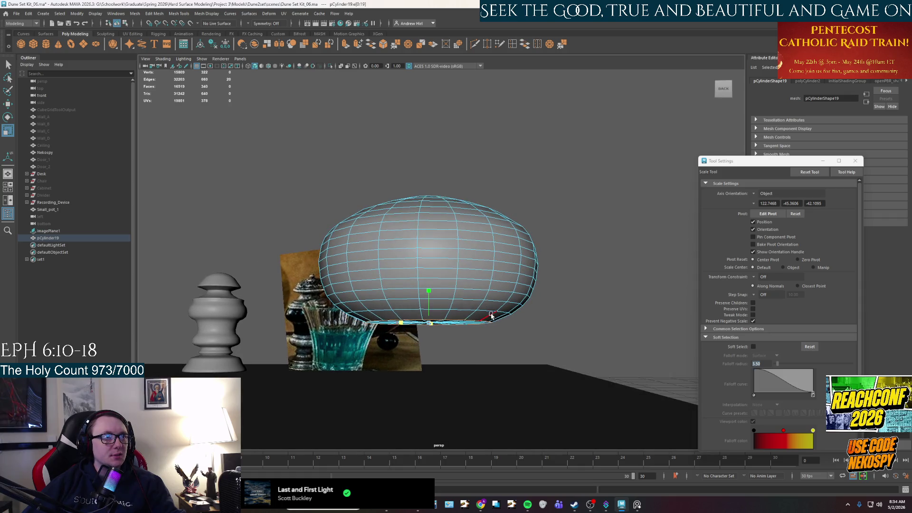
scroll(449, 328, "up", 2)
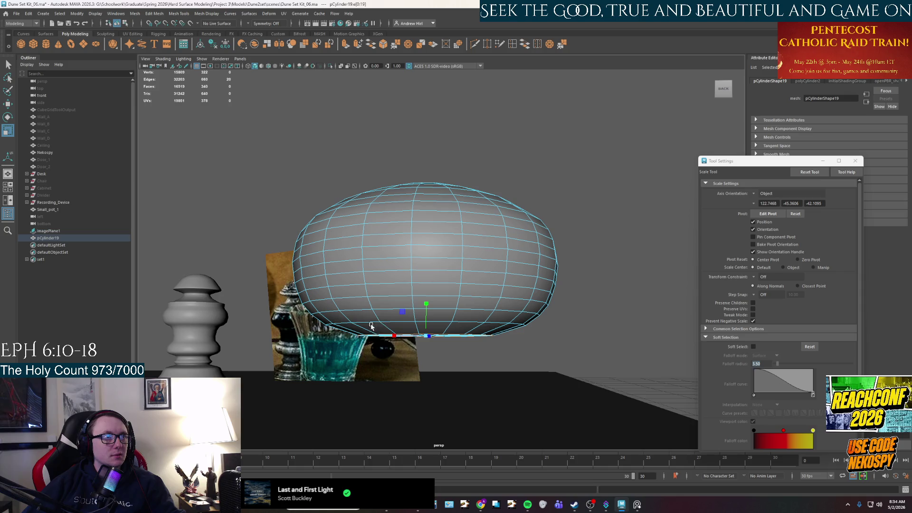
scroll(395, 324, "up", 2)
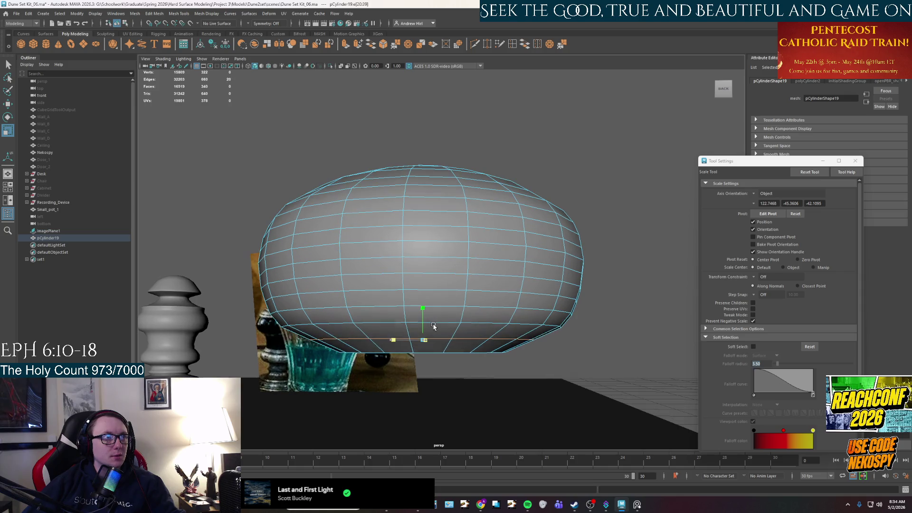
middle_click_drag(433, 326, 432, 325)
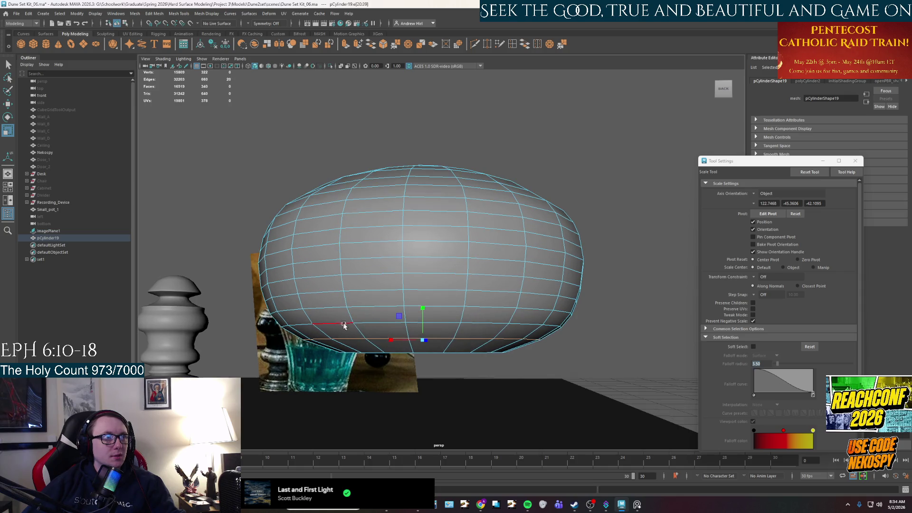
middle_click_drag(366, 325, 369, 325)
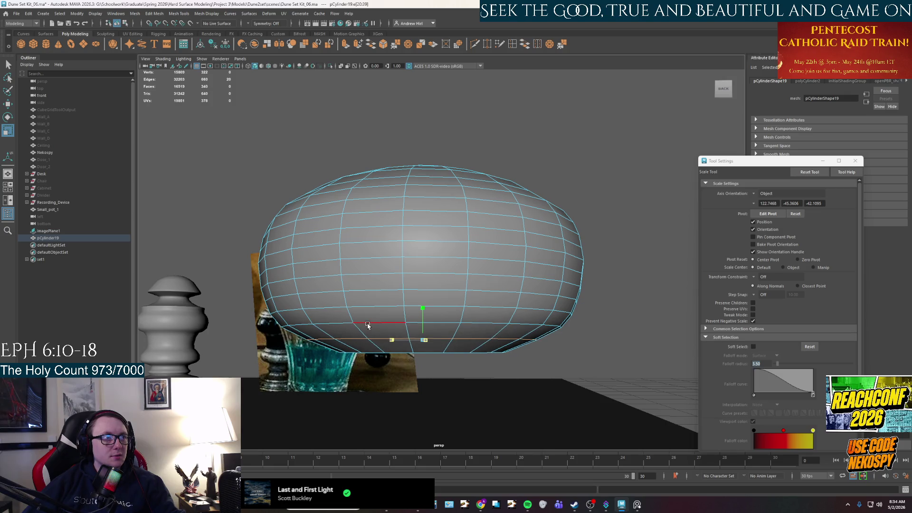
left_click_drag(447, 325, 448, 323, "alt")
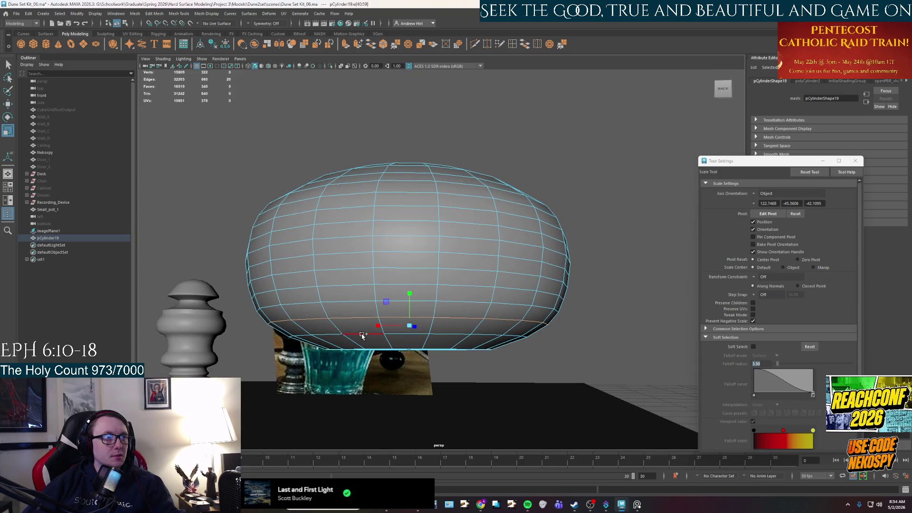
- With soft selection on, scale the loop above the base outward to flare the lower body
key("ctrl+z")
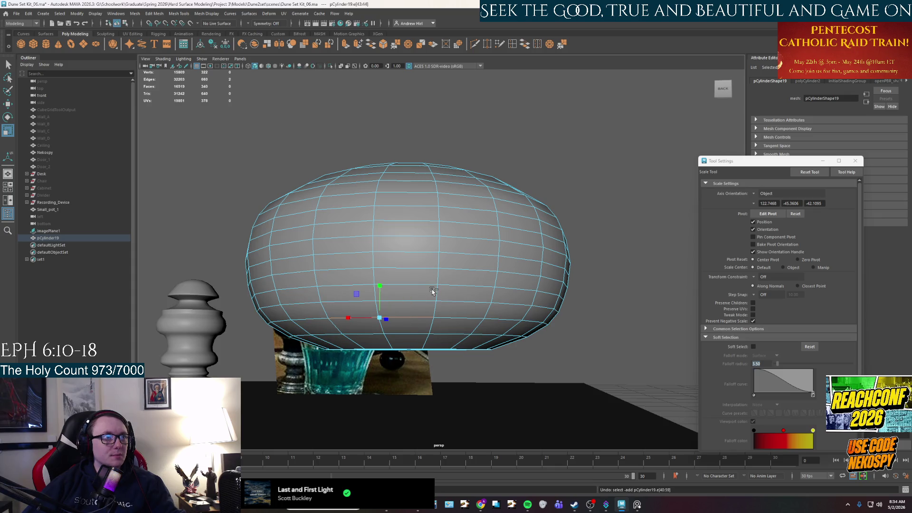
double_click(370, 331, "shift")
double_click(363, 318)
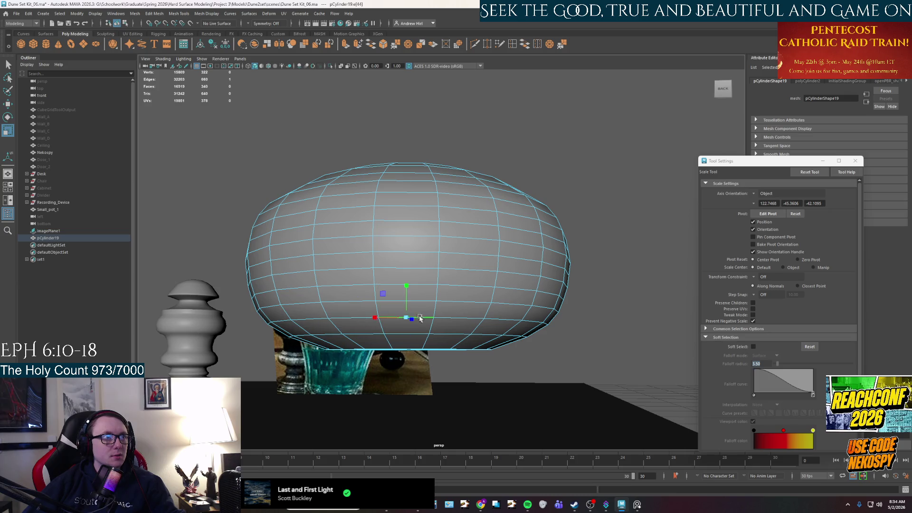
key("b")
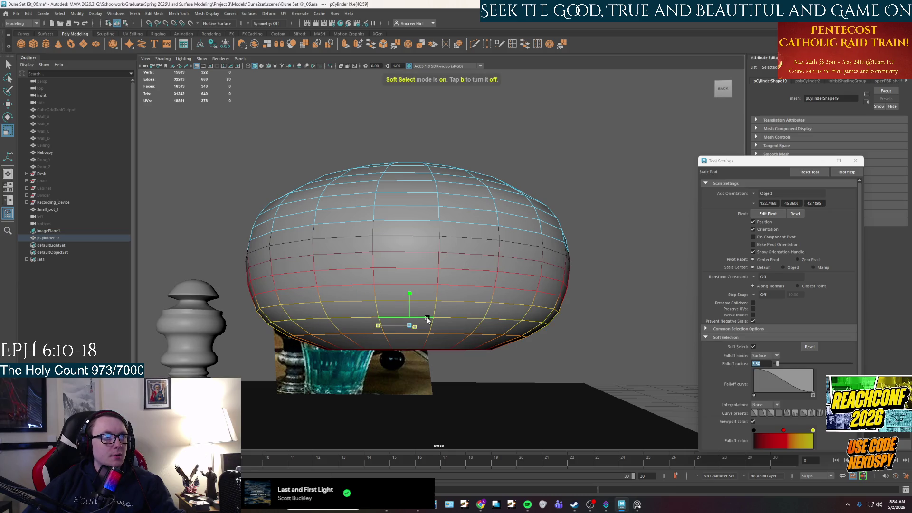
mouse_move(426, 320)
left_mouse_down()
mouse_move(368, 285)
mouse_move(403, 291)
left_mouse_up()
right_click_drag(402, 291, 563, 211)
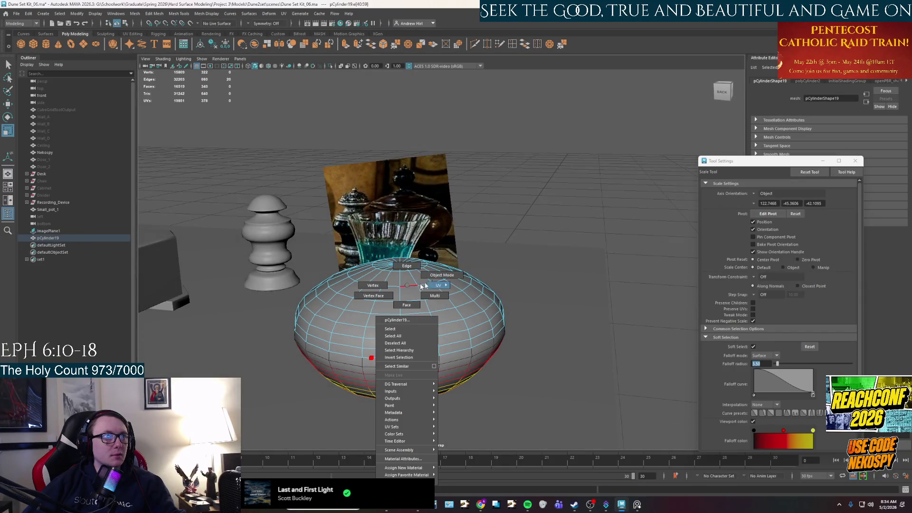
- Deselect the pot and tumble the camera to a low side view of the scene
left_click(563, 211)
left_click_drag(563, 212, 458, 283, "alt")
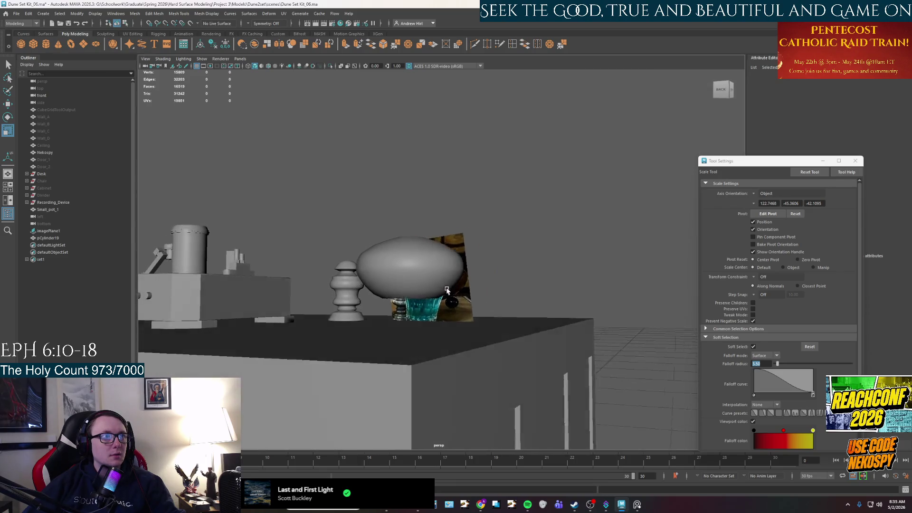
scroll(458, 286, "up", 1)
left_click_drag(441, 255, 449, 278, "alt")
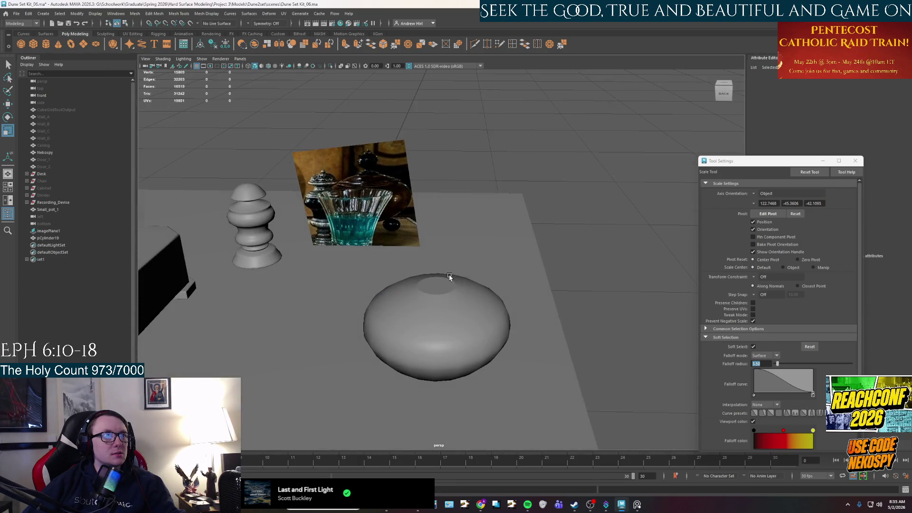
left_click_drag(436, 319, 438, 291, "alt")
key("ctrl+1")
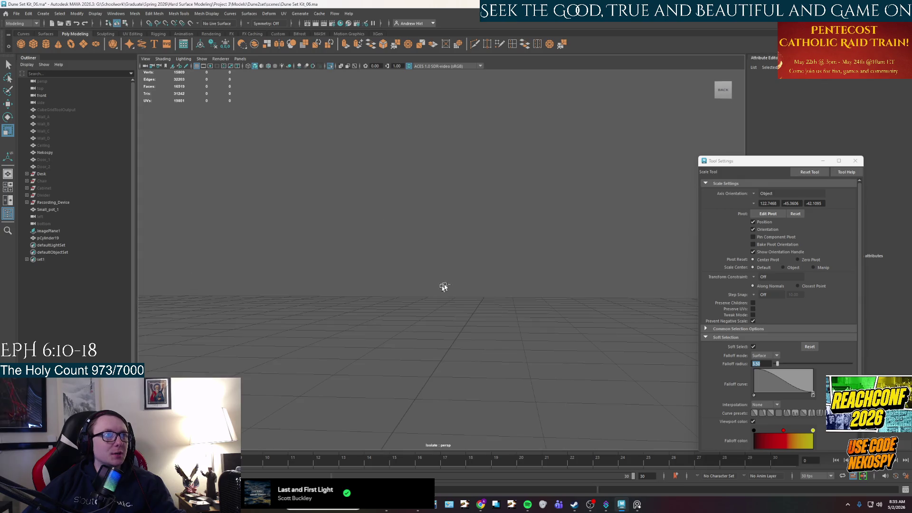
key("ctrl+1")
- Isolate the pot alone in the view and switch to face selection under its base
left_click(456, 283)
mouse_move(457, 284)
left_mouse_down("alt")
mouse_move(448, 299)
mouse_move(457, 313)
mouse_move(482, 306)
mouse_move(460, 249)
mouse_move(462, 302)
mouse_move(440, 288)
left_mouse_up("alt")
key("ctrl+1")
key("F11")
key("q")
- Extrude the bottom cap faces and push them slightly inward along local space
double_click(457, 260)
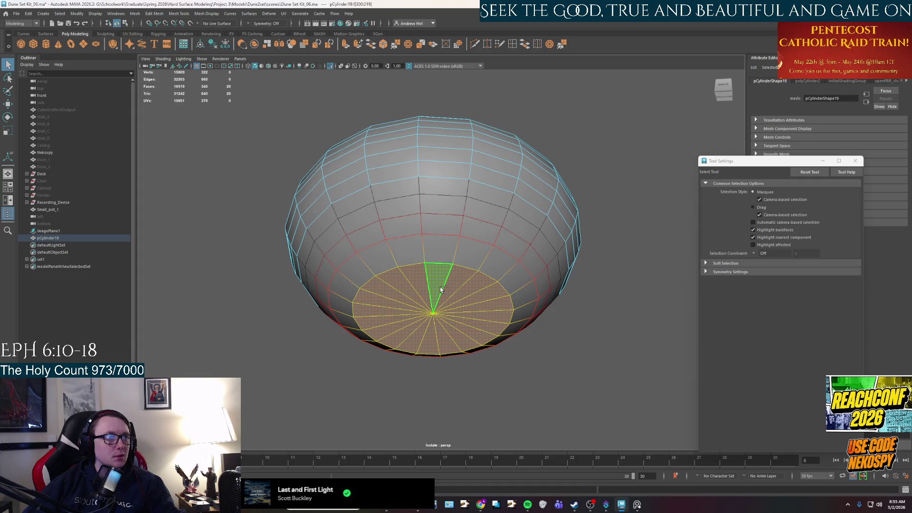
scroll(446, 300, "down", 2)
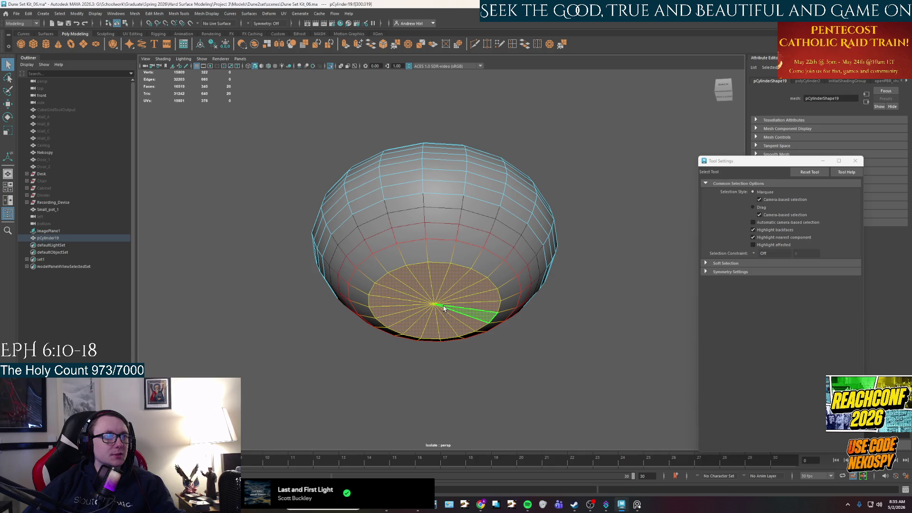
key("ctrl+e")
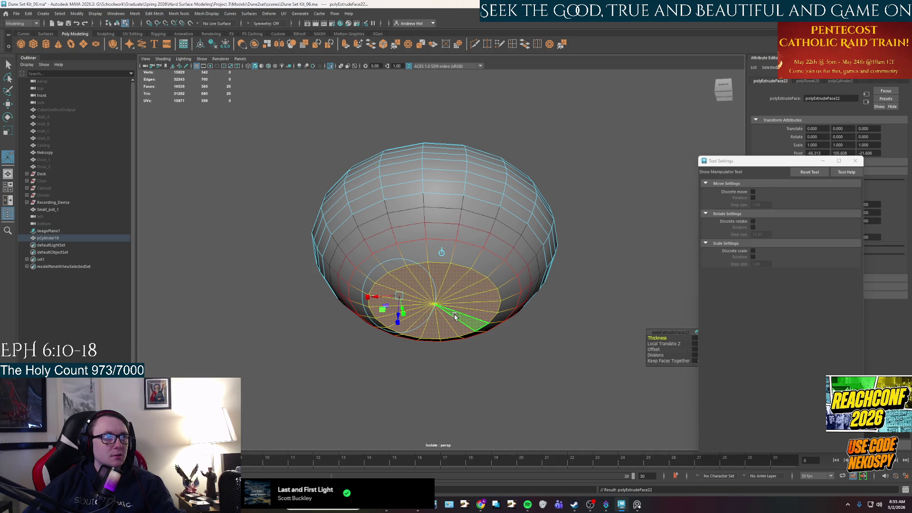
left_click_drag(458, 312, 448, 322, "alt")
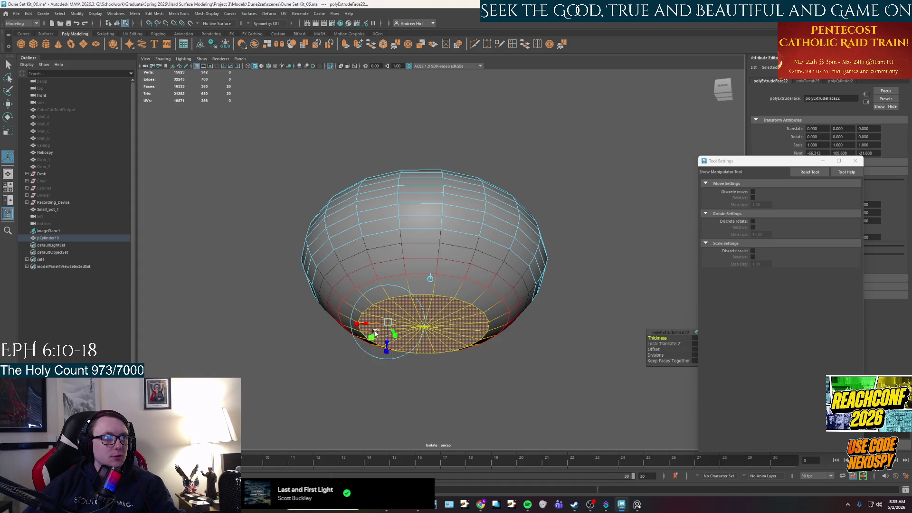
left_click(358, 325)
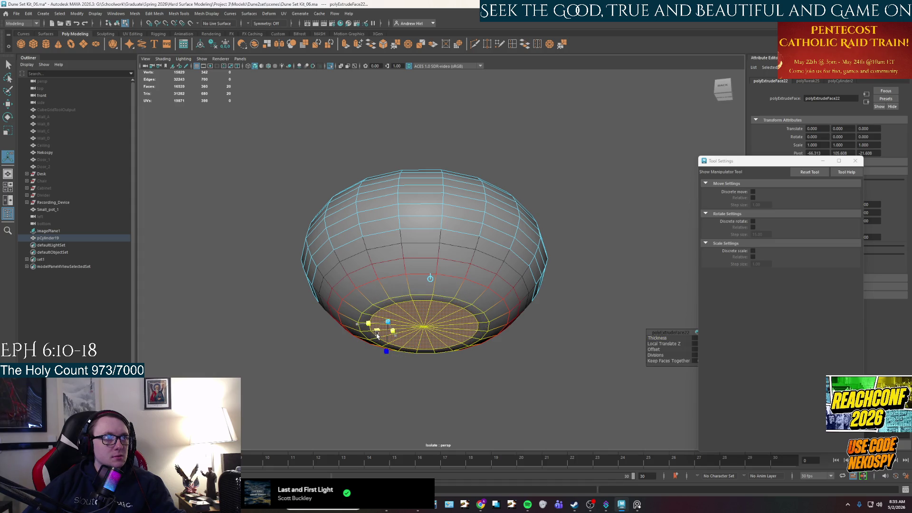
key("w")
mouse_move(423, 311)
left_mouse_down()
mouse_move(426, 326)
mouse_move(464, 285)
left_mouse_up()
scroll(442, 321, "up", 5)
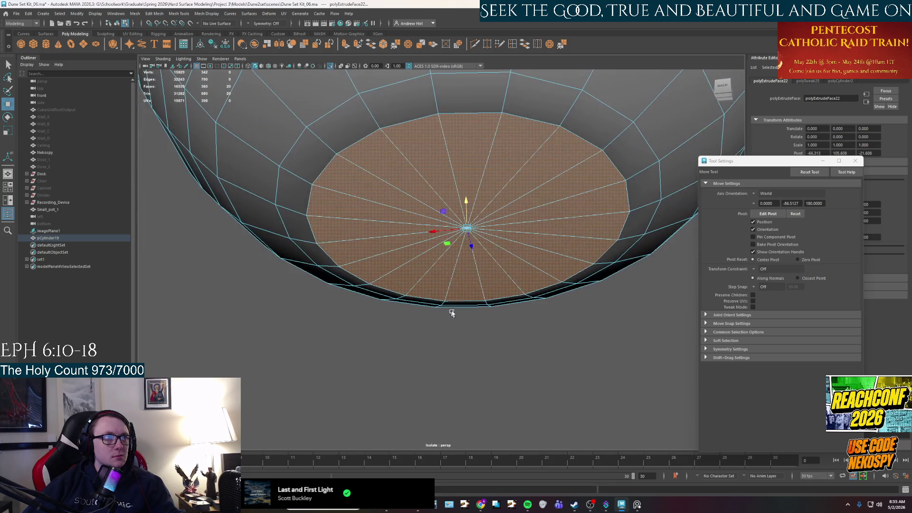
- Shrink the extruded cap faces into a small recessed opening and extrude them again
key("r")
mouse_move(448, 213)
left_mouse_down()
mouse_move(457, 165)
mouse_move(432, 285)
mouse_move(457, 233)
mouse_move(410, 264)
mouse_move(389, 263)
mouse_move(415, 254)
left_mouse_up()
key("w")
key("ctrl+e")
key("ctrl+z")
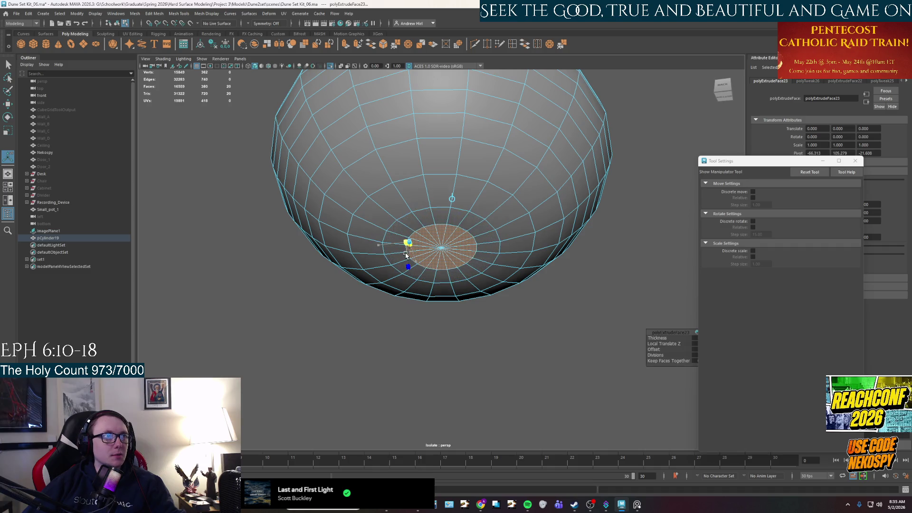
key("w")
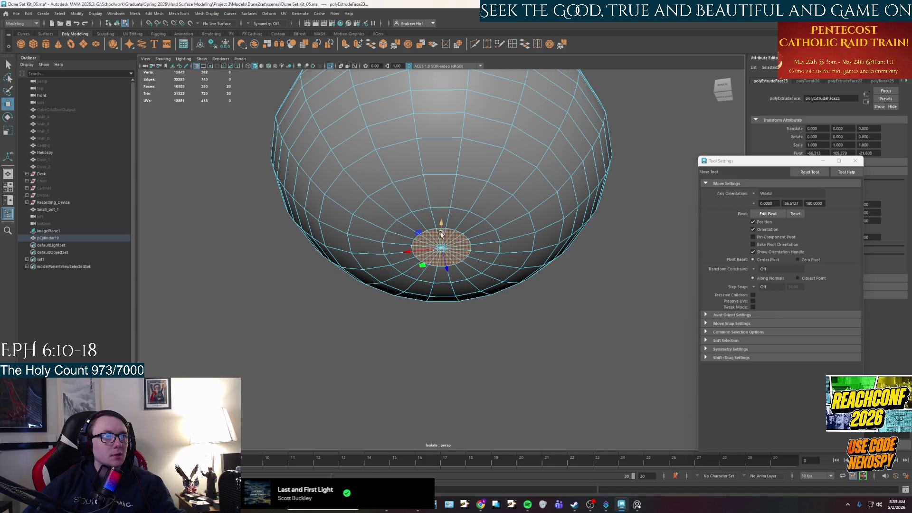
left_click_drag(444, 262, 426, 266, "alt")
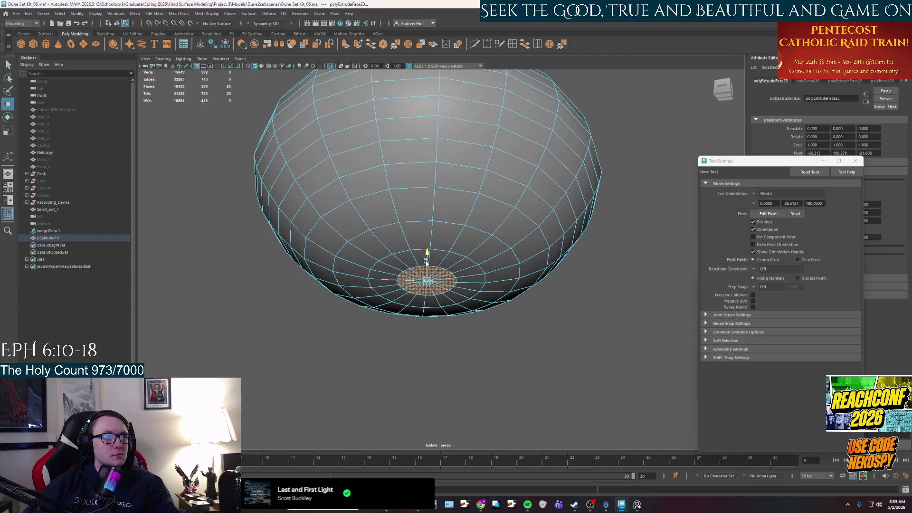
scroll(426, 267, "down", 3)
left_click_drag(426, 267, 444, 277, "alt")
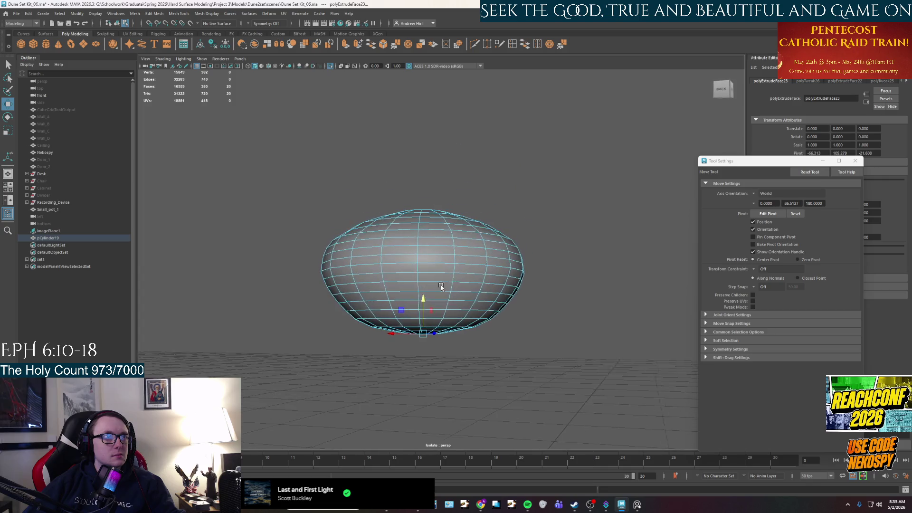
- Return to Object Mode and select the whole pot, viewed near side-on
right_click_drag(443, 278, 442, 243)
left_click(645, 228)
mouse_move(646, 228)
left_mouse_down("alt")
mouse_move(478, 253)
mouse_move(518, 287)
mouse_move(494, 299)
left_mouse_up("alt")
left_click(478, 254)
scroll(518, 288, "up", 3)
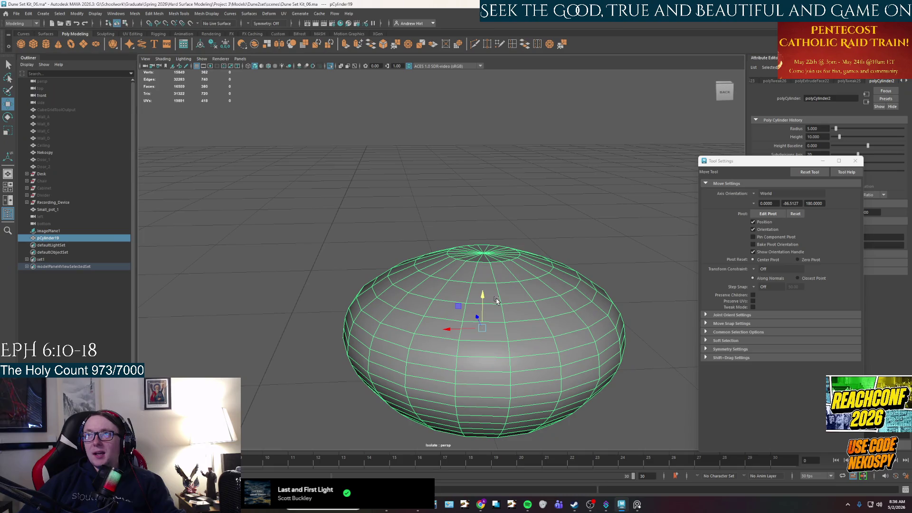
left_click_drag(493, 316, 484, 276, "alt")
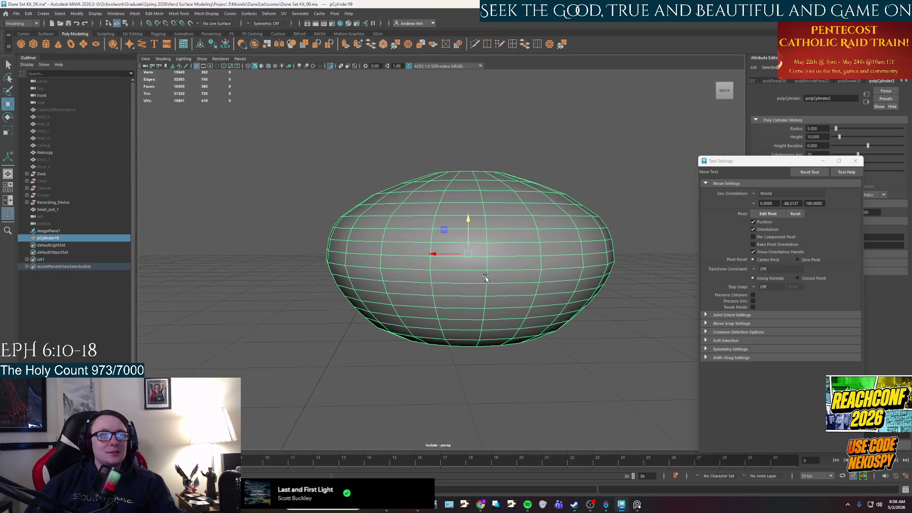
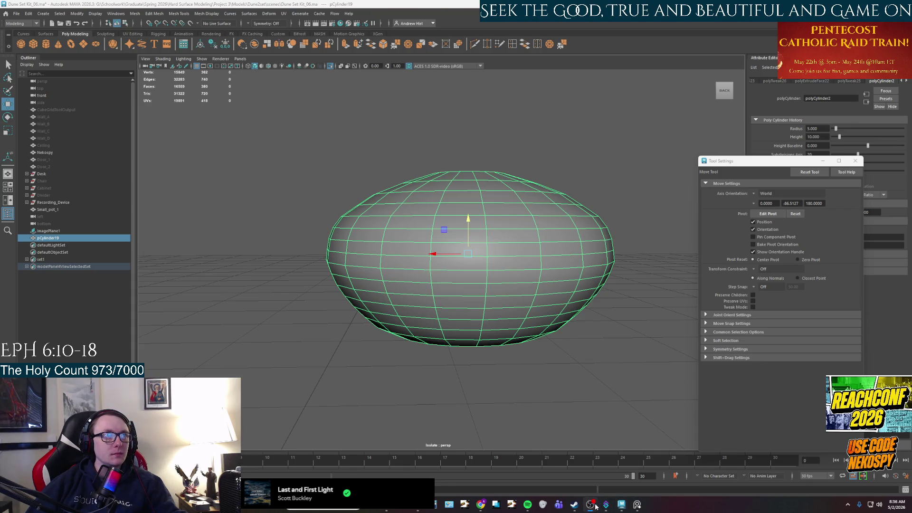
- Compare the pot against the desktop reference photo a couple of times
left_click(638, 505)
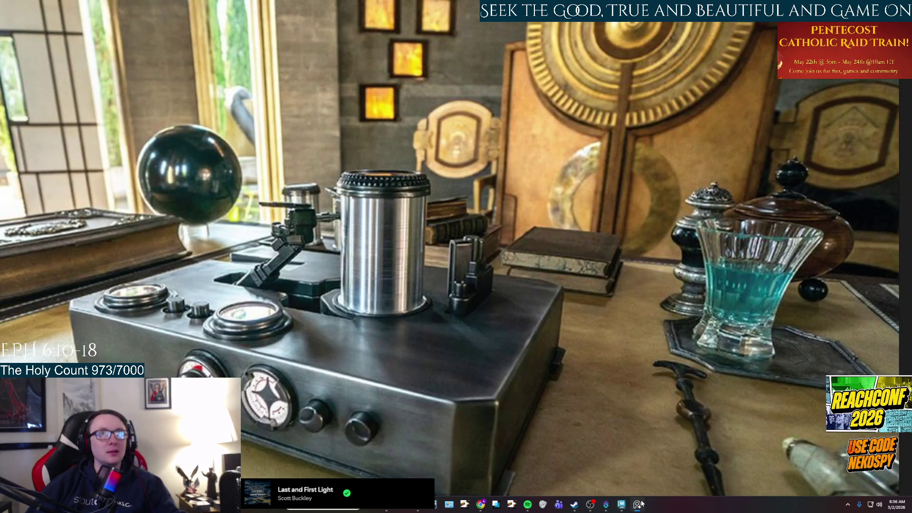
left_click(638, 505)
scroll(519, 244, "up", 3)
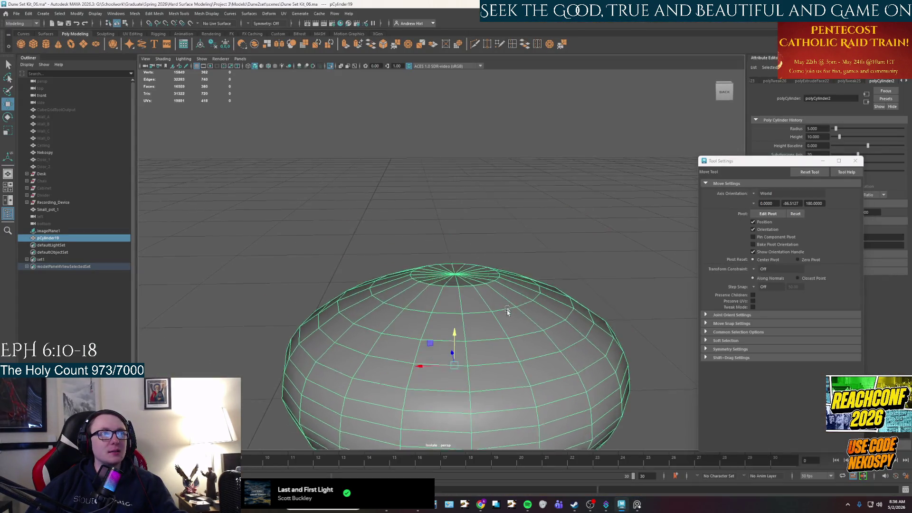
scroll(507, 319, "up", 3)
scroll(507, 319, "down", 2)
scroll(507, 318, "down", 1)
left_click(638, 504)
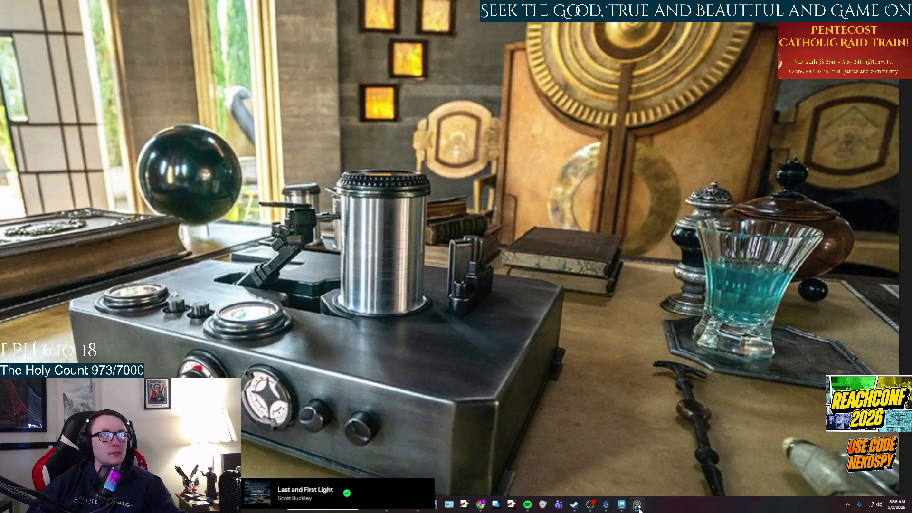
left_click(638, 504)
scroll(489, 264, "up", 1)
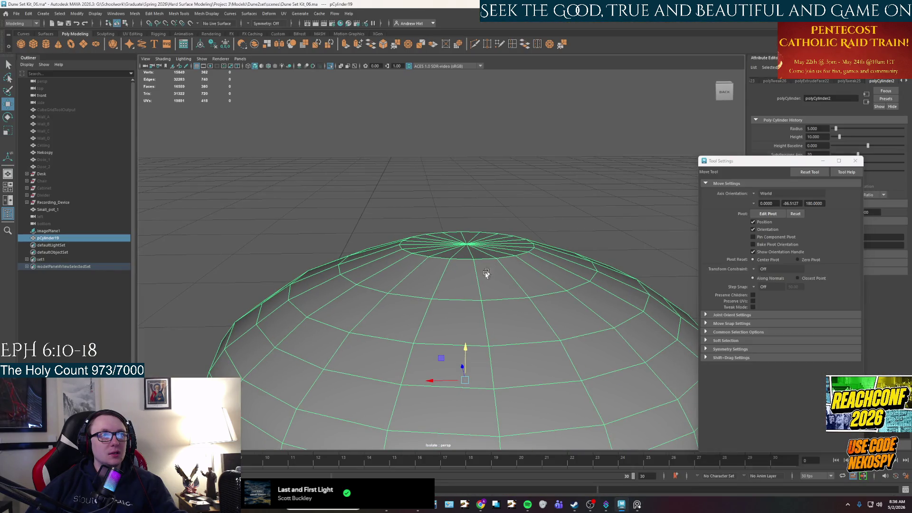
scroll(489, 271, "up", 1)
scroll(488, 289, "up", 1)
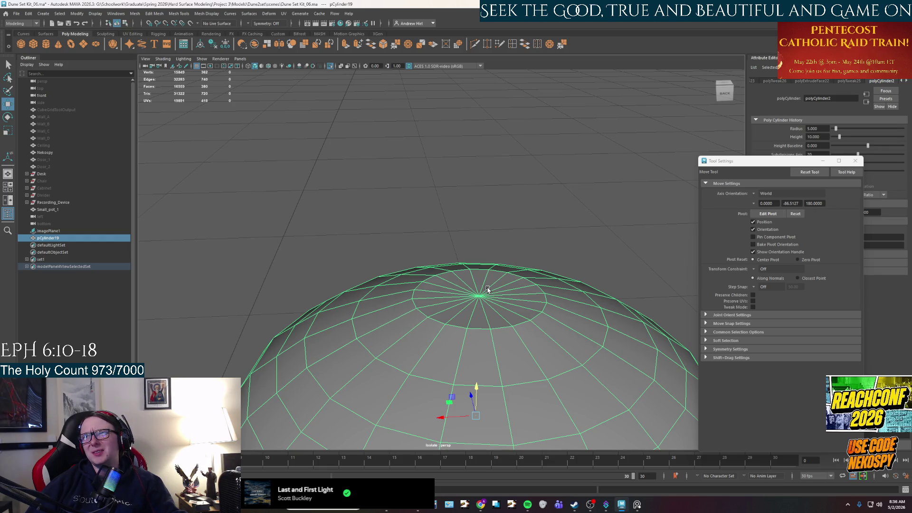
scroll(489, 280, "up", 1)
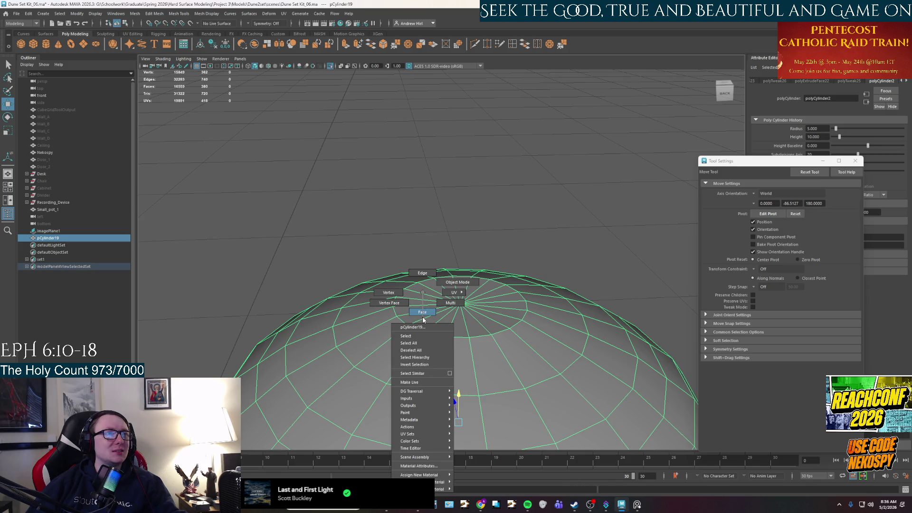
- Switch the pot to face mode and marquee-select its top cap faces
right_click_drag(420, 308, 412, 310)
left_click_drag(440, 323, 435, 329)
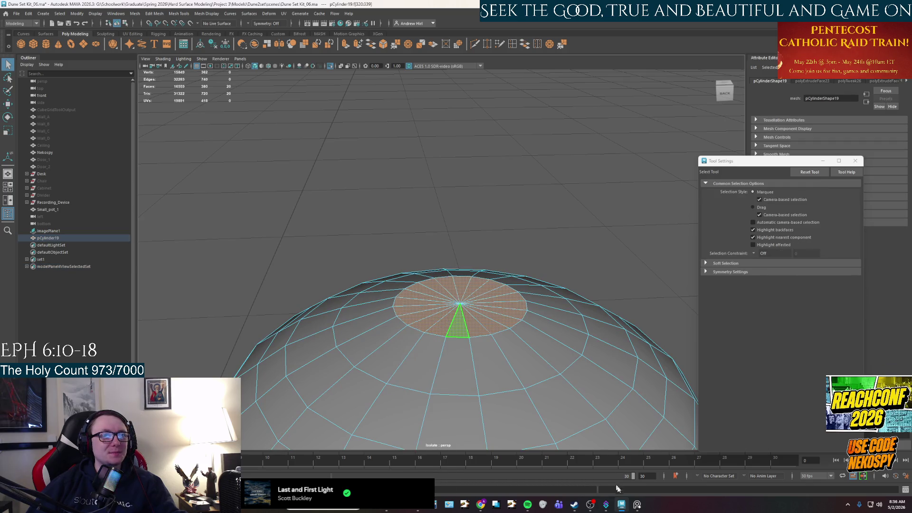
left_click(638, 504)
- Extrude the selected top cap faces (Ctrl+E) into a short raised collar, checking it from above
left_click(638, 504)
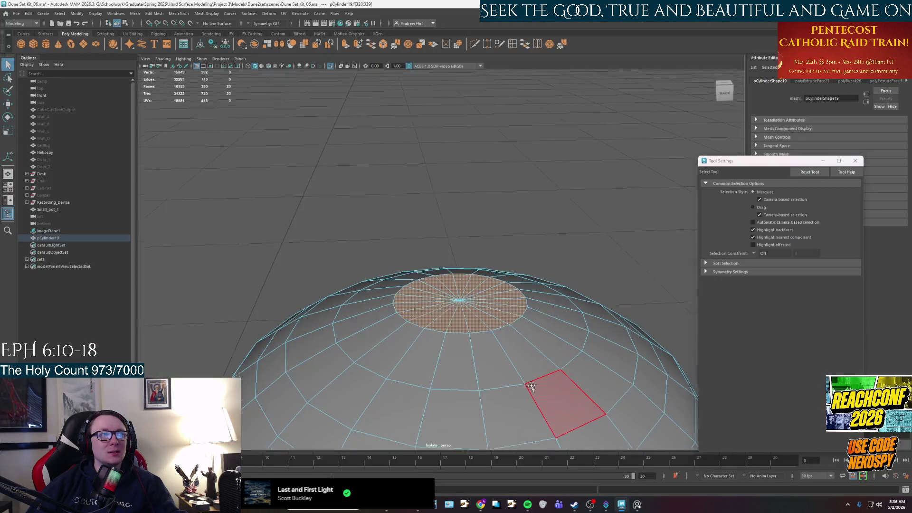
left_click_drag(549, 385, 513, 249, "alt")
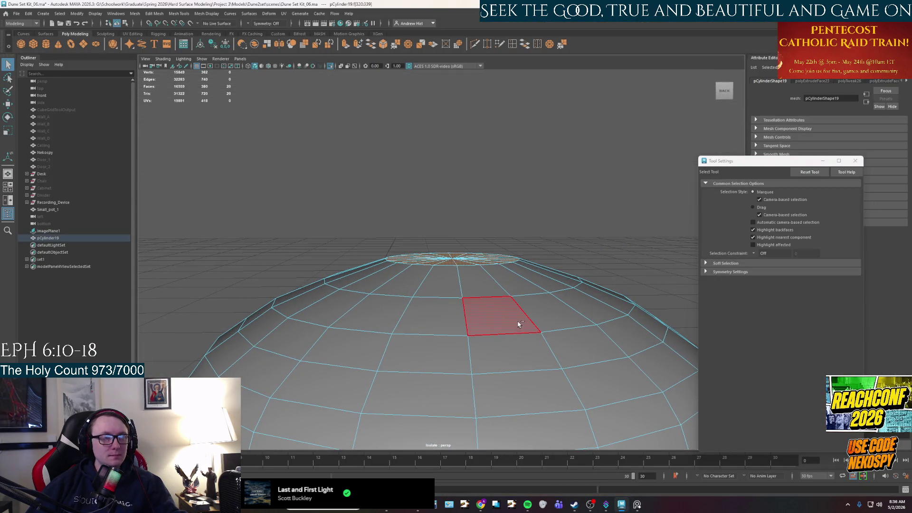
key("ctrl+e")
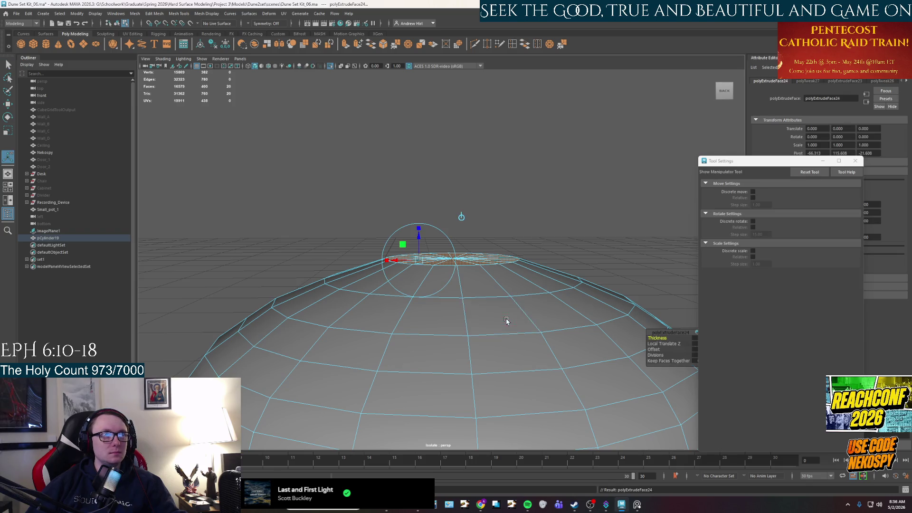
left_click_drag(507, 322, 430, 293, "alt")
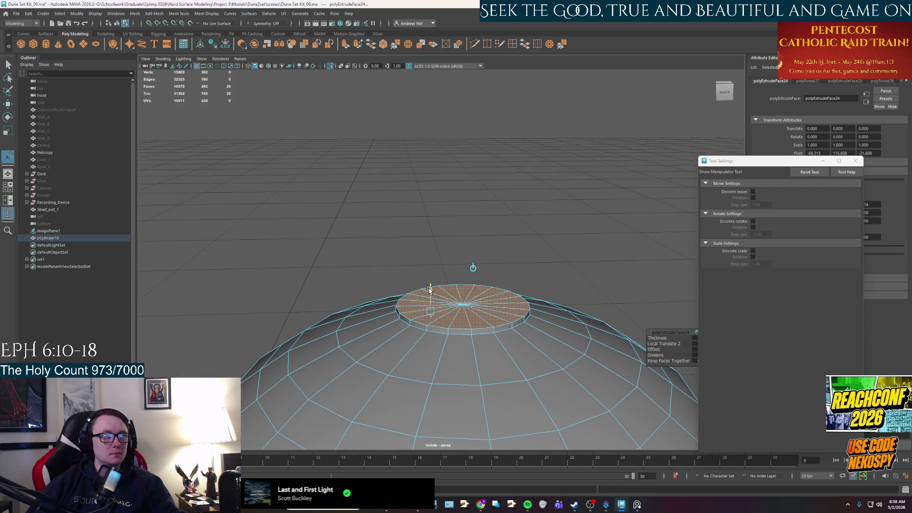
scroll(458, 314, "down", 3)
scroll(458, 314, "up", 2)
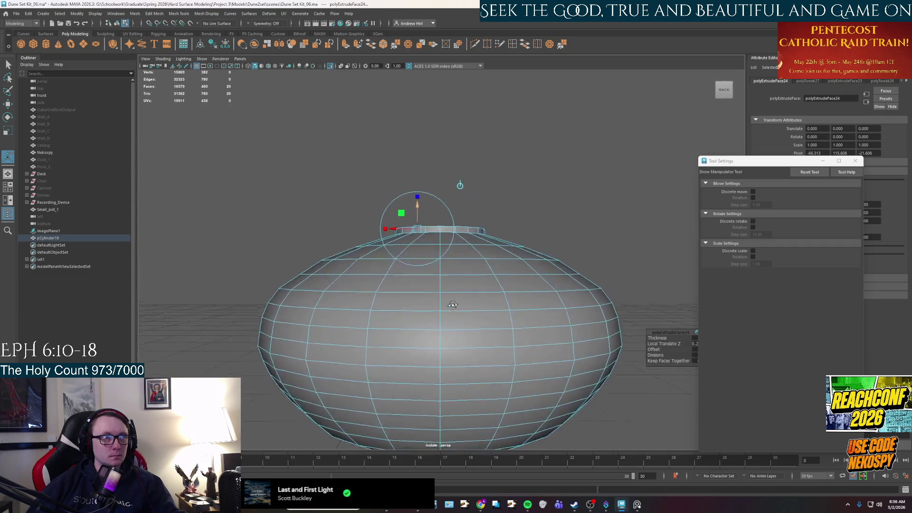
scroll(453, 316, "up", 2)
scroll(450, 320, "up", 2)
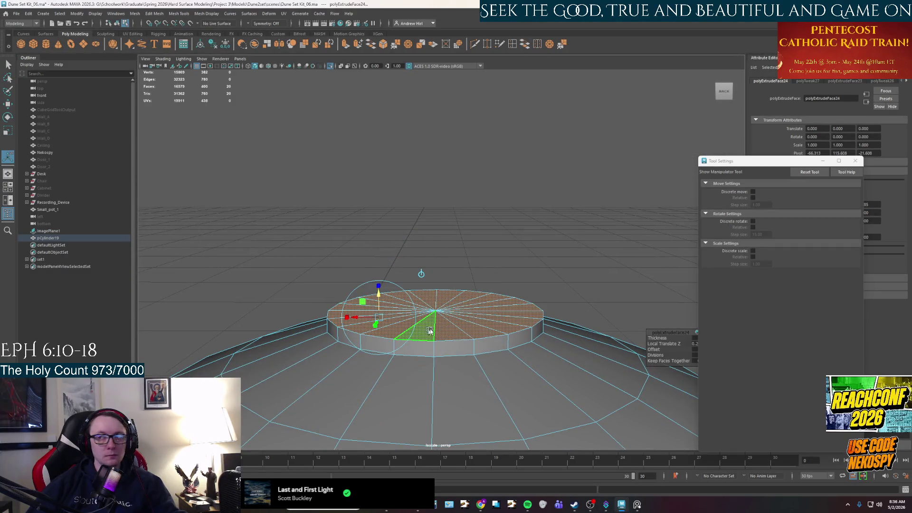
right_click_drag(431, 332, 431, 276)
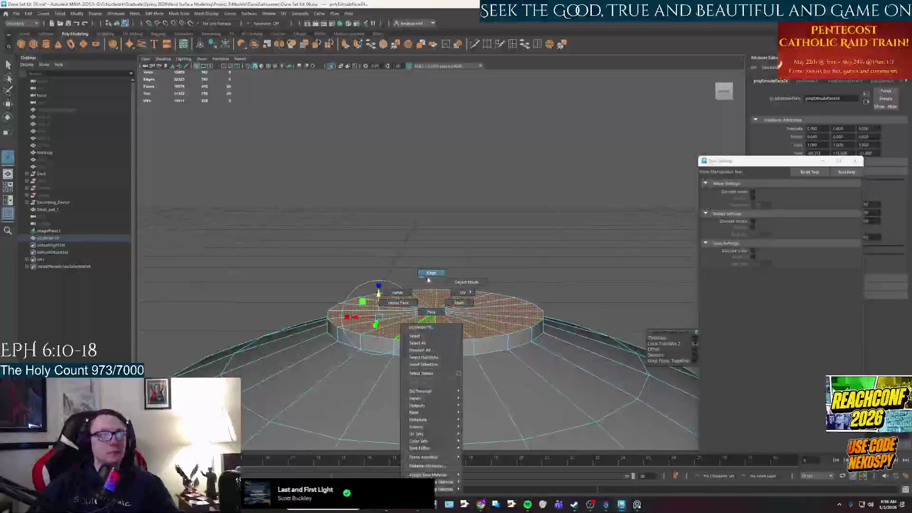
key("w")
mouse_move(414, 300)
left_mouse_down("alt")
mouse_move(422, 343)
mouse_move(442, 352)
left_mouse_up("alt")
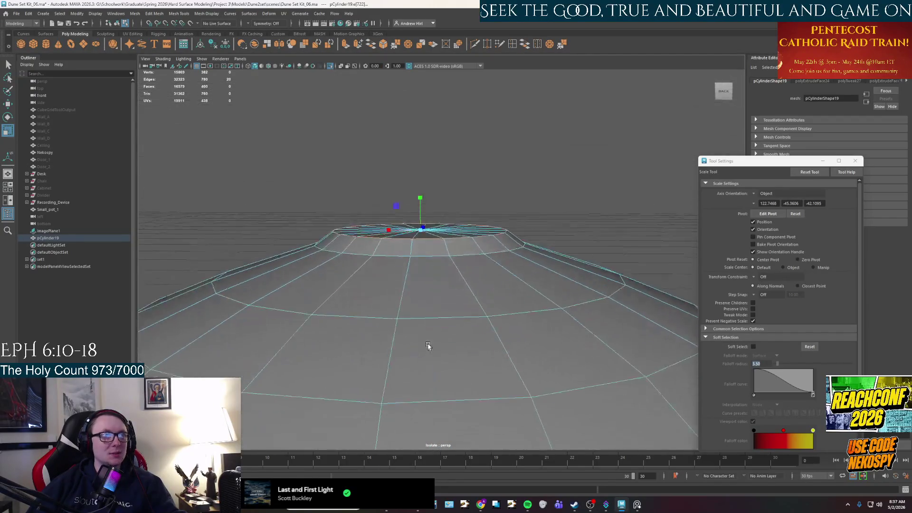
- Try extruding the cap's border edge, then undo the edge extrusion and the cap scaling
left_click(639, 506)
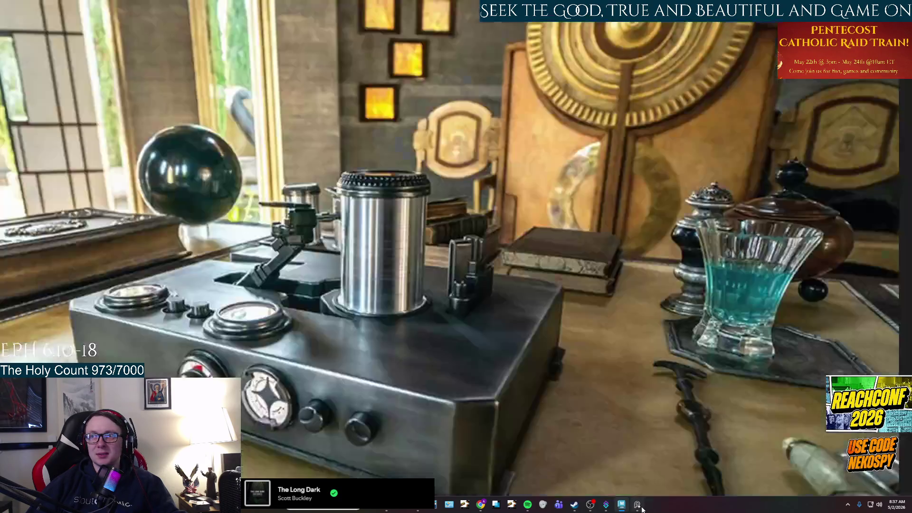
left_click(638, 505)
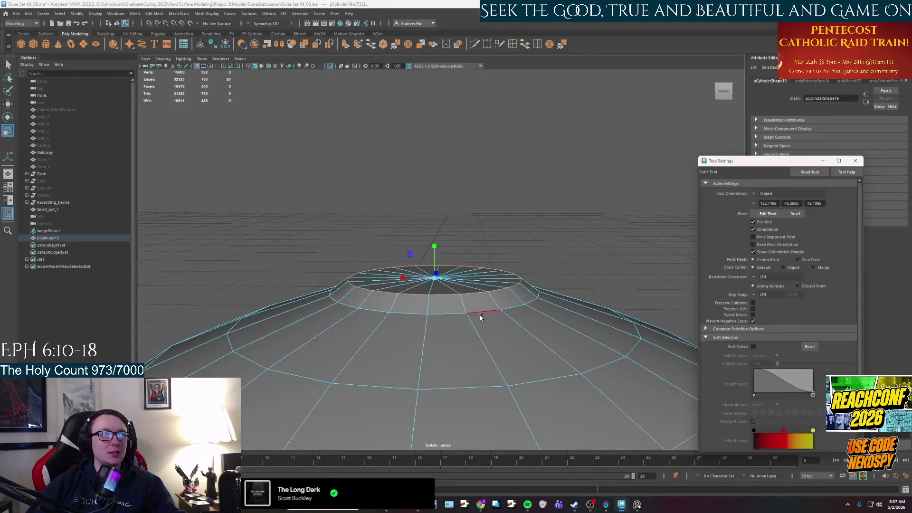
left_click_drag(460, 314, 477, 309, "alt")
key("ctrl+e")
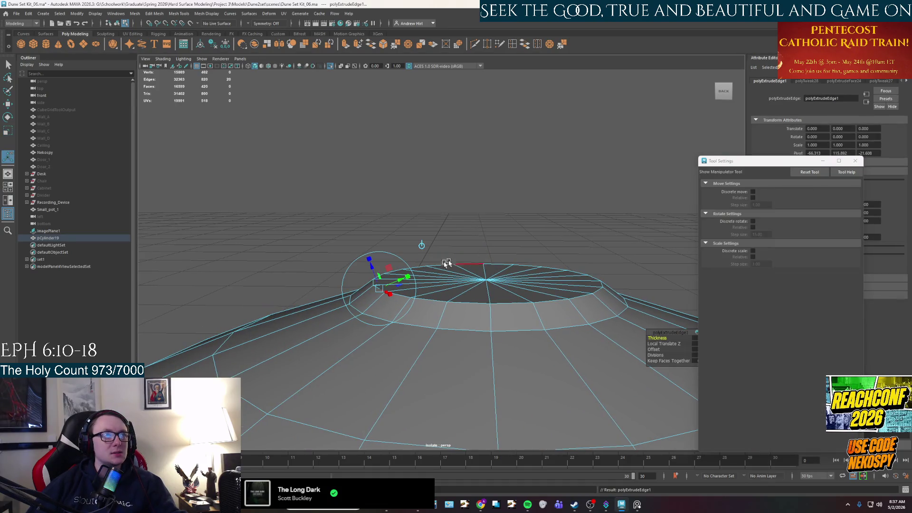
key("w")
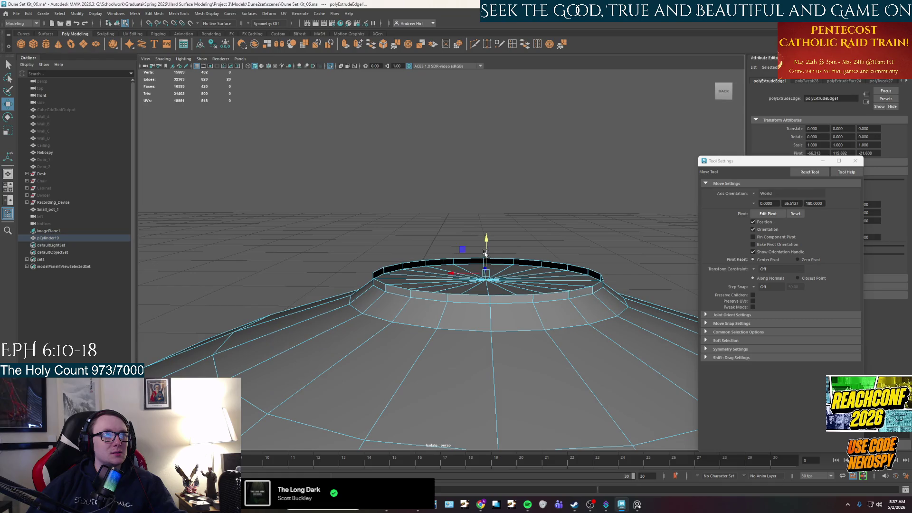
key("ctrl+z")
right_click_drag(464, 277, 484, 284)
key("q")
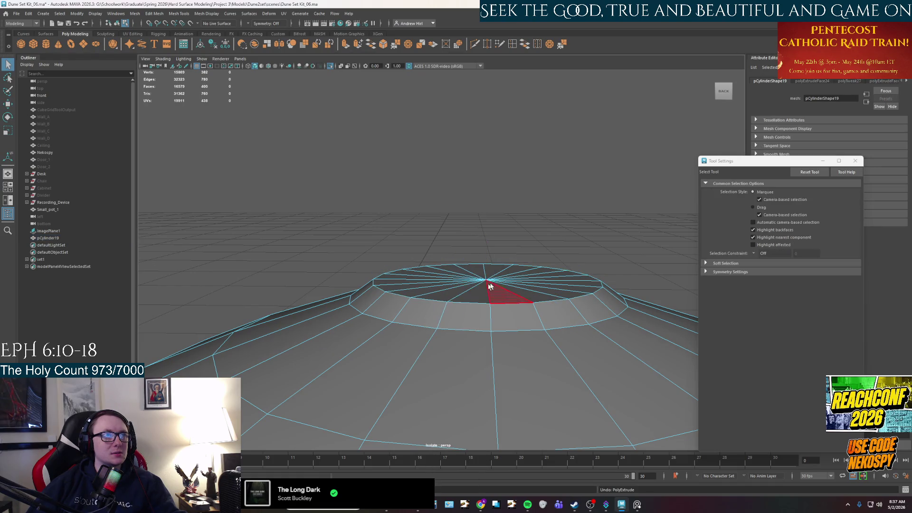
key("ctrl+z")
key("ctrl+z")
key("ctrl+z")
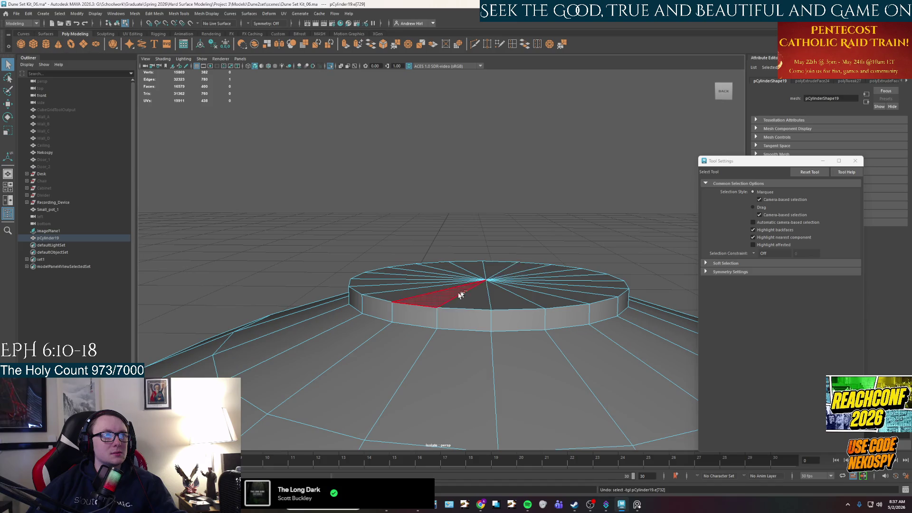
- Flip between edge and face modes via the marking menu and clear the selection
right_click_drag(458, 307, 429, 307)
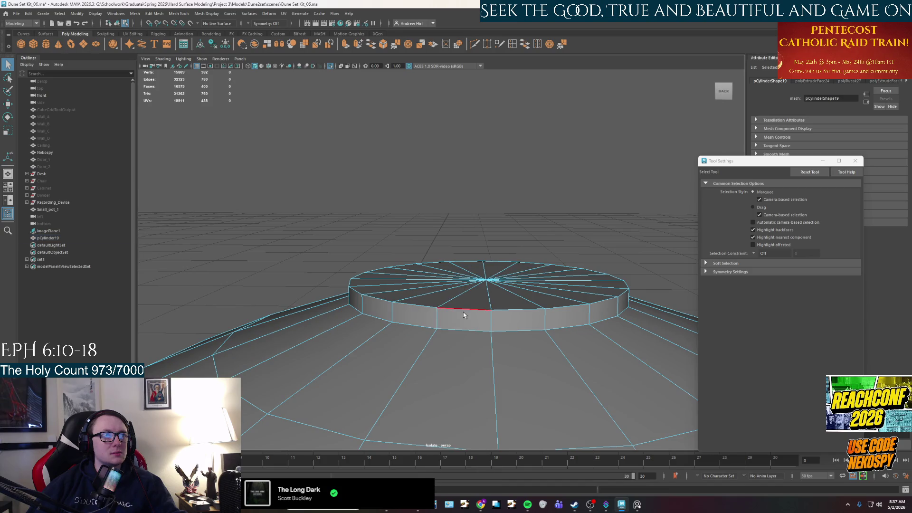
key("r")
mouse_move(467, 280)
left_mouse_down("alt")
mouse_move(469, 371)
mouse_move(464, 234)
left_mouse_up("alt")
right_click(462, 291)
left_click_drag(469, 316, 477, 320, "alt")
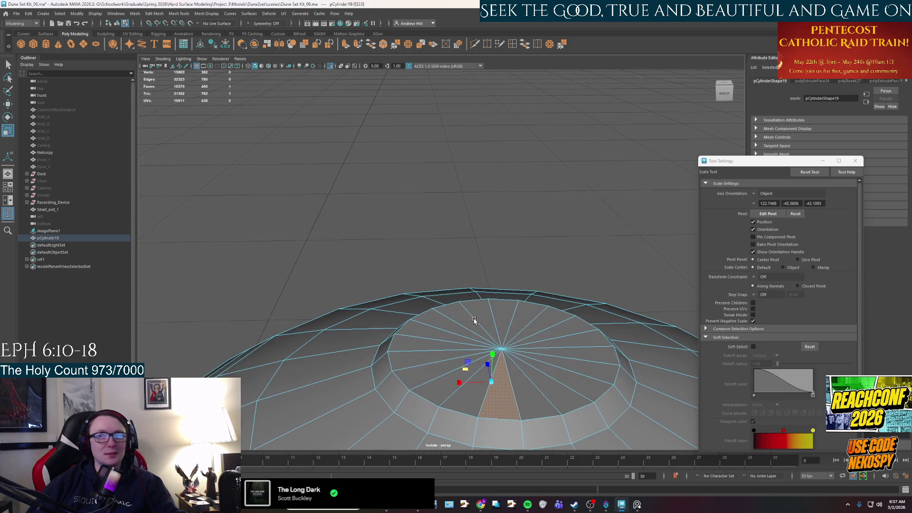
key("q")
left_click(509, 243)
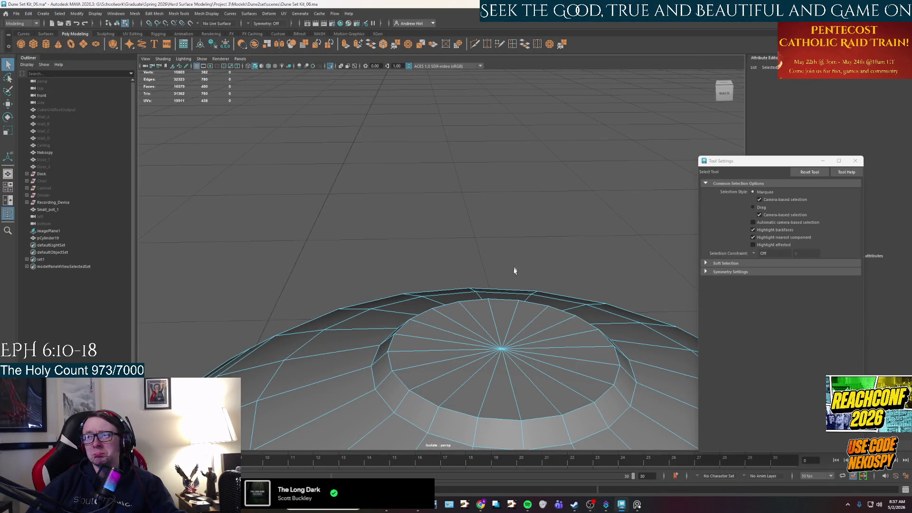
- Extrude all the cap faces and scale the extrusion inward to form a recessed ring
left_click_drag(514, 269, 511, 263, "alt")
double_click(540, 301)
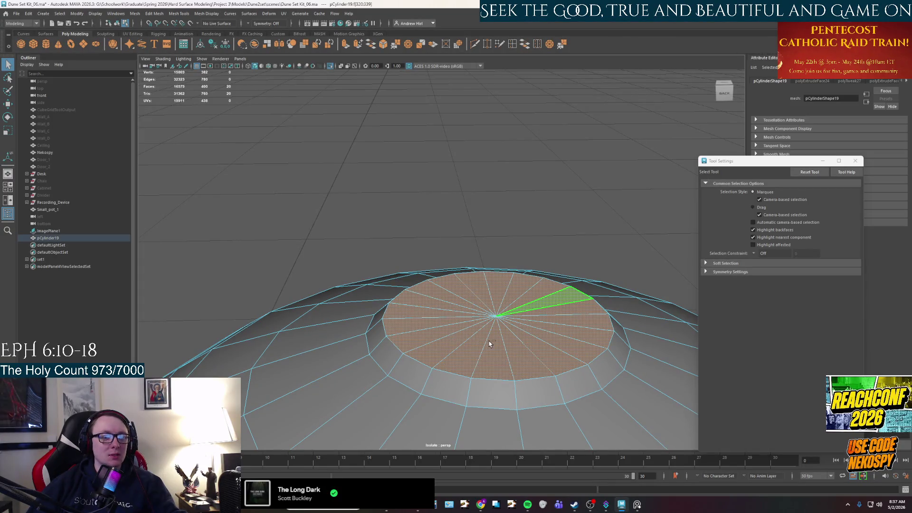
key("ctrl+e")
left_click_drag(489, 343, 394, 136, "alt")
key("r")
left_click_drag(424, 193, 431, 203, "alt")
left_click_drag(436, 267, 469, 261)
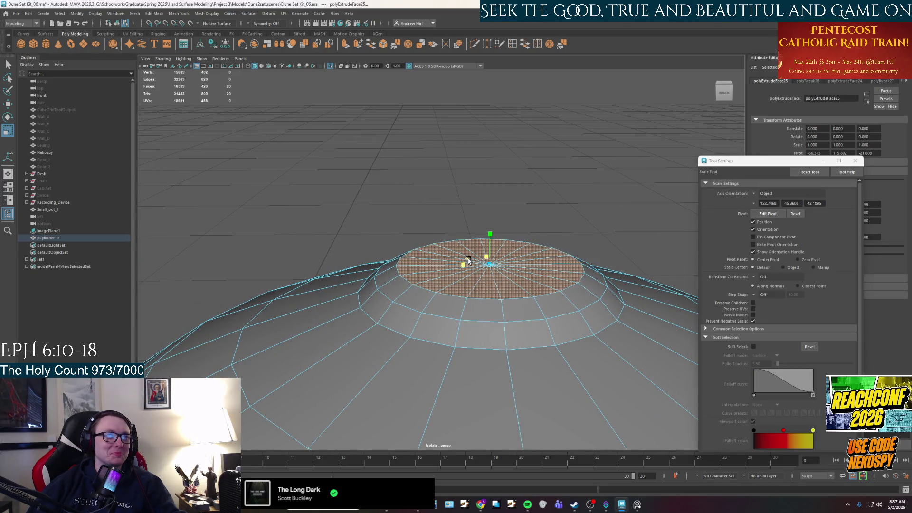
left_click_drag(468, 261, 460, 284)
scroll(470, 264, "up", 3)
scroll(469, 264, "down", 5)
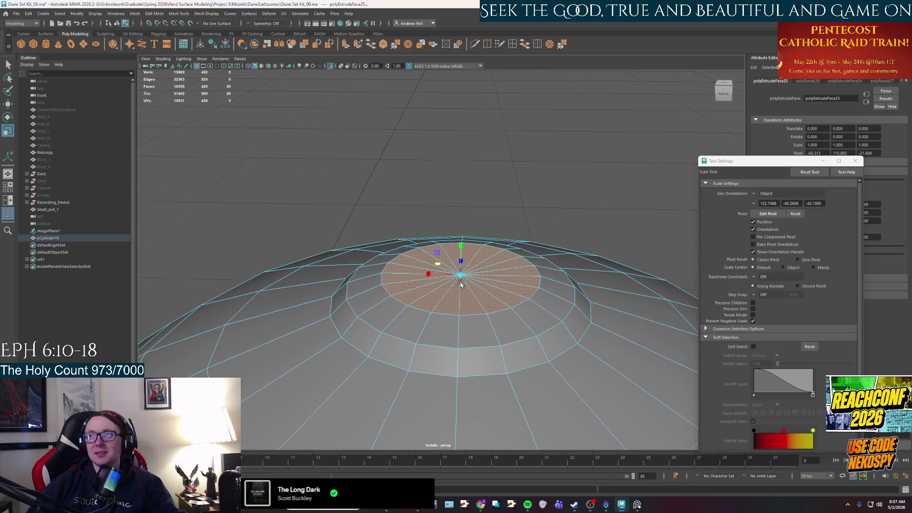
- Extrude again, then select the top cap face alone and shrink it smaller
key("ctrl+e")
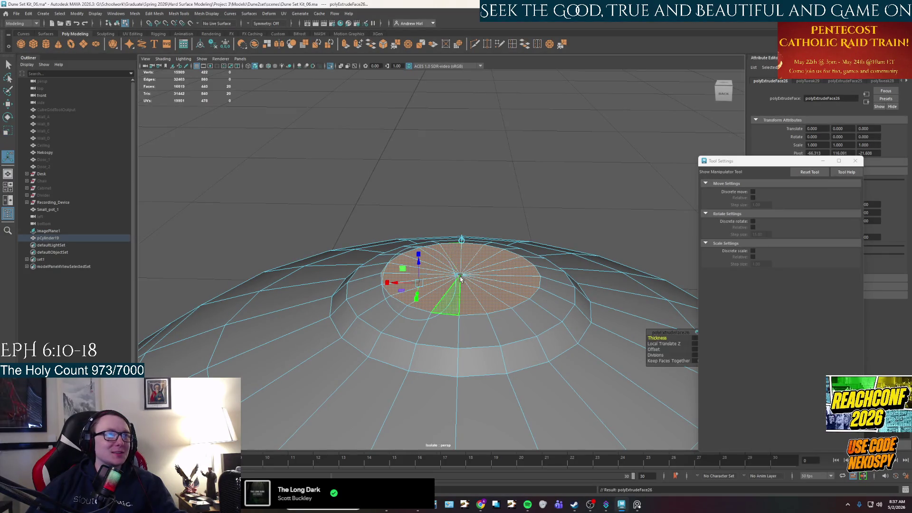
left_click_drag(419, 258, 419, 262)
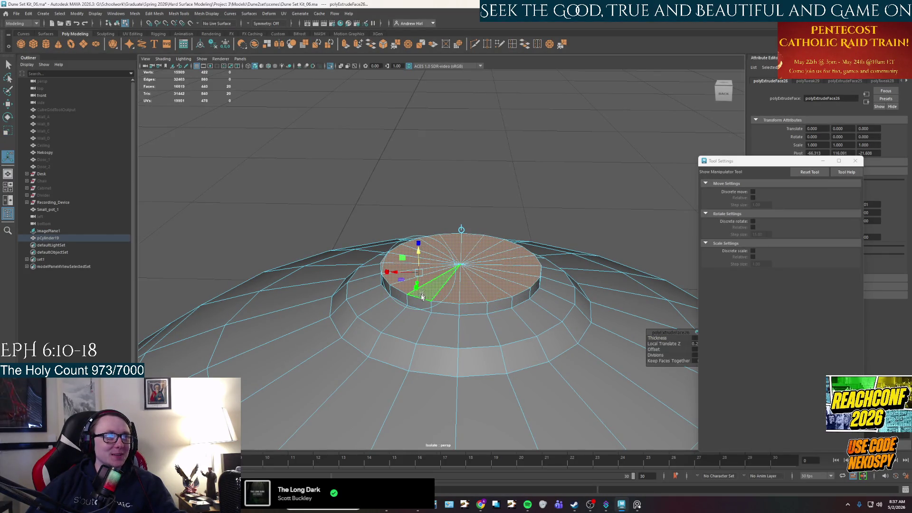
right_click_drag(418, 258, 419, 229)
key("q")
left_click(430, 276)
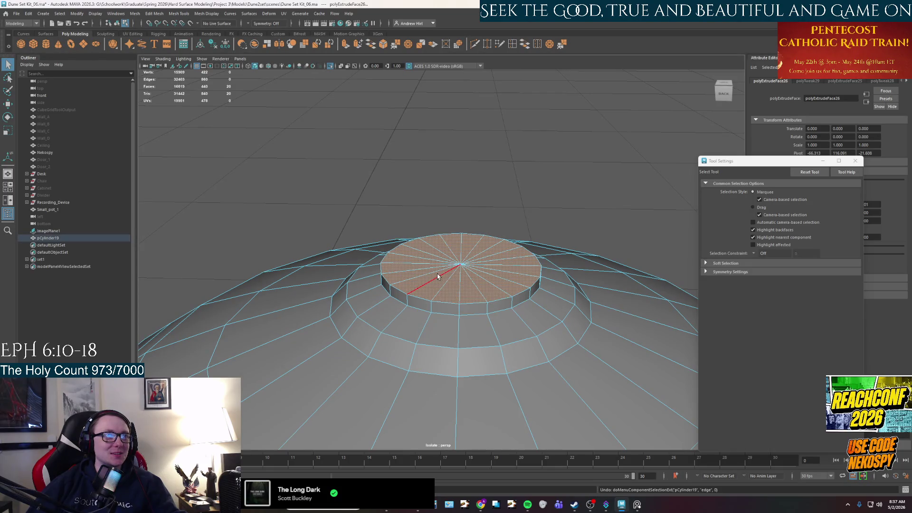
key("r")
mouse_move(433, 264)
left_mouse_down()
mouse_move(445, 263)
mouse_move(444, 286)
left_mouse_up()
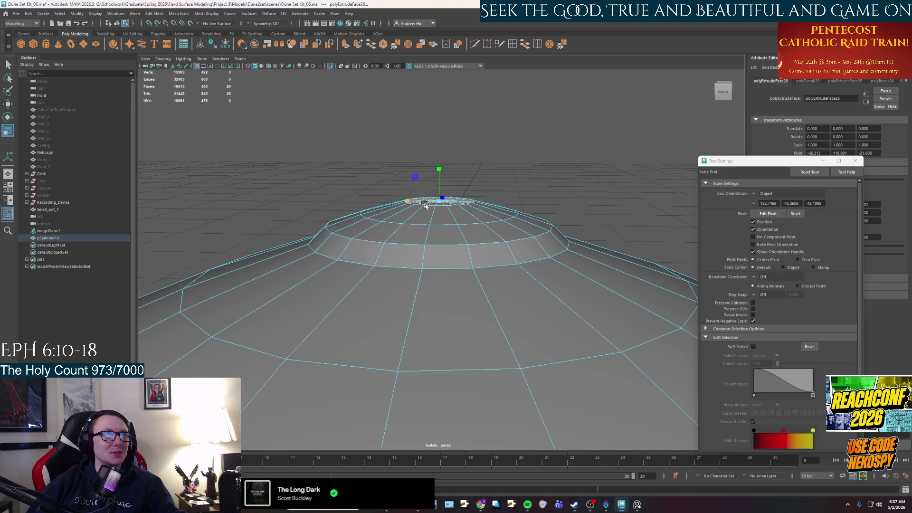
key("w")
- Extrude the top face once more and scale it toward its centre as a small inset disc
mouse_move(441, 194)
right_mouse_down("alt")
mouse_move(422, 300)
mouse_move(415, 235)
right_mouse_up("alt")
mouse_move(415, 235)
left_mouse_down("alt")
mouse_move(425, 332)
mouse_move(406, 338)
left_mouse_up("alt")
middle_click_drag(406, 338, 416, 281, "alt")
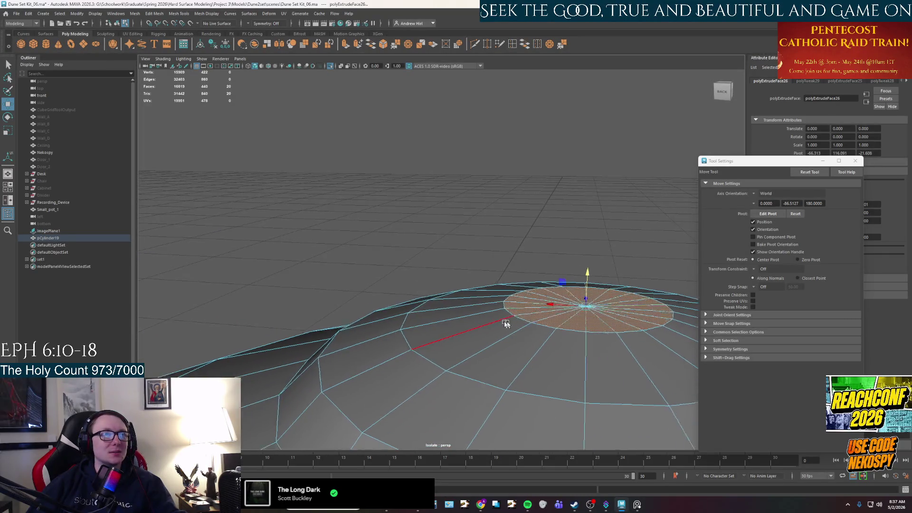
middle_click_drag(506, 324, 482, 326, "alt")
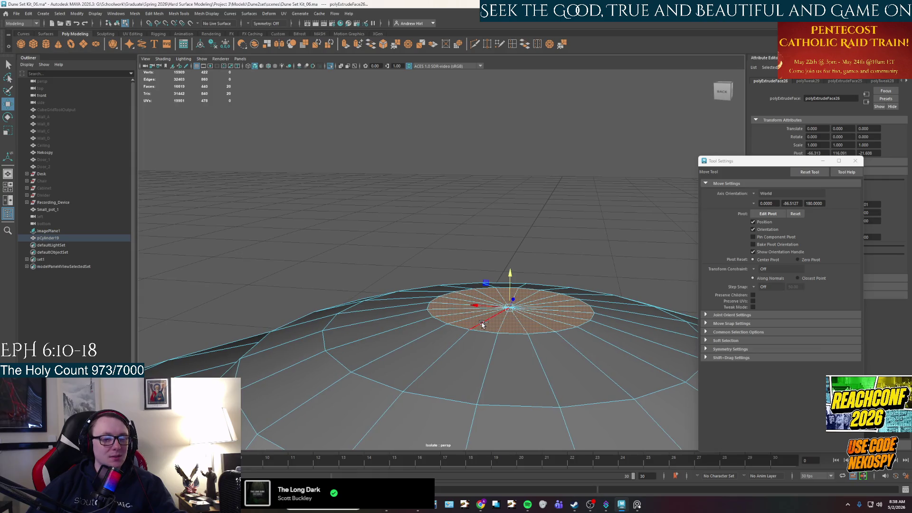
key("ctrl+e")
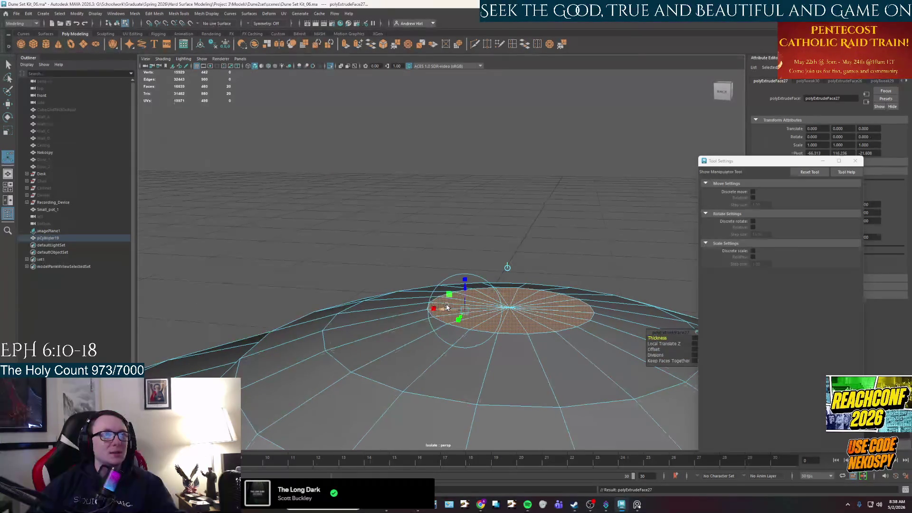
key("r")
mouse_move(487, 305)
left_mouse_down("alt")
mouse_move(489, 316)
mouse_move(467, 293)
mouse_move(467, 324)
mouse_move(442, 321)
left_mouse_up("alt")
key("w")
- Select the edge ring around the inset face and move it upward on Y
right_click_drag(437, 303, 421, 330)
key("q")
left_click(443, 324)
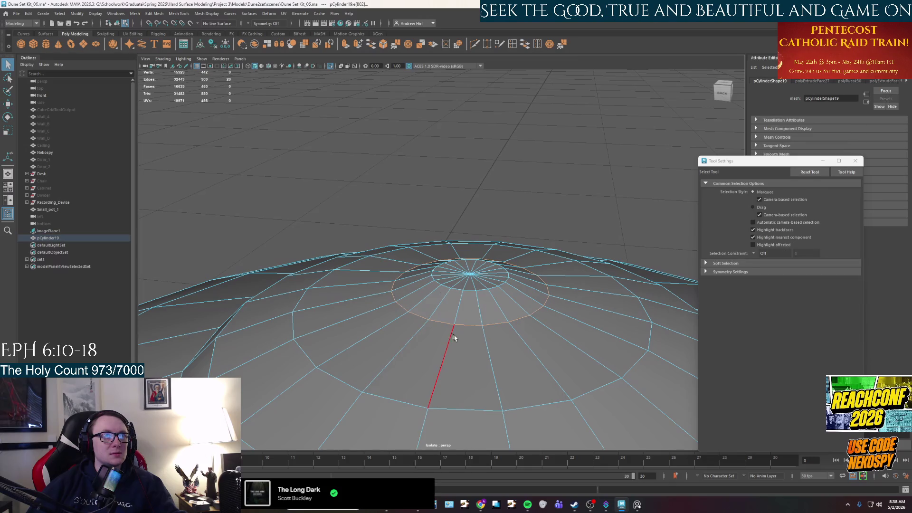
left_click_drag(459, 342, 466, 335, "alt")
key("w")
left_click_drag(550, 176, 549, 170)
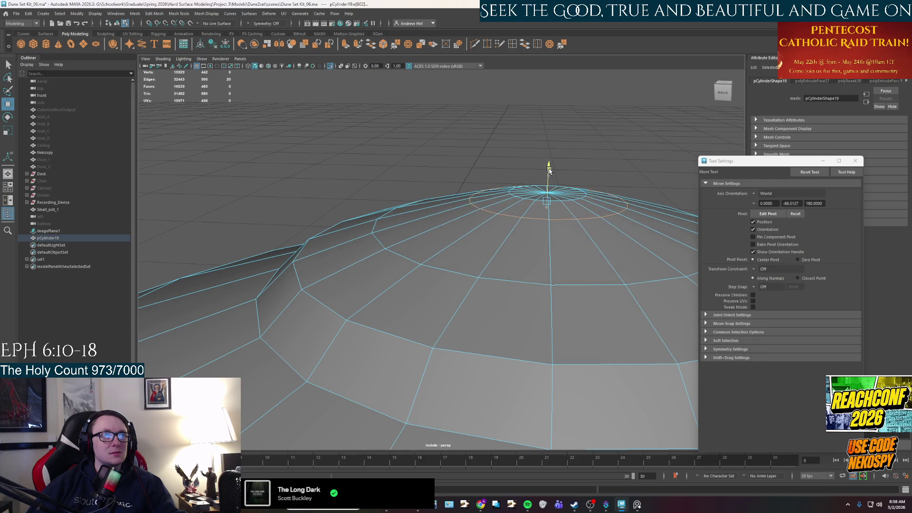
scroll(545, 184, "down", 2)
scroll(546, 184, "down", 2)
scroll(547, 185, "down", 2)
mouse_move(546, 185)
left_mouse_down("alt")
mouse_move(510, 291)
mouse_move(496, 297)
left_mouse_up("alt")
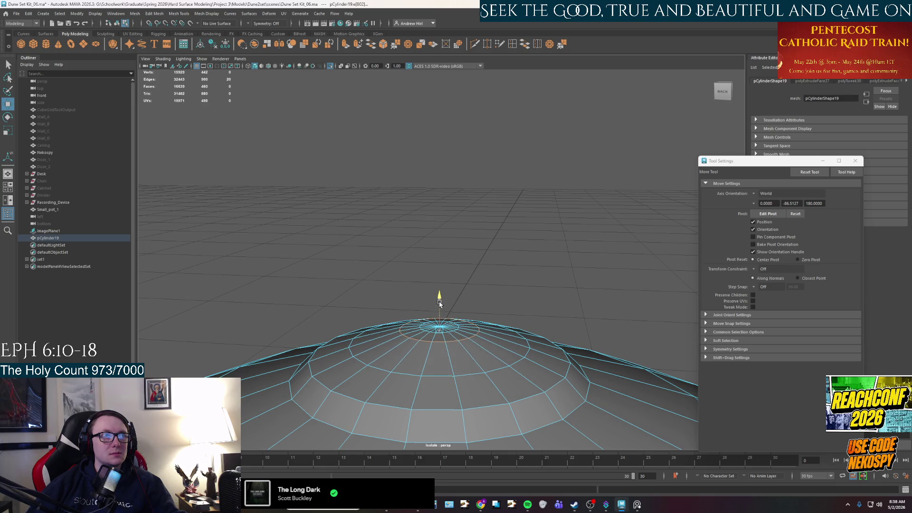
left_click_drag(439, 303, 428, 288, "alt")
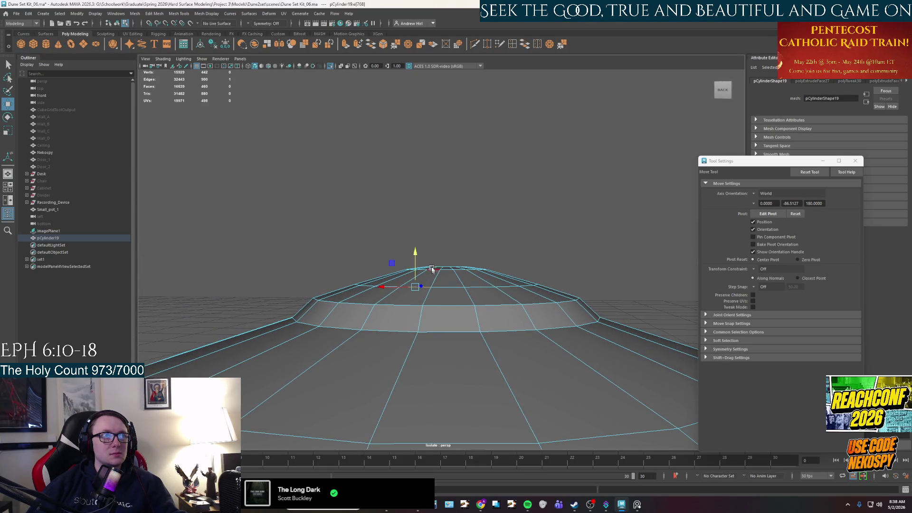
key("r")
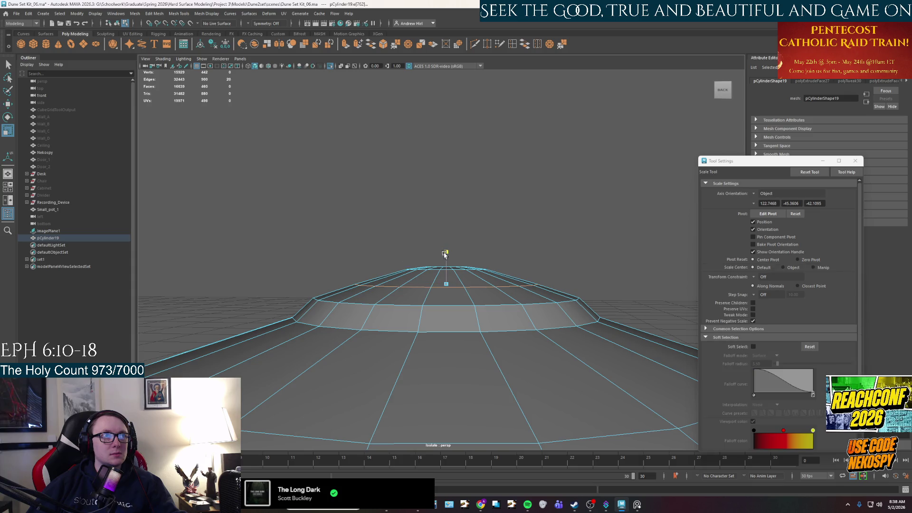
key("w")
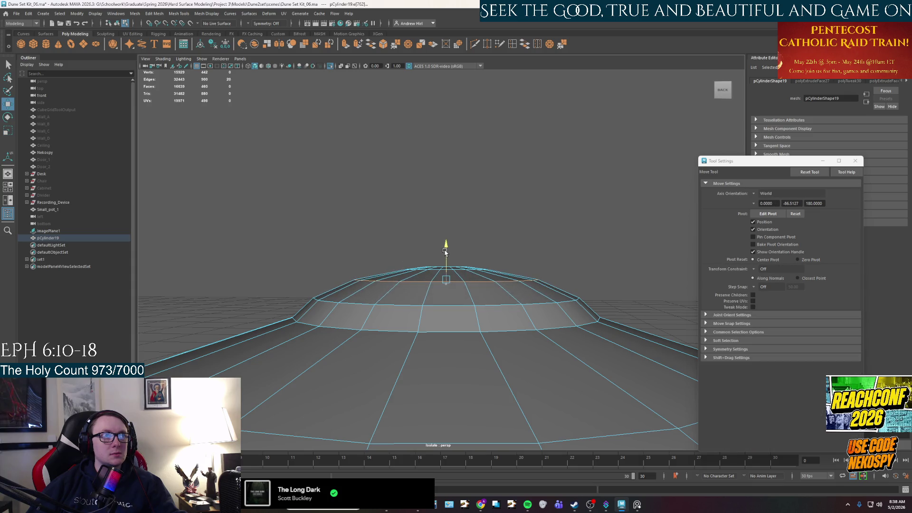
left_click(497, 247)
- Select the dome's centre faces and extrude them upward into a short stem
mouse_move(473, 235)
left_mouse_down("alt")
mouse_move(418, 320)
mouse_move(432, 340)
mouse_move(461, 284)
mouse_move(418, 242)
mouse_move(468, 239)
left_mouse_up("alt")
scroll(448, 342, "up", 2)
scroll(440, 351, "up", 2)
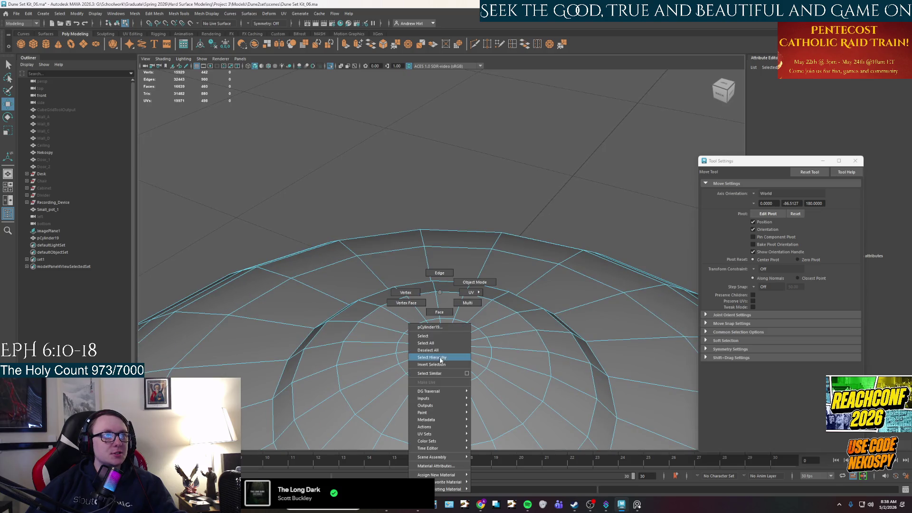
right_click_drag(439, 352, 439, 378)
left_click(442, 348)
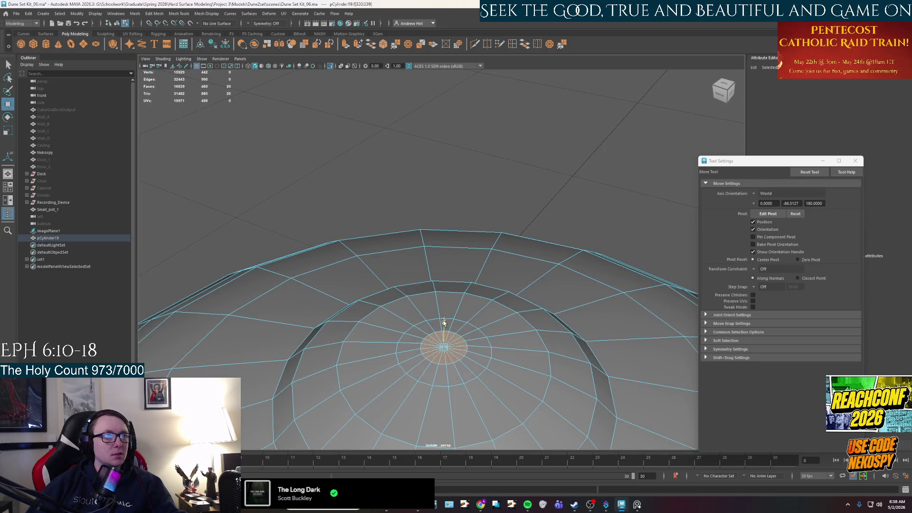
left_click_drag(443, 322, 449, 307, "alt")
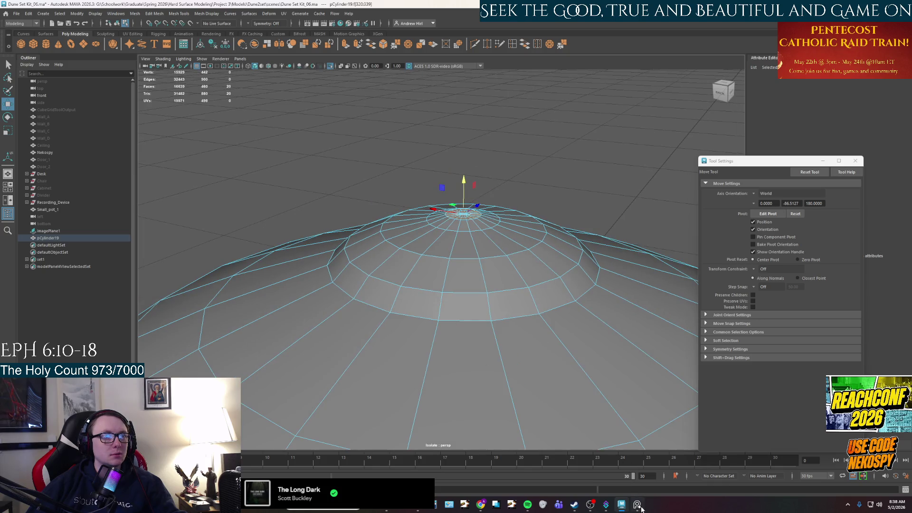
left_click(638, 505)
left_click(638, 504)
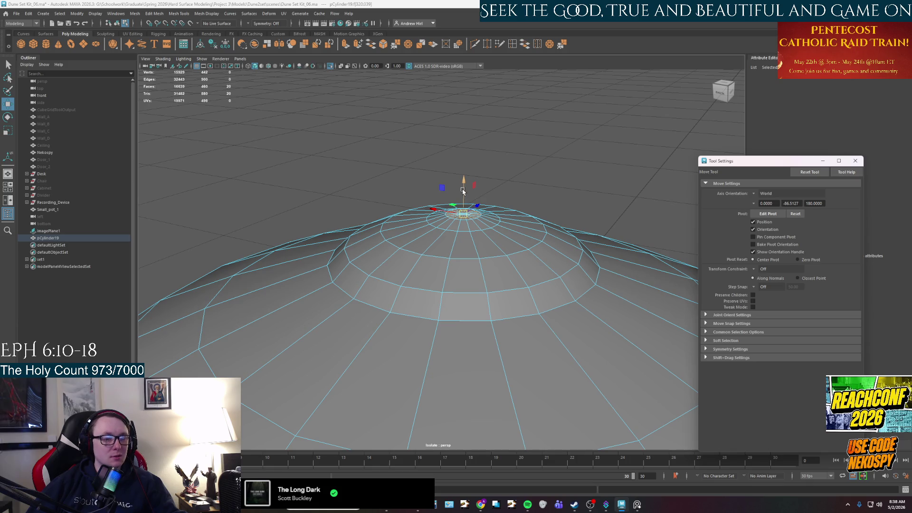
key("ctrl+e")
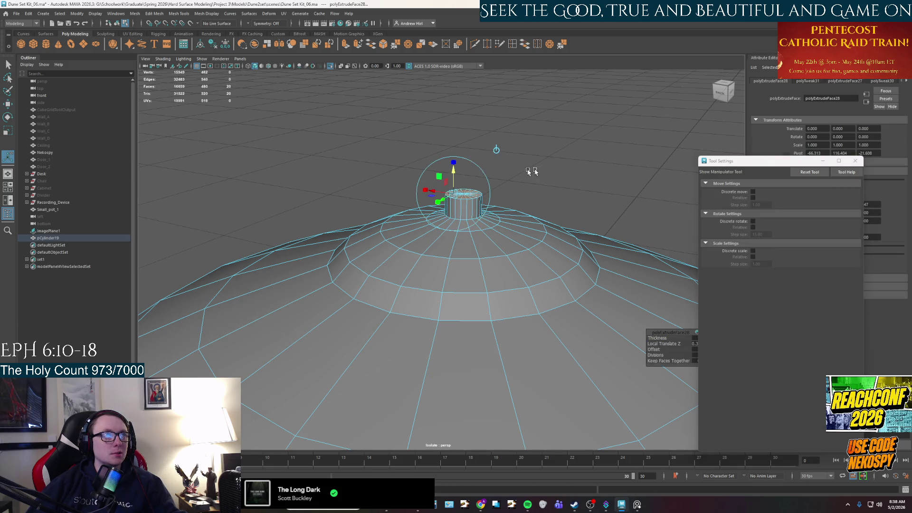
key("F8")
scroll(542, 200, "down", 5)
mouse_move(492, 265)
left_mouse_down("alt")
mouse_move(495, 233)
mouse_move(412, 284)
left_mouse_up("alt")
- Dismiss the AutoSave prompt and create a new polygon sphere from the shelf
left_click(433, 256)
scroll(466, 250, "up", 5)
left_click(21, 44)
- Move the new sphere onto the dome top and check its polySphere1 creation settings
key("w")
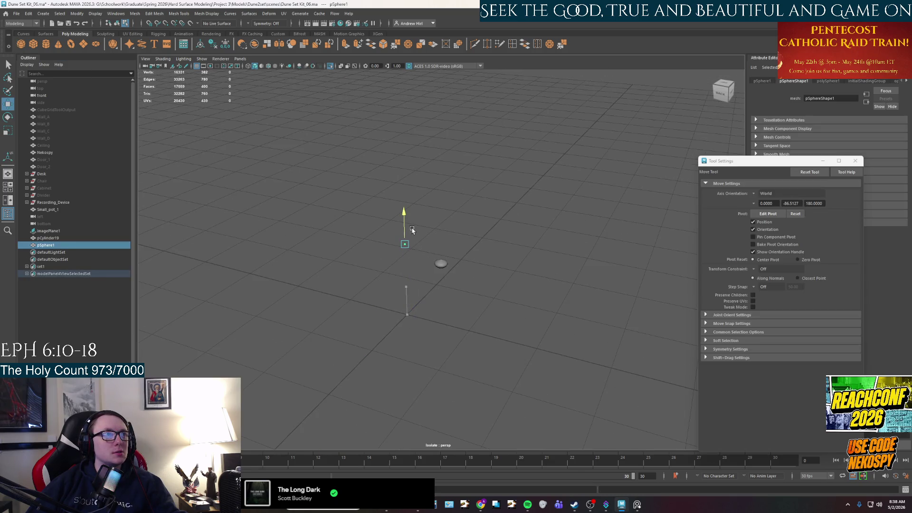
right_click_drag(429, 260, 527, 198, "alt")
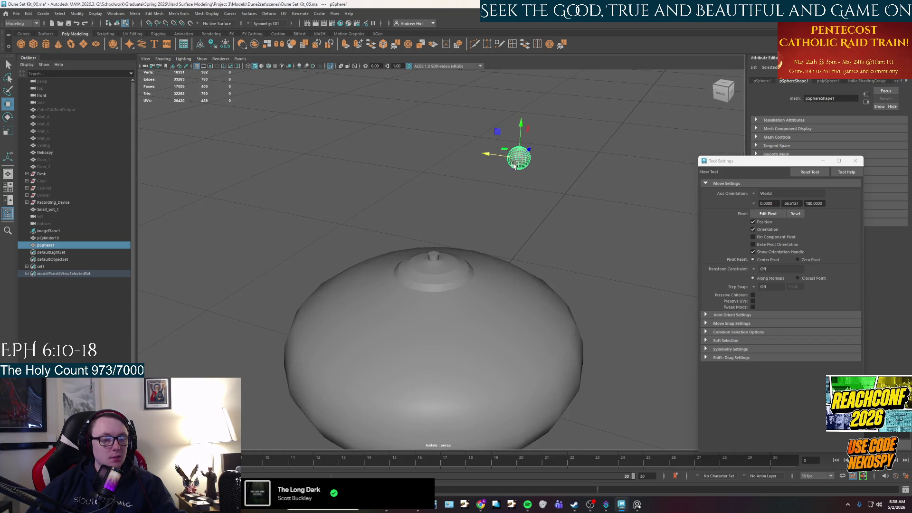
mouse_move(519, 159)
left_mouse_down()
mouse_move(434, 255)
mouse_move(440, 267)
mouse_move(489, 271)
mouse_move(501, 261)
mouse_move(503, 171)
left_mouse_up()
key("f")
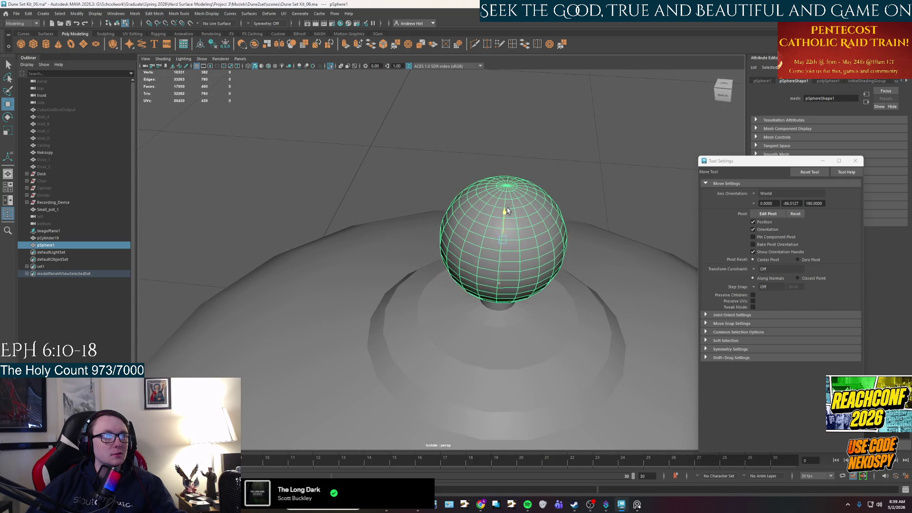
left_click(828, 81)
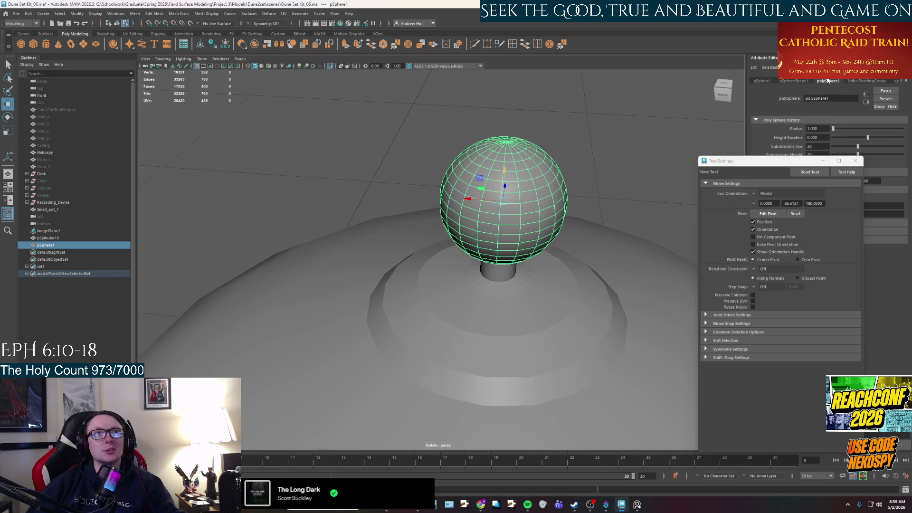
left_click(855, 161)
- Lift the sphere up on Y so it sits just above the stem
left_click_drag(593, 242, 510, 273, "alt")
scroll(501, 277, "up", 5)
scroll(501, 277, "down", 2)
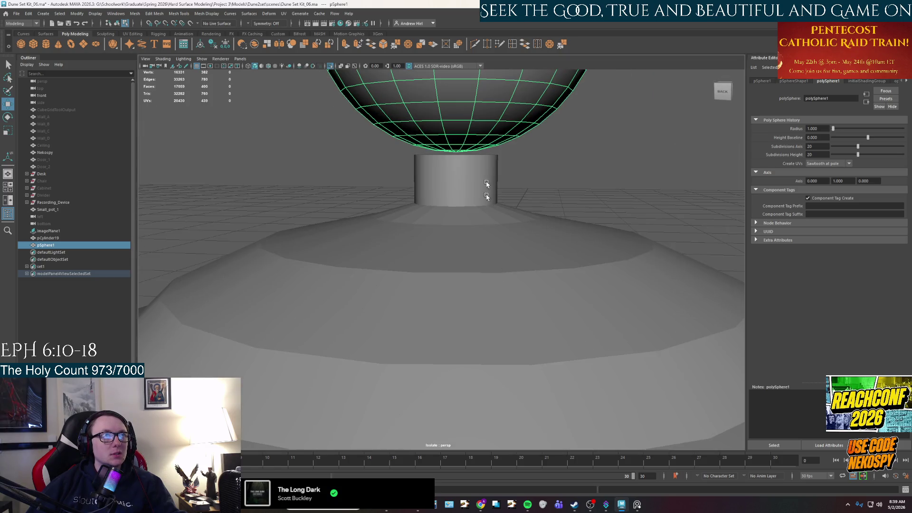
scroll(485, 194, "down", 2)
scroll(485, 204, "down", 2)
left_click_drag(447, 154, 447, 96)
scroll(458, 202, "up", 2)
scroll(468, 233, "up", 2)
right_click_drag(468, 233, 494, 203)
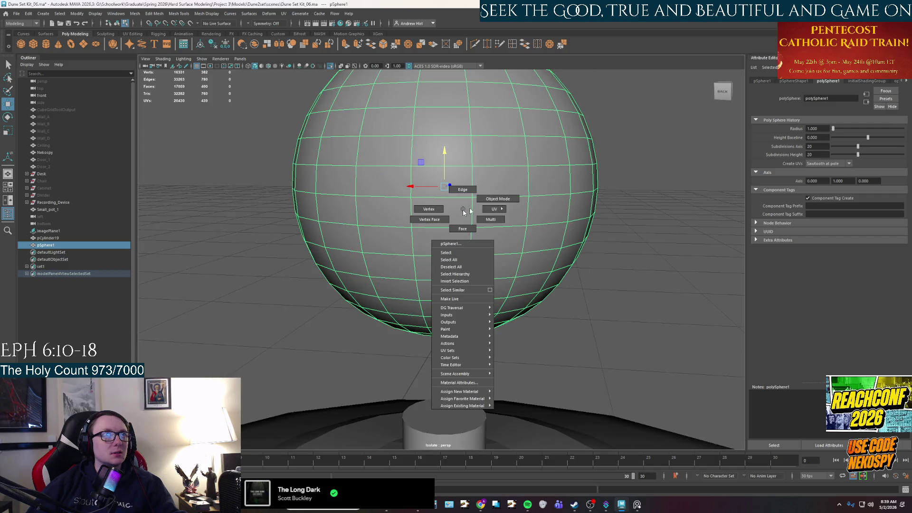
- Isolate the sphere and delete the faces at its bottom pole
key("ctrl+1")
key("ctrl+1")
key("f")
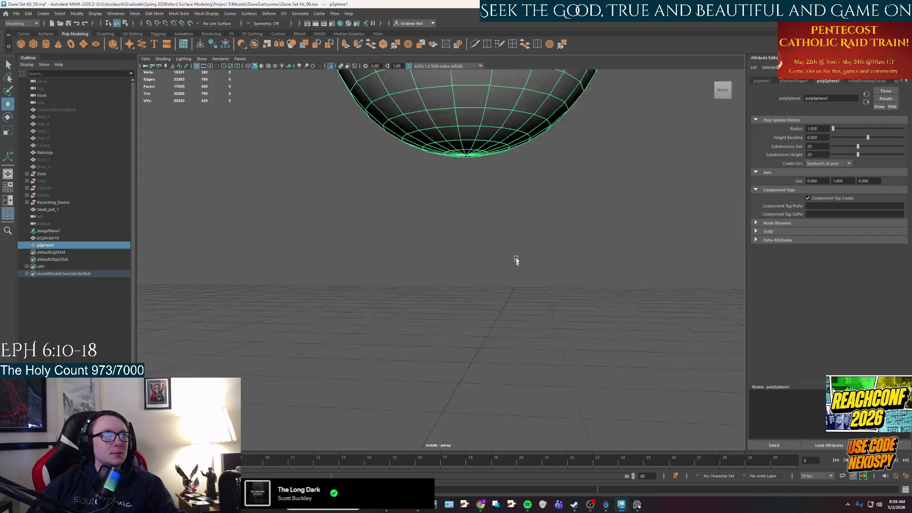
left_click_drag(512, 293, 500, 255, "alt")
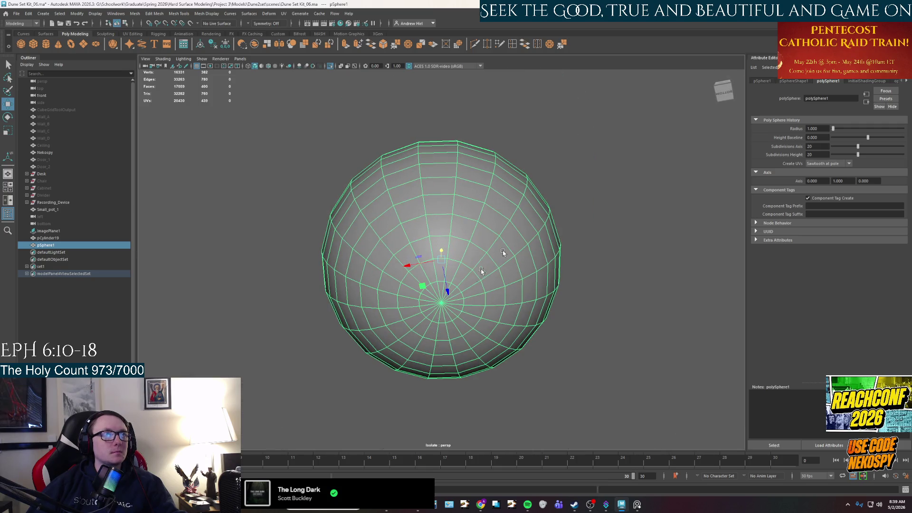
right_click_drag(451, 282, 449, 297)
left_click(434, 314)
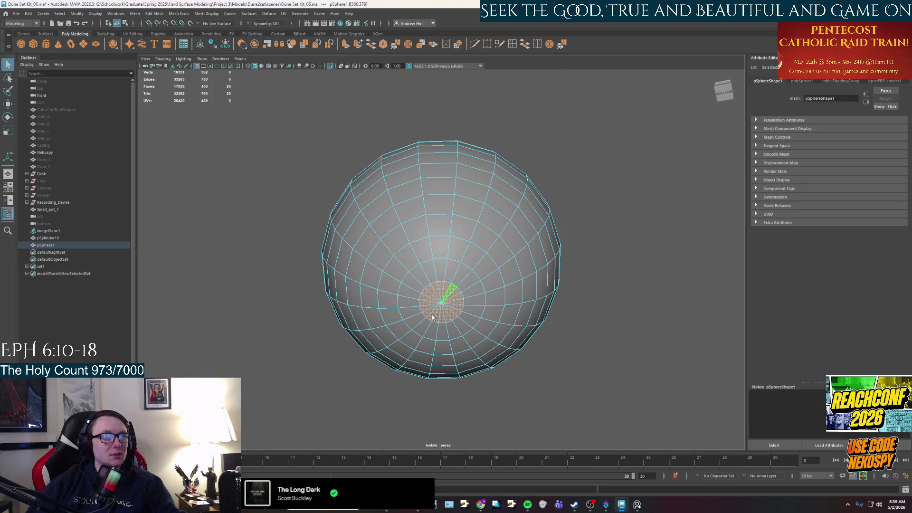
key("Delete")
scroll(453, 264, "down", 3)
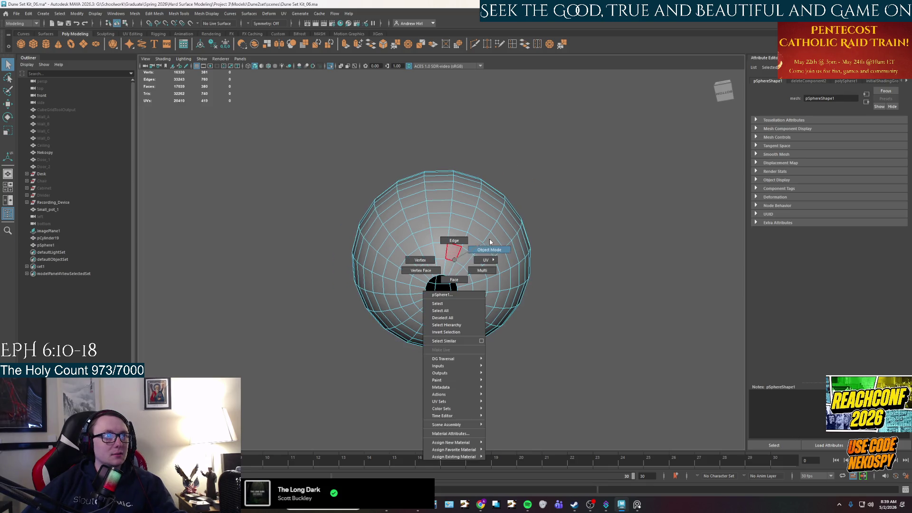
right_click_drag(453, 264, 456, 242)
key("ctrl+1")
- Delete the next ring of faces around the sphere's bottom to widen the hole
mouse_move(490, 239)
left_mouse_down("alt")
mouse_move(520, 324)
mouse_move(431, 222)
left_mouse_up("alt")
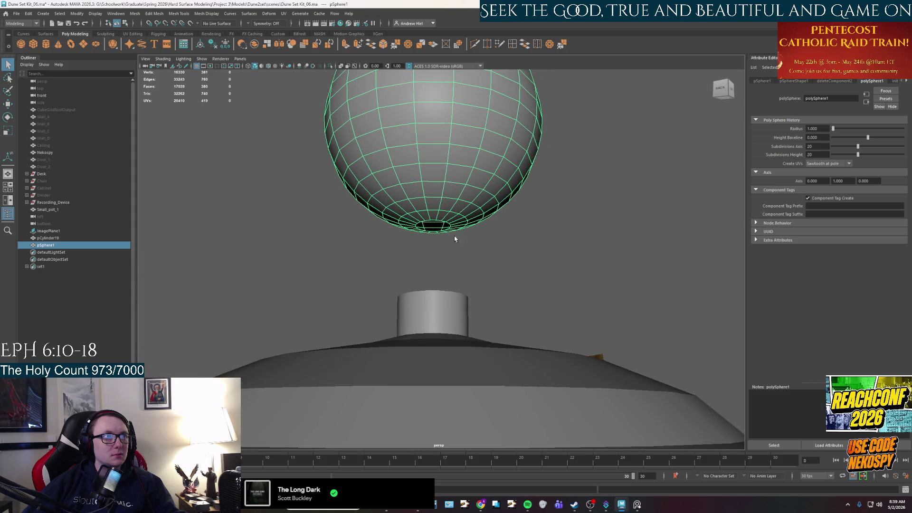
right_click_drag(431, 221, 449, 221)
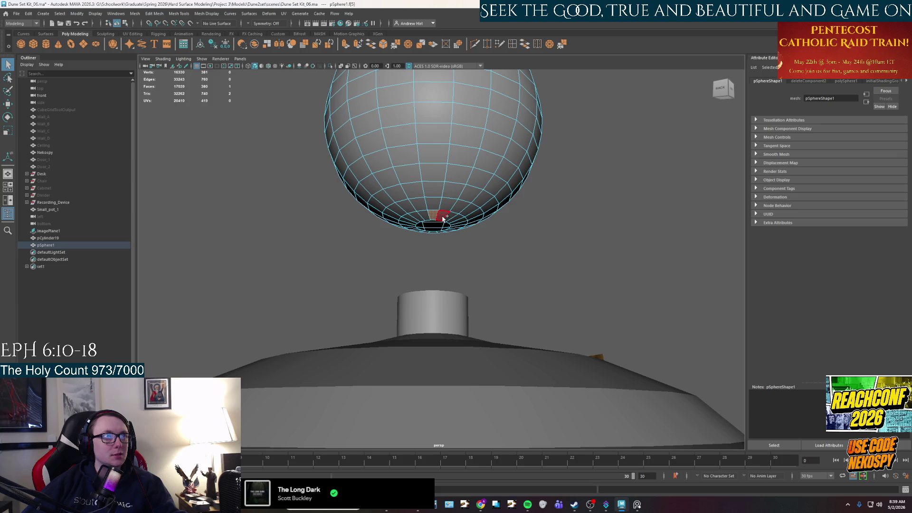
double_click(443, 217)
key("Delete")
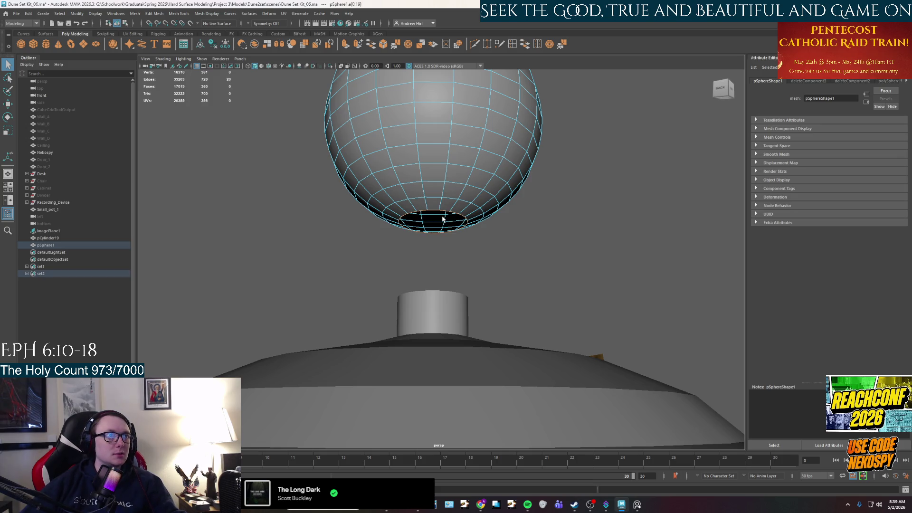
left_click_drag(443, 219, 449, 178, "alt")
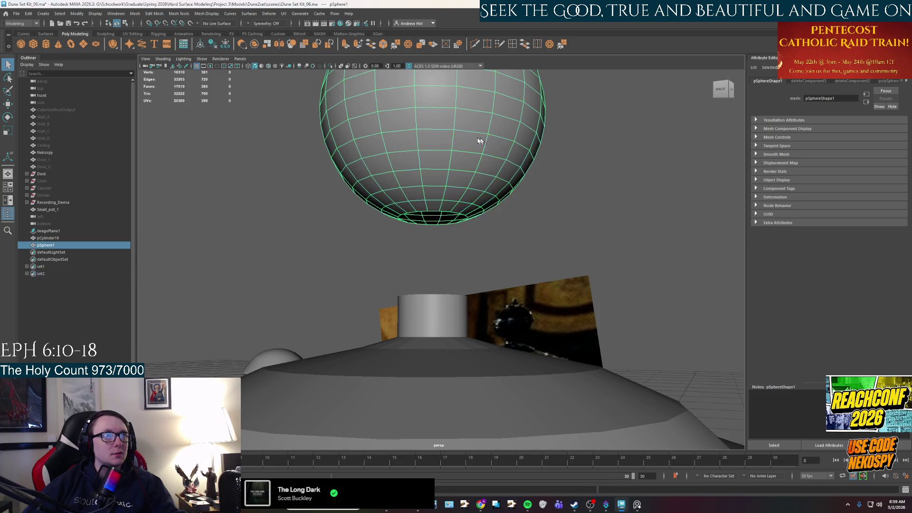
- Back in object mode, lower the sphere down onto the stem
key("F8")
key("w")
mouse_move(434, 98)
left_mouse_down()
mouse_move(432, 171)
mouse_move(357, 165)
mouse_move(425, 177)
left_mouse_up()
scroll(349, 157, "up", 5)
key("f")
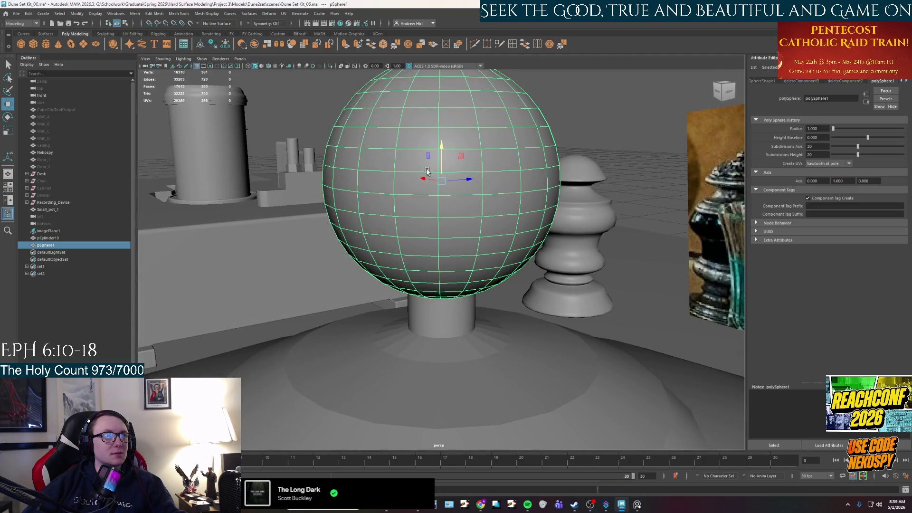
scroll(428, 274, "down", 3)
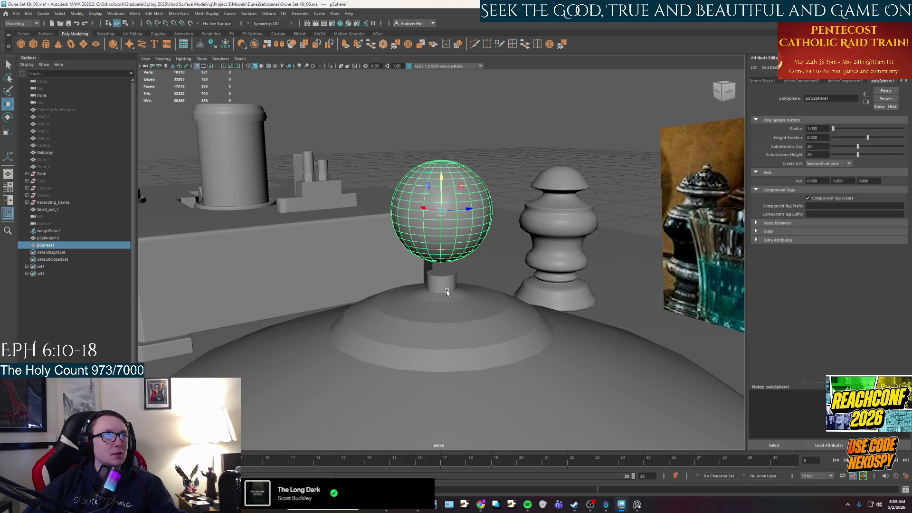
scroll(448, 292, "up", 3)
left_click(447, 293)
right_click_drag(448, 292, 450, 288)
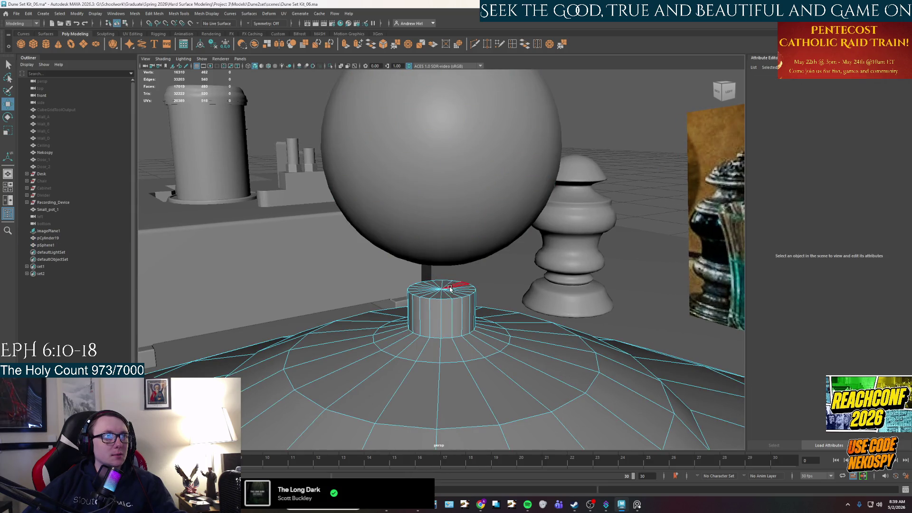
scroll(431, 292, "down", 3)
- Select the knob sphere and nudge it down so it rests on the stem, checking its underside
right_click_drag(432, 292, 458, 282)
left_click(458, 283)
left_click(443, 235)
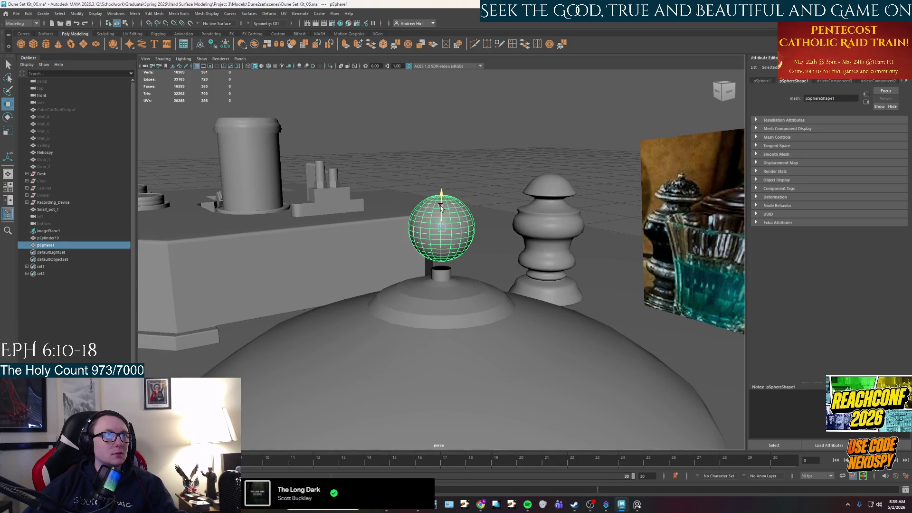
key("f")
scroll(457, 264, "up", 2)
scroll(449, 255, "down", 1)
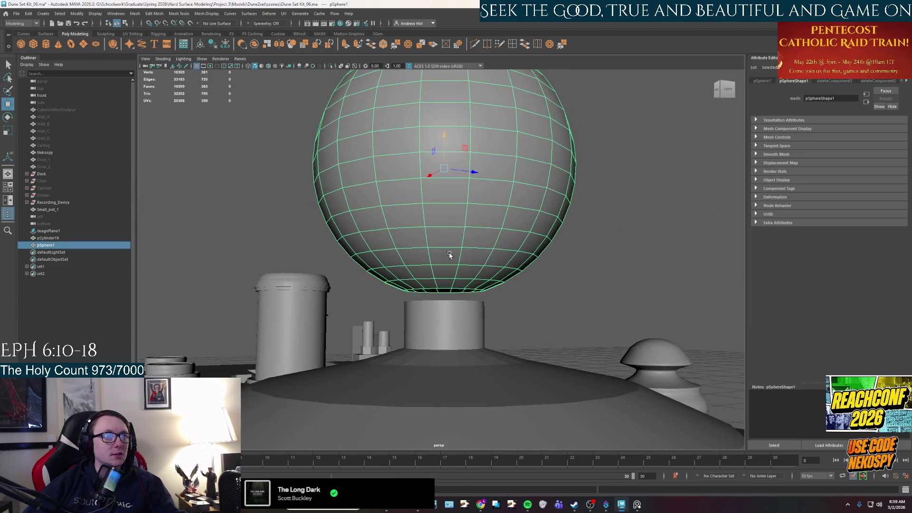
left_click_drag(440, 166, 444, 161)
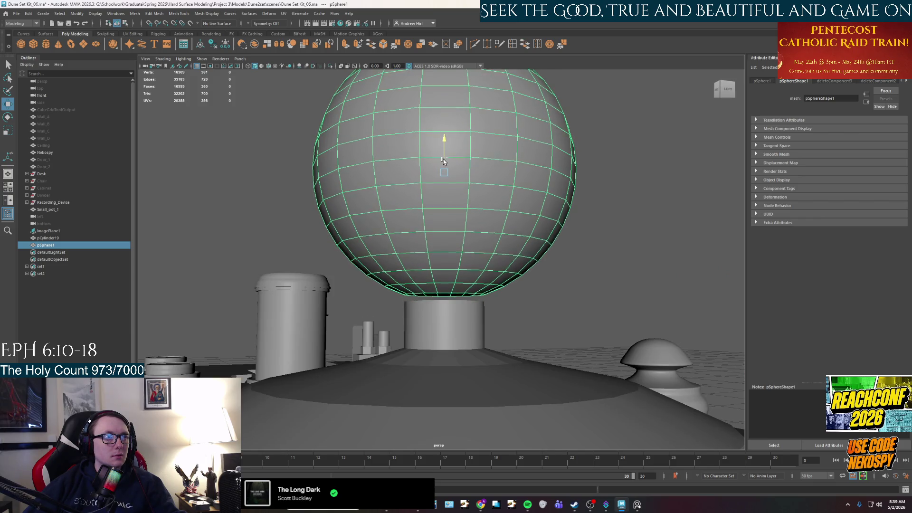
scroll(444, 162, "up", 2)
scroll(444, 161, "up", 1)
key("e")
key("w")
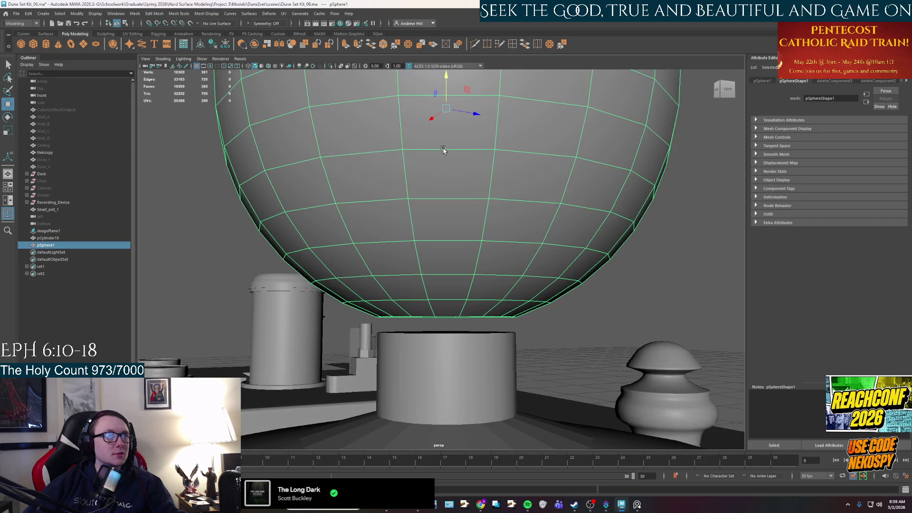
key("F11")
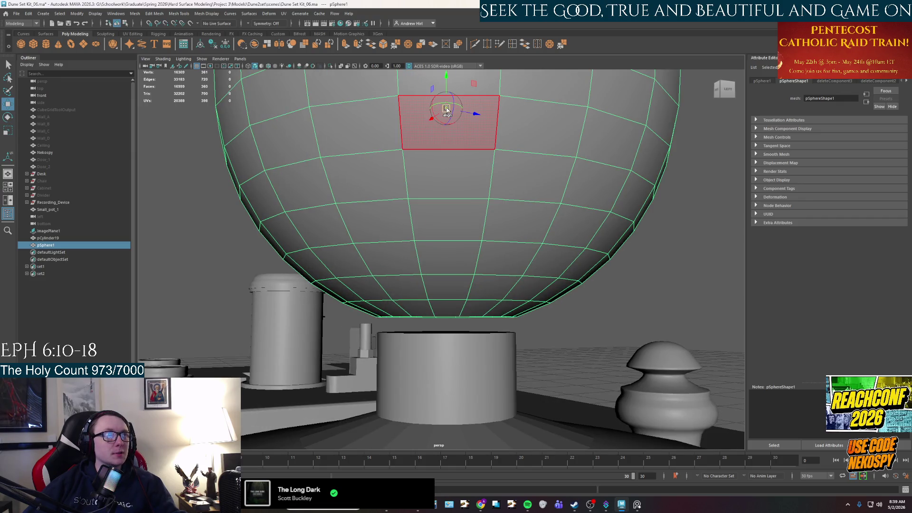
left_click_drag(434, 314, 480, 294, "alt")
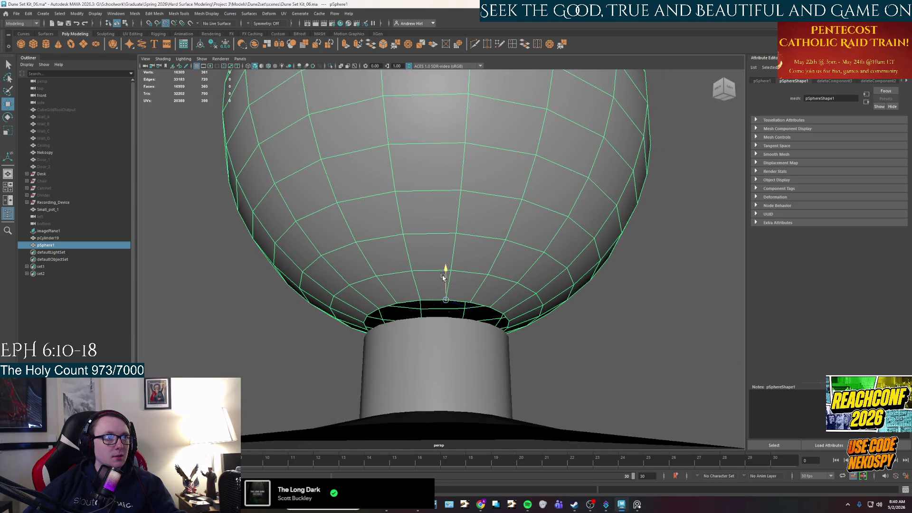
scroll(443, 277, "down", 3)
left_click_drag(443, 278, 446, 322, "alt")
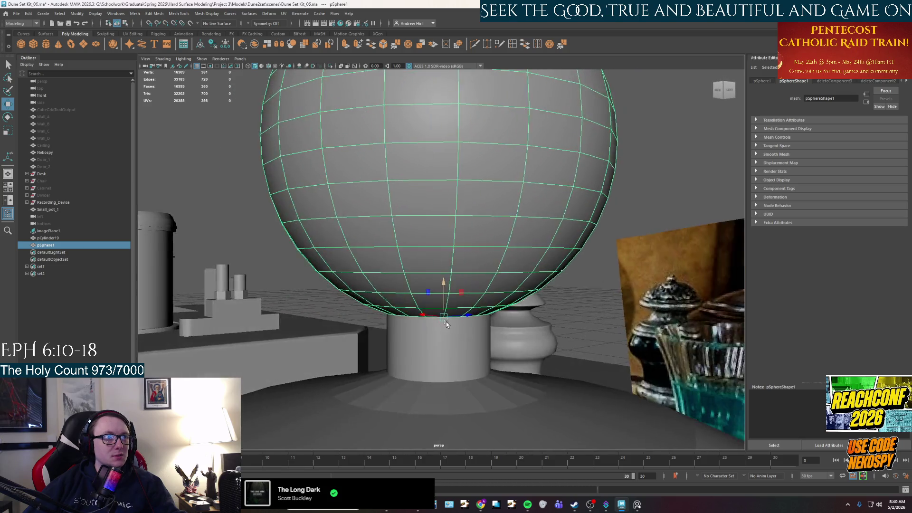
scroll(447, 322, "down", 3)
scroll(445, 302, "up", 5)
- Inspect the pot and stem edges from several angles to verify the knob's seating
left_click(438, 347)
left_click(444, 264)
scroll(450, 303, "down", 1)
left_click_drag(450, 302, 447, 300, "alt")
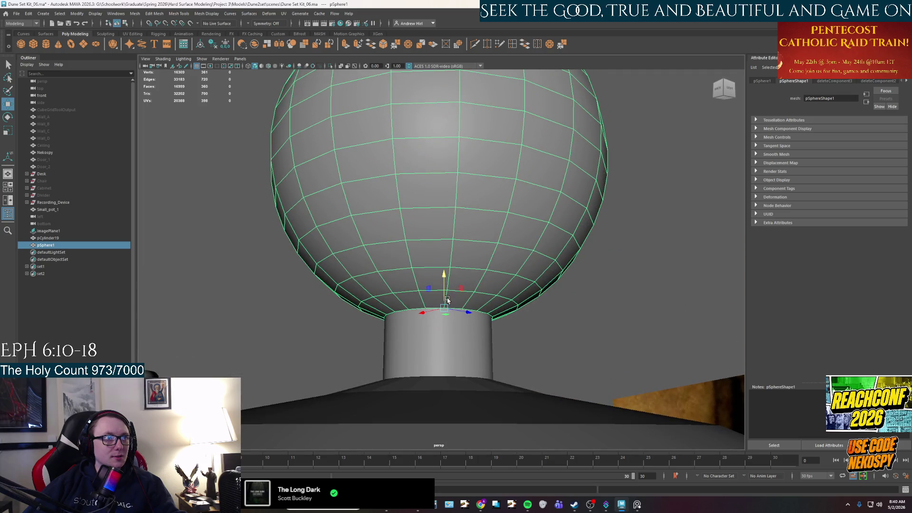
left_click(437, 347)
scroll(444, 343, "up", 3)
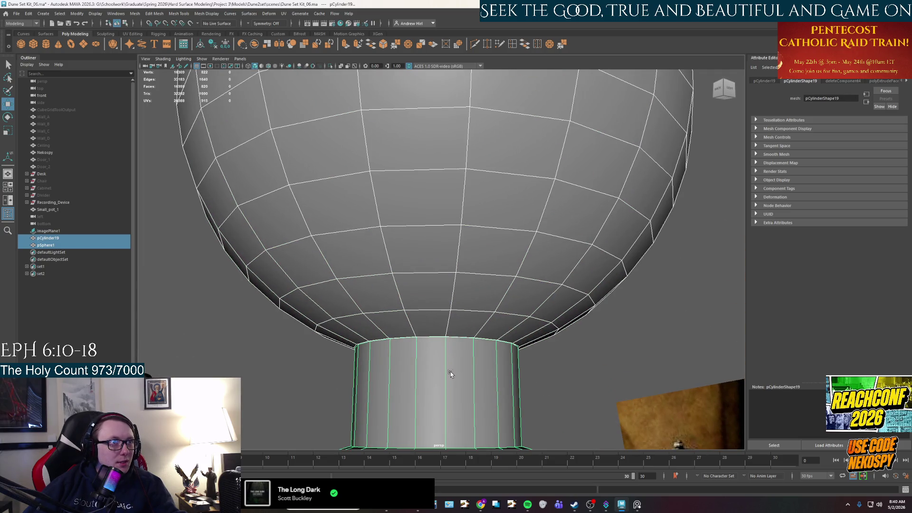
scroll(451, 371, "down", 5)
left_click(525, 240)
scroll(525, 240, "down", 3)
mouse_move(458, 249)
left_mouse_down("alt")
mouse_move(473, 330)
mouse_move(443, 338)
left_mouse_up("alt")
left_click(444, 338)
scroll(444, 338, "up", 3)
scroll(425, 338, "up", 2)
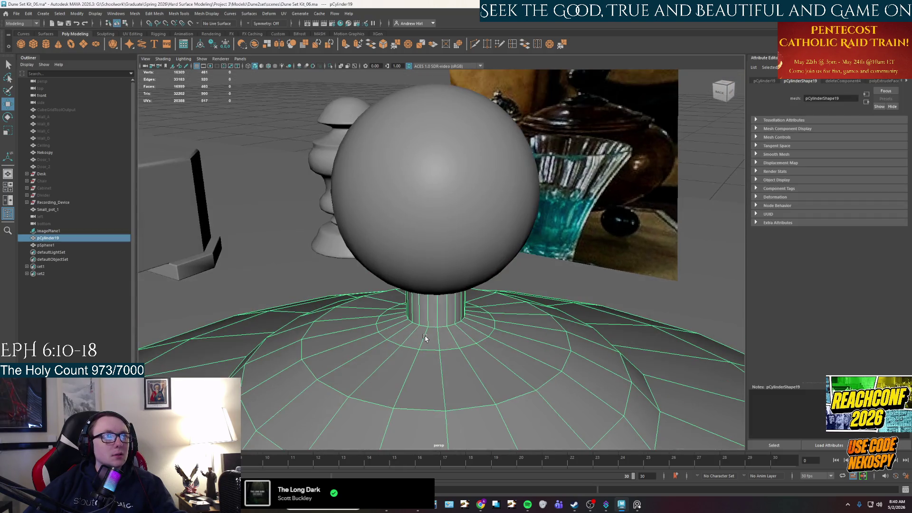
right_click_drag(425, 337, 407, 278)
key("w")
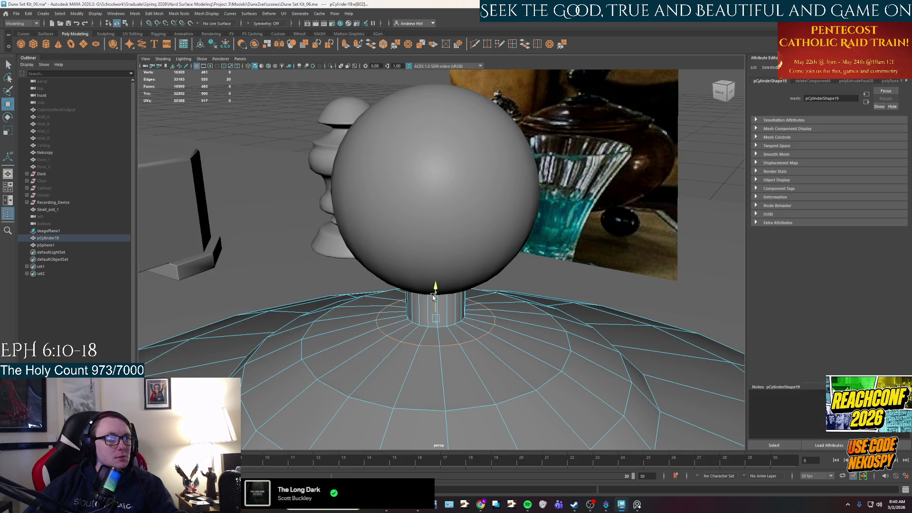
left_click_drag(433, 301, 440, 292, "alt")
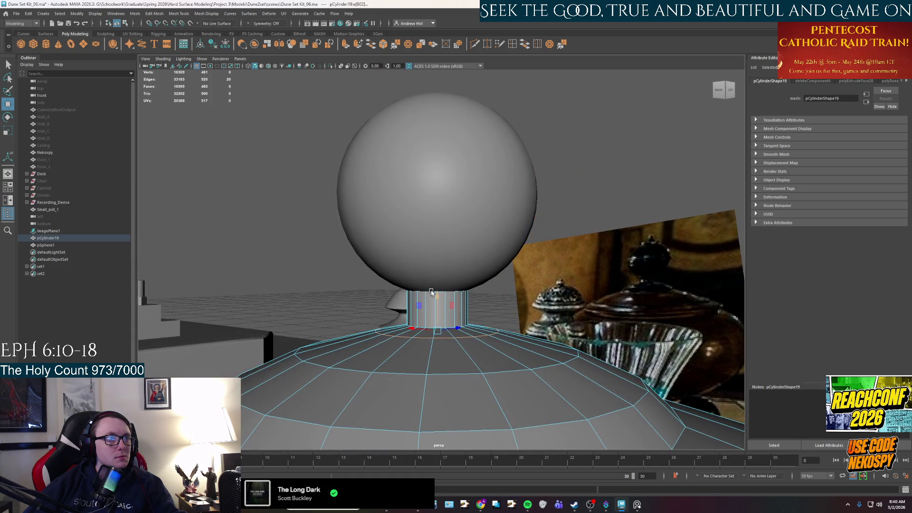
right_click_drag(441, 292, 482, 301)
left_click_drag(483, 301, 514, 253, "alt")
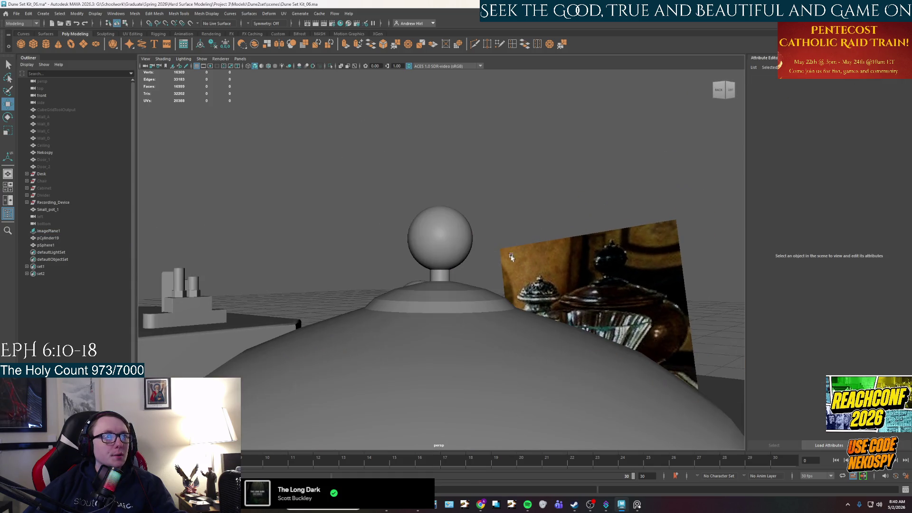
mouse_move(488, 295)
left_mouse_down("alt")
mouse_move(458, 330)
mouse_move(417, 317)
mouse_move(433, 339)
mouse_move(443, 336)
mouse_move(445, 282)
left_mouse_up("alt")
scroll(442, 335, "up", 3)
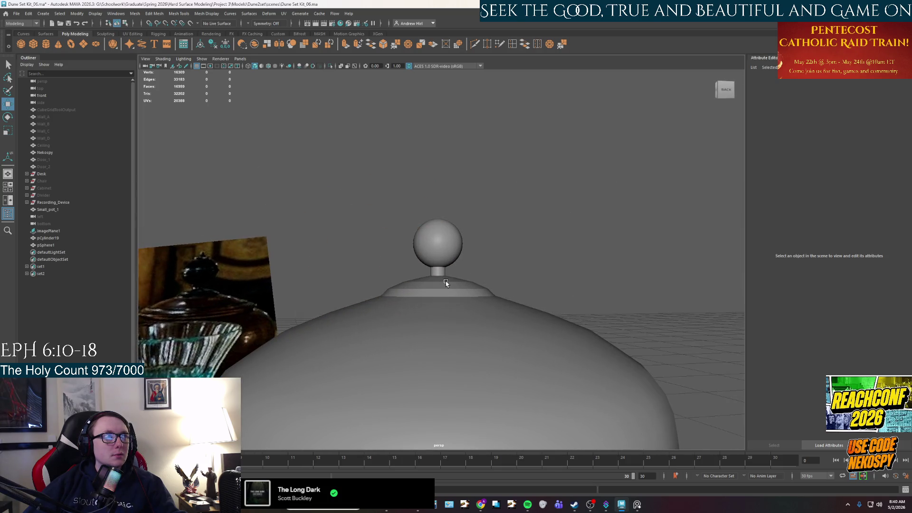
- Compare against the reference photo, then reselect and frame the knob sphere
left_click(639, 505)
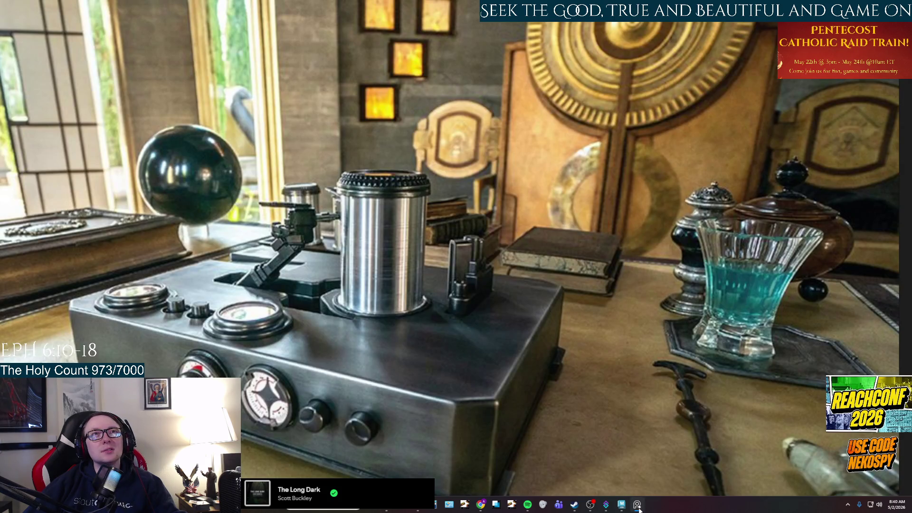
left_click(639, 505)
left_click(449, 244)
key("f")
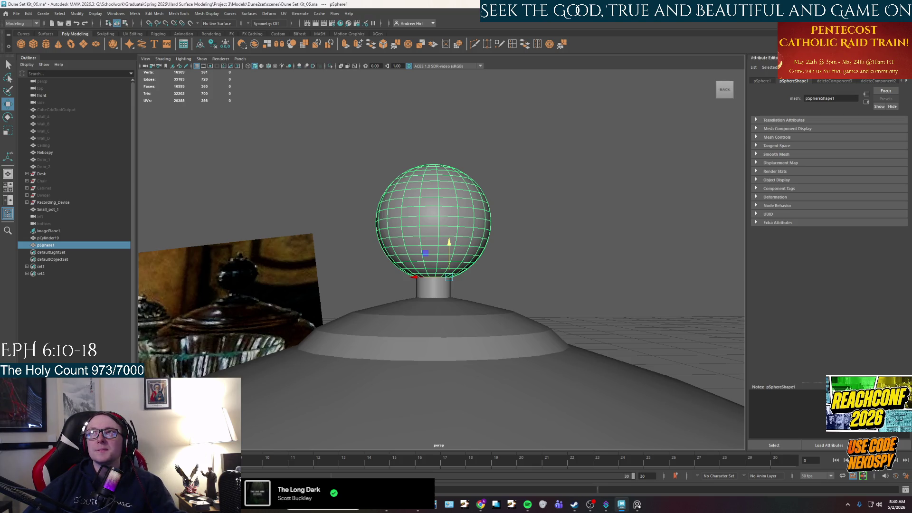
- Combine pCylinder19 and pSphere1 via Mesh > Combine and delete the construction history
left_click(420, 379, "shift")
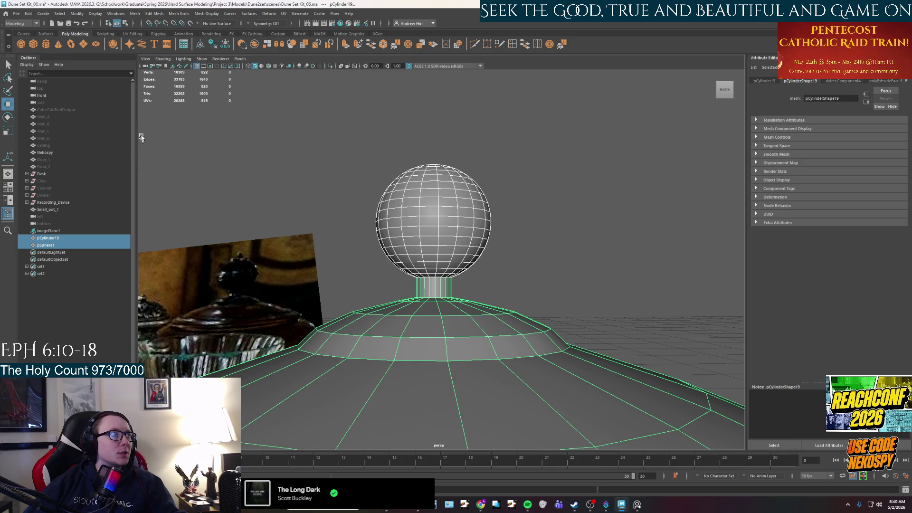
left_click(135, 14)
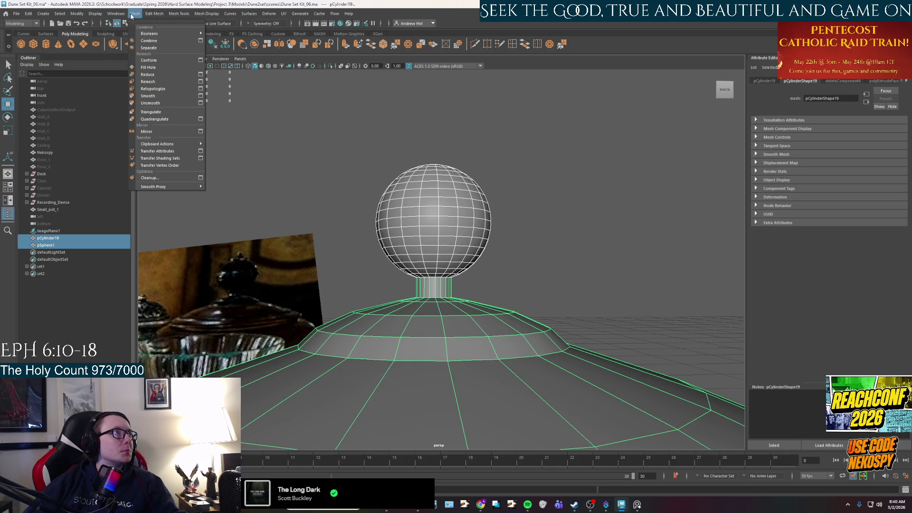
left_click(162, 41)
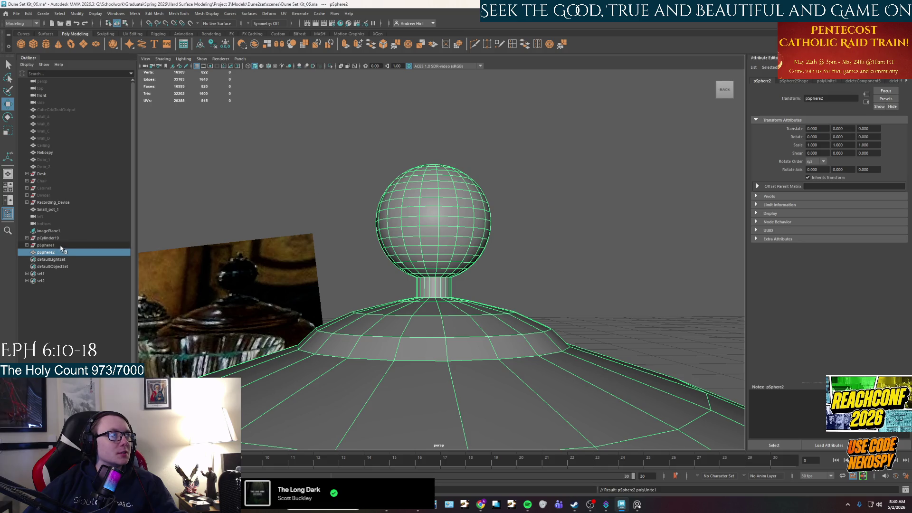
left_click(225, 45)
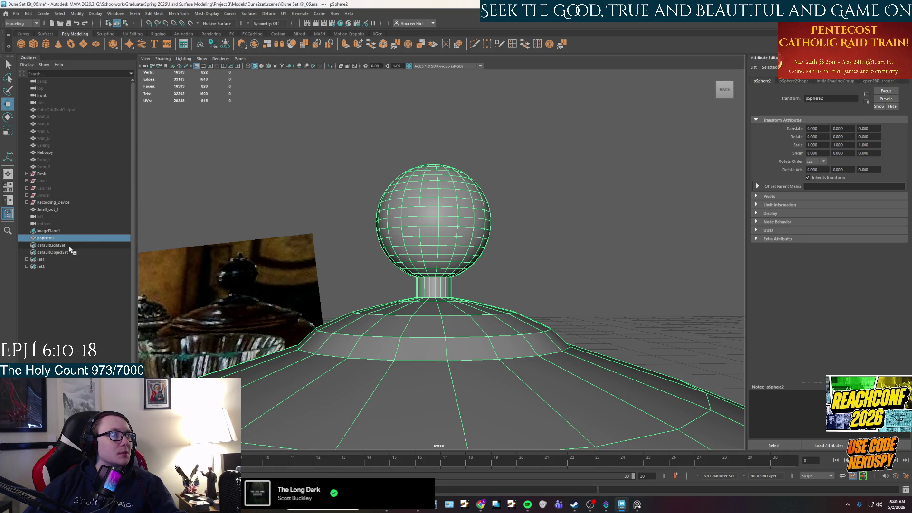
scroll(427, 286, "up", 5)
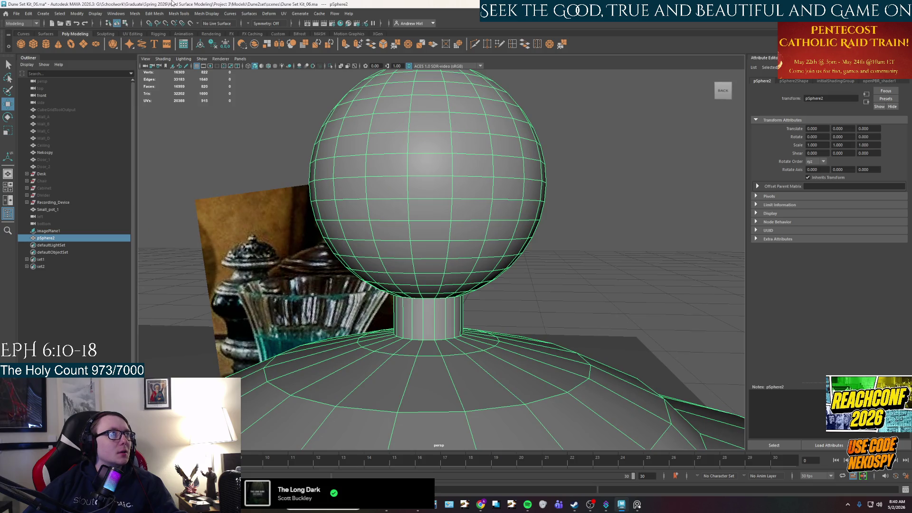
left_click(155, 13)
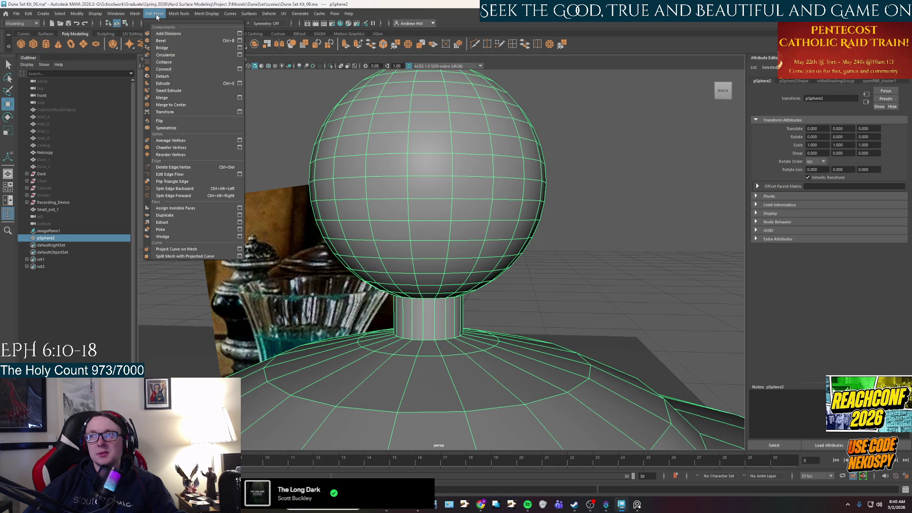
left_click(136, 14)
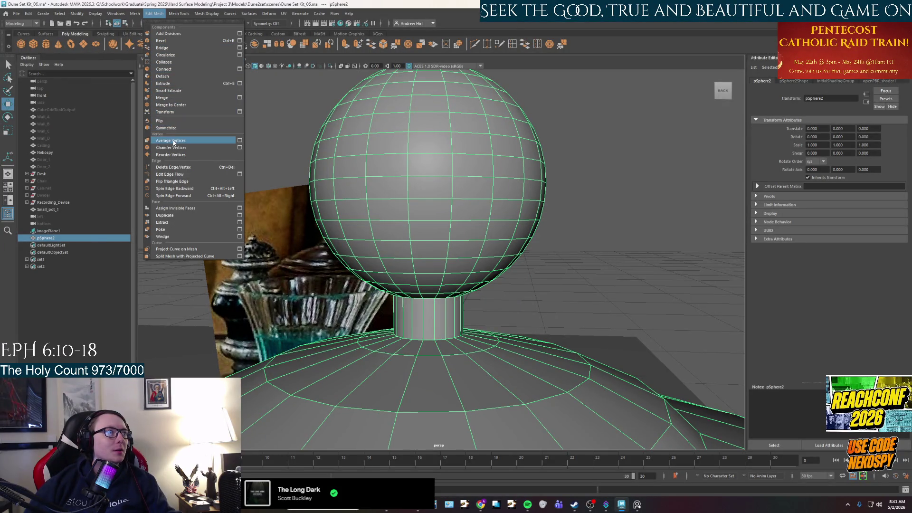
- Merge the combined mesh's vertices, then check the seam edge where the knob meets the stem
left_click(165, 98)
scroll(477, 350, "up", 3)
scroll(477, 350, "up", 3)
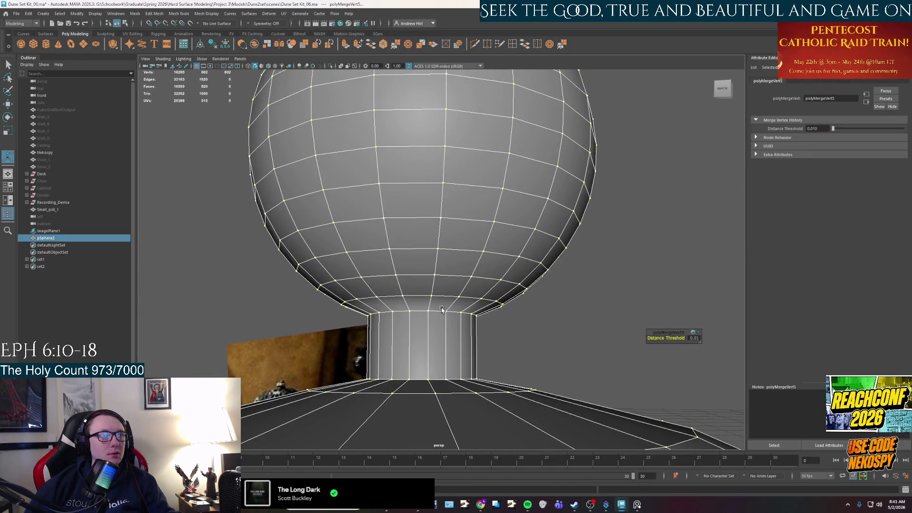
right_click_drag(433, 333, 427, 285)
left_click(429, 318)
key("w")
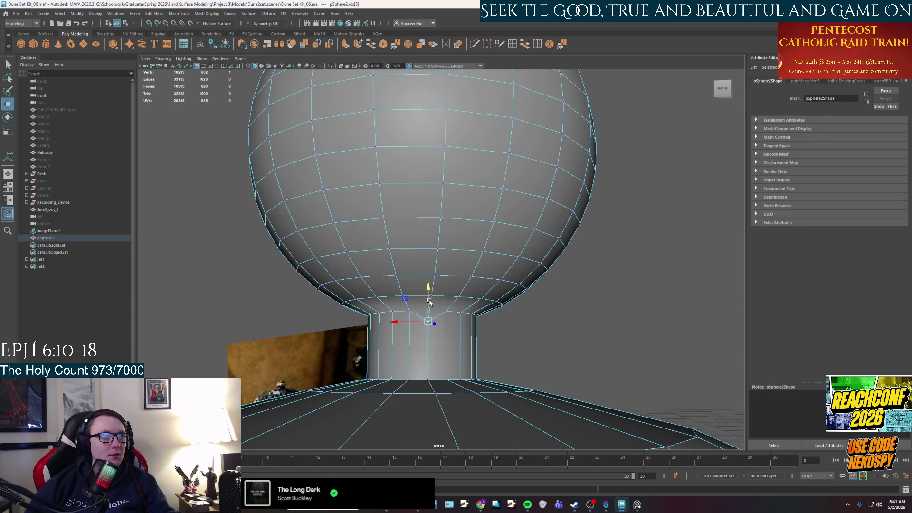
scroll(431, 314, "down", 3)
left_click_drag(431, 314, 444, 322, "alt")
right_click_drag(463, 160, 456, 143)
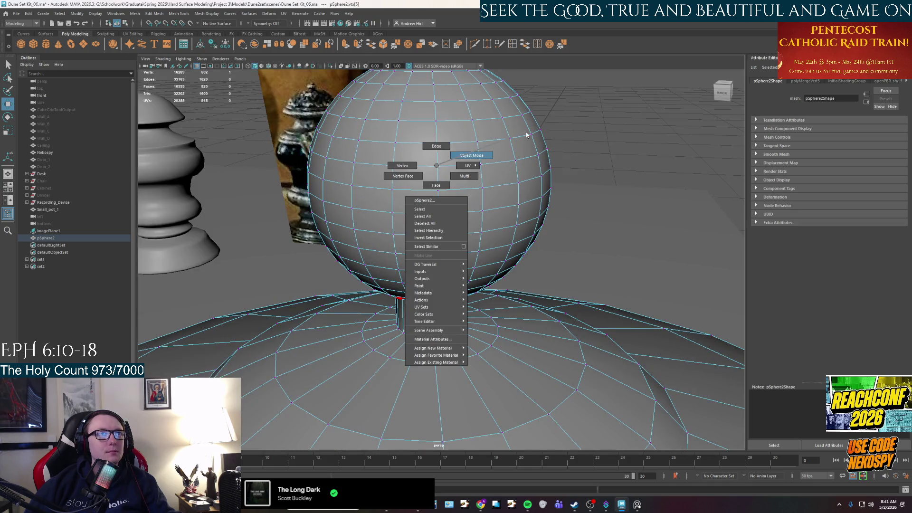
scroll(456, 213, "down", 3)
- Select the combined pot mesh and begin picking faces on the knob sphere
mouse_move(498, 285)
left_mouse_down("alt")
mouse_move(569, 328)
mouse_move(492, 320)
mouse_move(383, 350)
mouse_move(351, 346)
mouse_move(464, 311)
left_mouse_up("alt")
scroll(455, 311, "up", 2)
left_click(453, 312)
scroll(440, 230, "up", 1)
left_click_drag(439, 230, 460, 157, "alt")
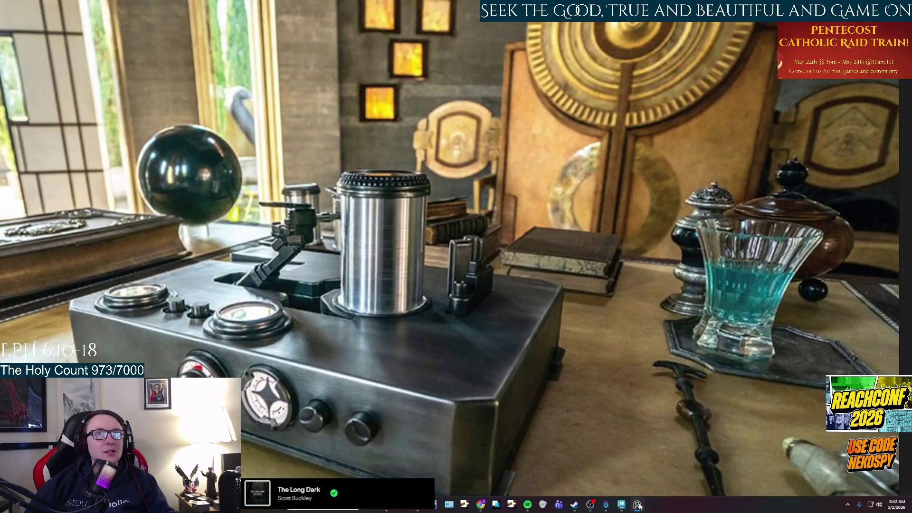
key("alt+Tab")
right_click_drag(437, 217, 433, 246)
left_click_drag(433, 245, 432, 230, "alt")
left_click(435, 230)
key("q")
left_click(460, 232, "shift")
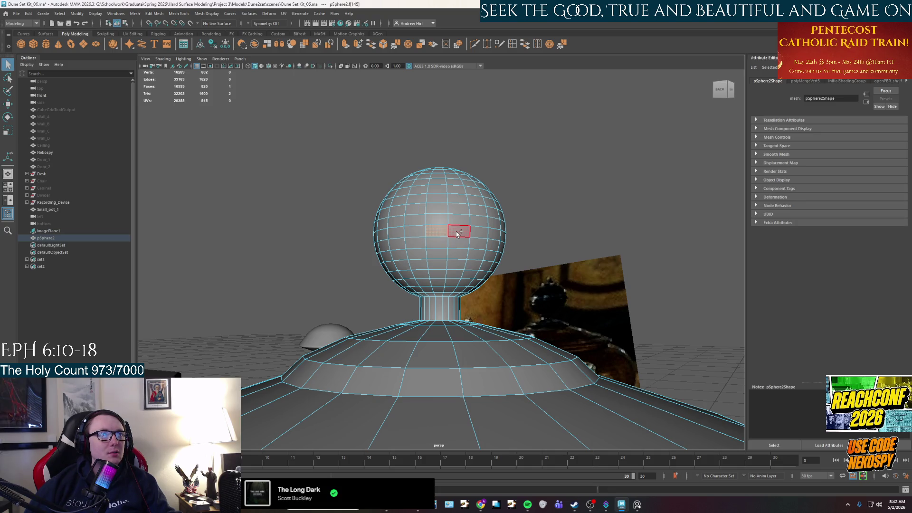
- Loop-select the face rings up the sphere through to the top pole faces
double_click(445, 231, "shift")
double_click(466, 224, "shift")
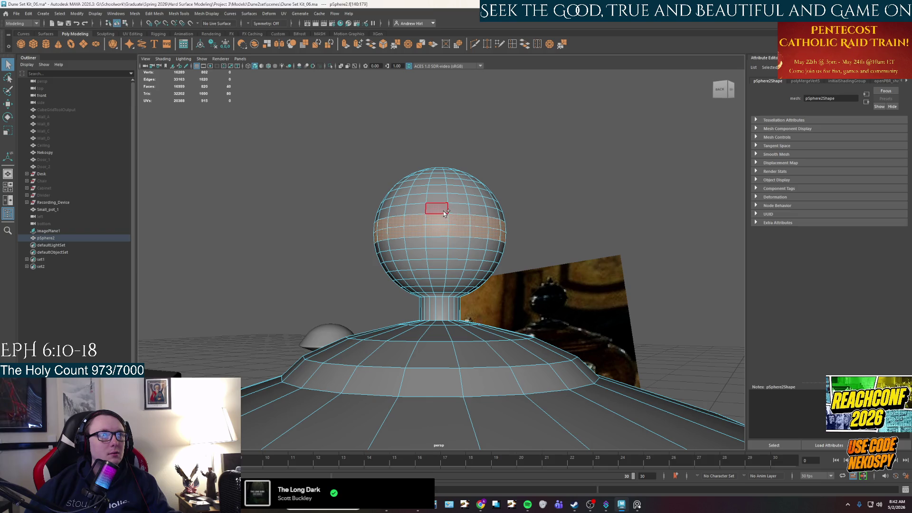
double_click(452, 201, "shift")
left_click_drag(452, 202, 454, 223, "alt")
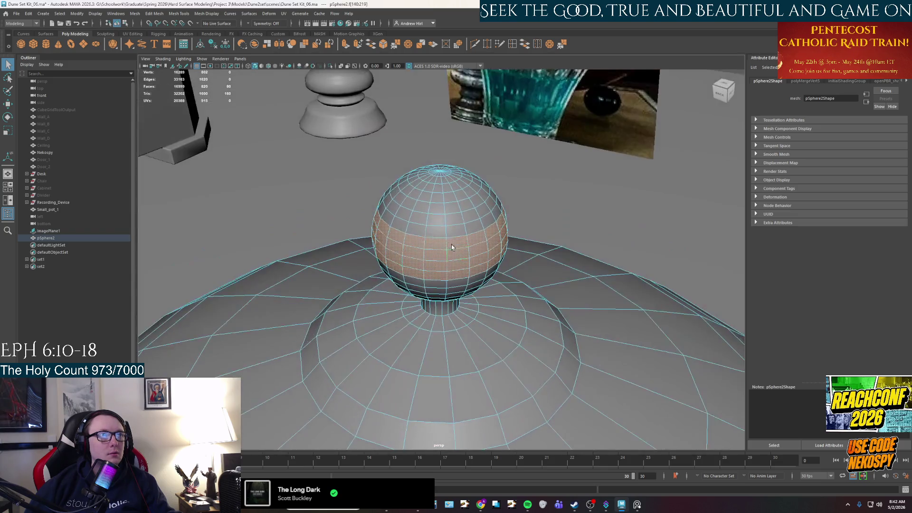
double_click(454, 222, "shift")
double_click(453, 214, "shift")
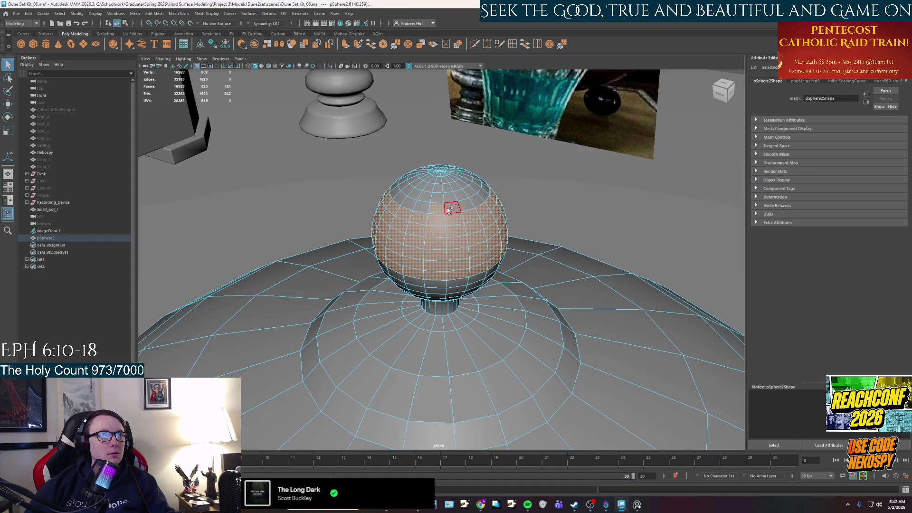
left_click_drag(453, 214, 448, 239, "alt")
double_click(448, 238, "shift")
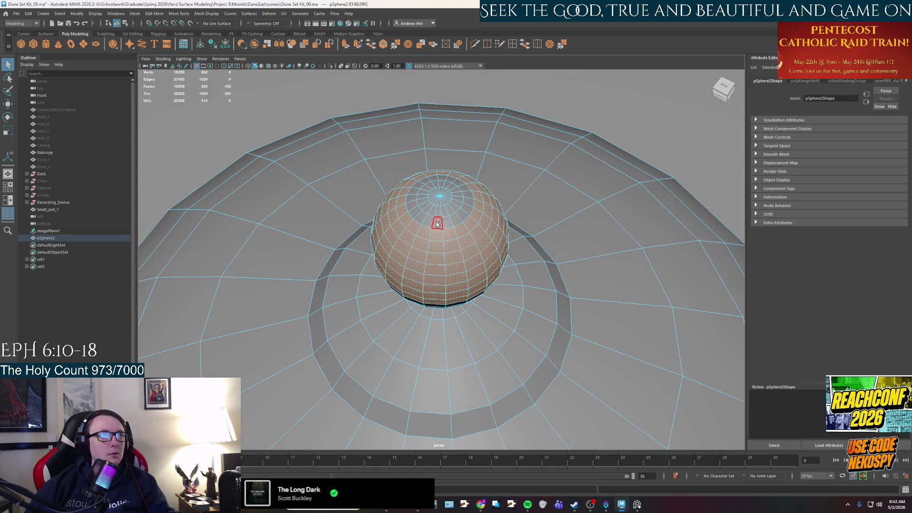
left_click(445, 199, "shift")
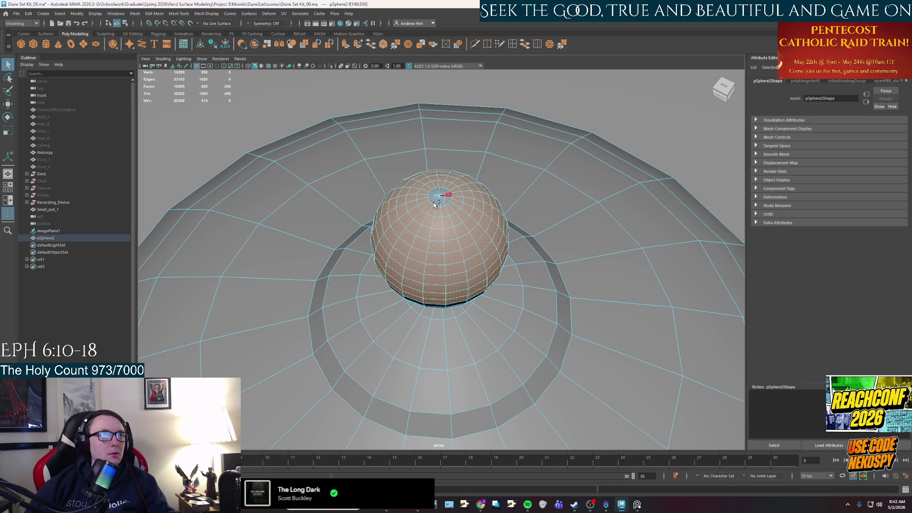
- Extend the face selection down the sphere, undoing the extra base dome rings
left_click_drag(444, 224, 455, 254, "alt")
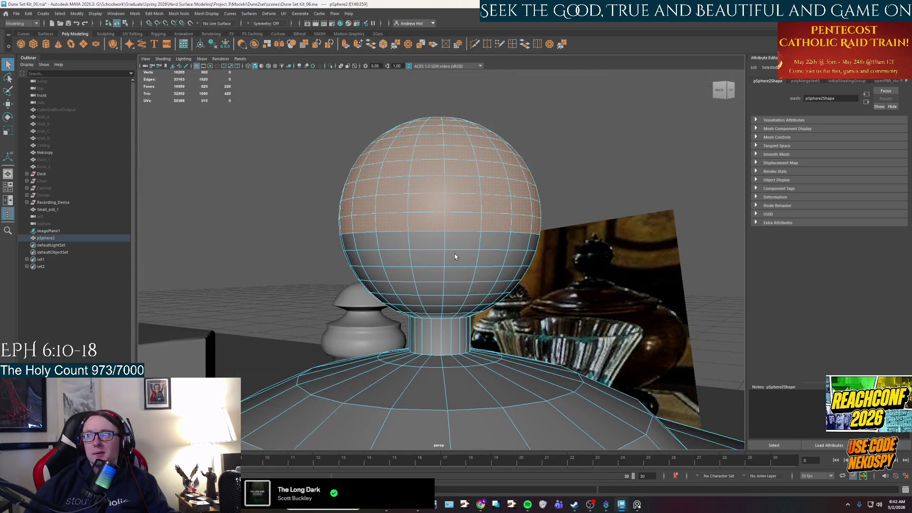
double_click(456, 242, "shift")
double_click(450, 258, "shift")
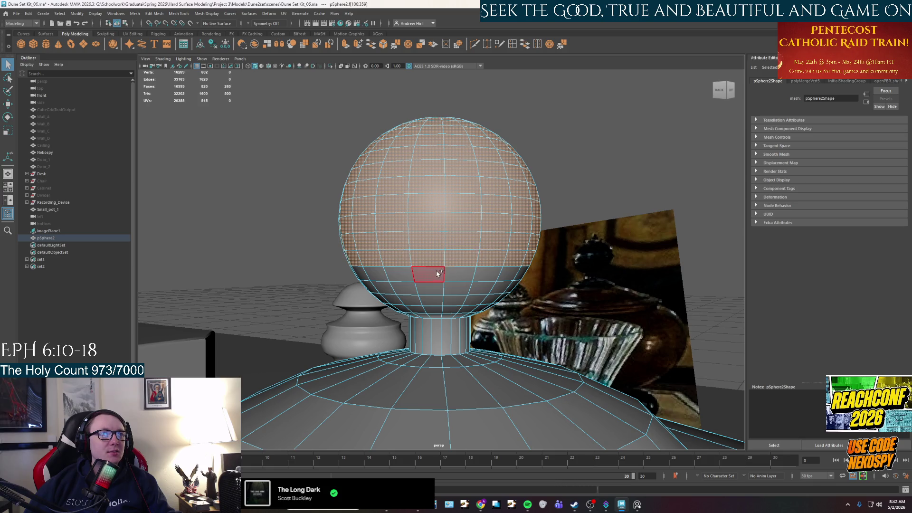
double_click(457, 276, "shift")
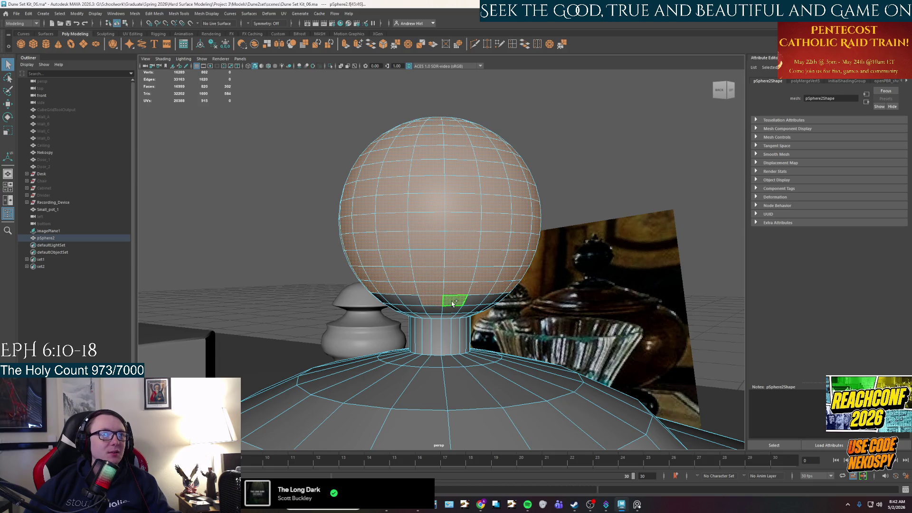
double_click(446, 305, "shift")
double_click(445, 316, "shift")
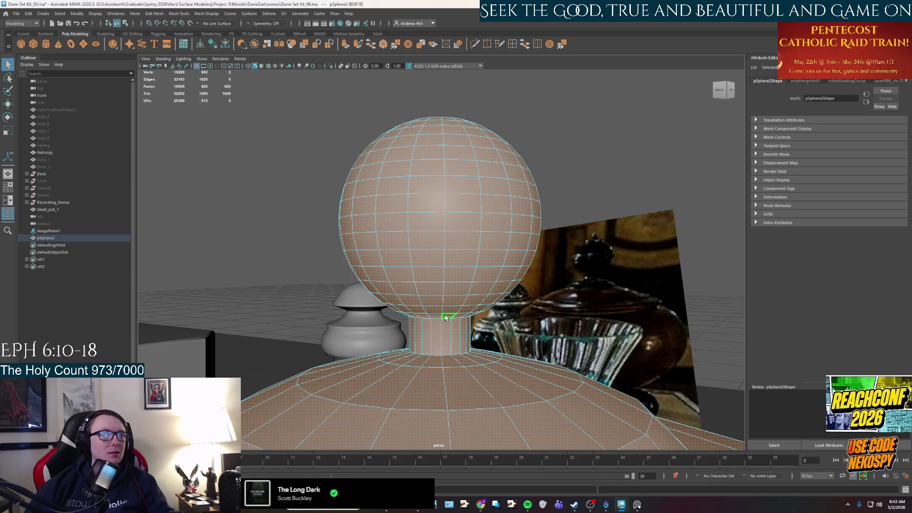
key("ctrl+z")
double_click(444, 316, "shift")
key("ctrl+z")
key("ctrl+z")
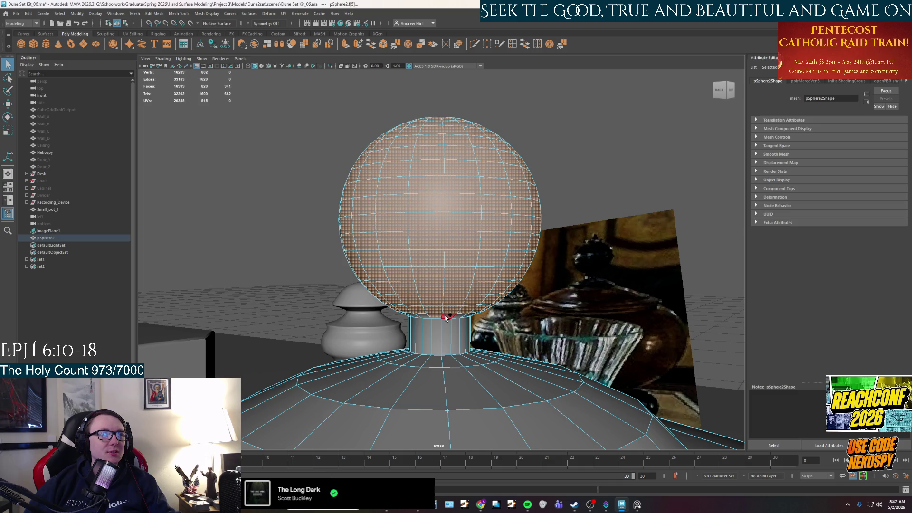
- Scale the selected faces down in Y to squash the body, then hide Maya to see the reference photo
key("r")
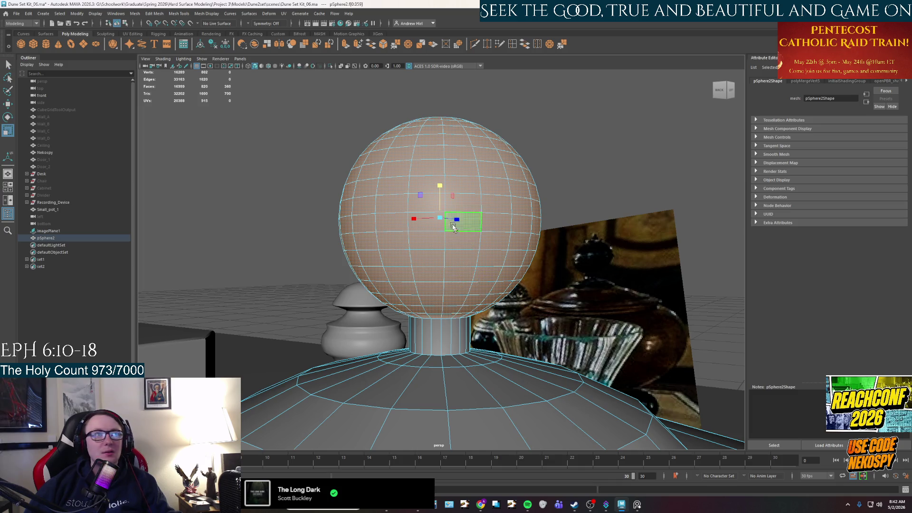
mouse_move(438, 190)
left_mouse_down()
mouse_move(445, 230)
mouse_move(441, 214)
left_mouse_up()
key("w")
key("r")
key("w")
key("space")
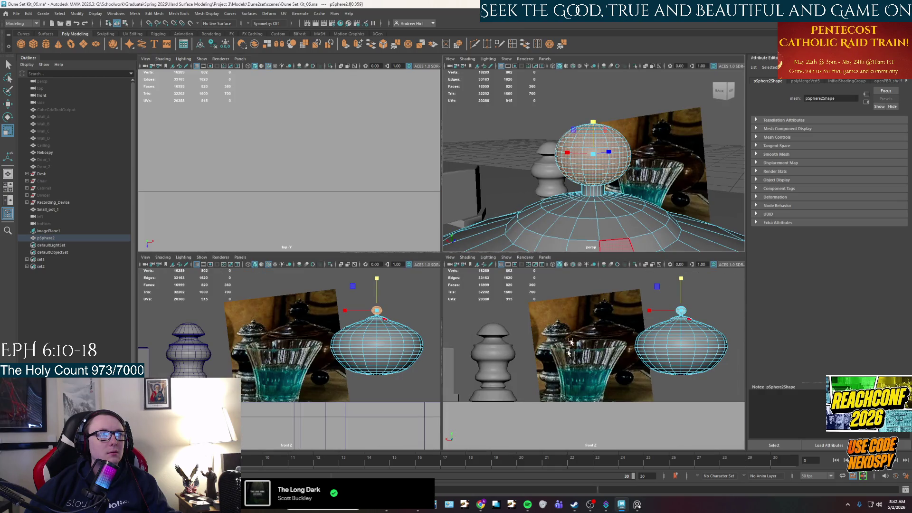
left_click(638, 505)
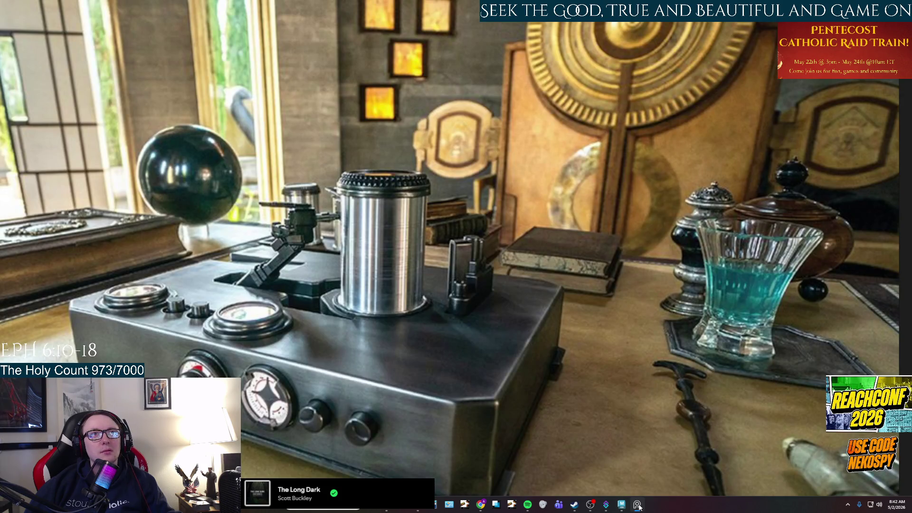
- Restore Maya, enlarge the perspective view and deselect the squashed sphere
left_click(638, 505)
left_click_drag(601, 168, 583, 226, "alt")
key("space")
scroll(450, 127, "up", 2)
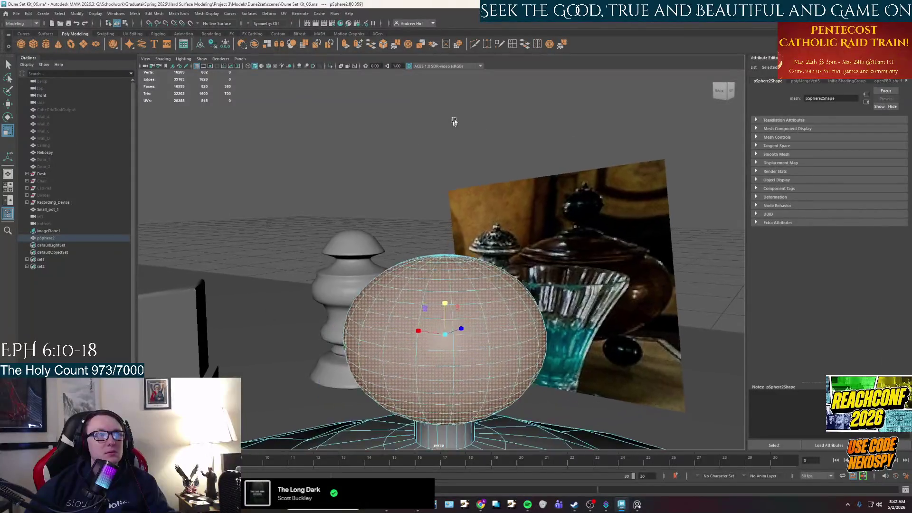
scroll(461, 165, "up", 3)
mouse_move(463, 285)
left_mouse_down("alt")
mouse_move(456, 280)
mouse_move(476, 301)
mouse_move(468, 254)
mouse_move(497, 303)
mouse_move(462, 305)
left_mouse_up("alt")
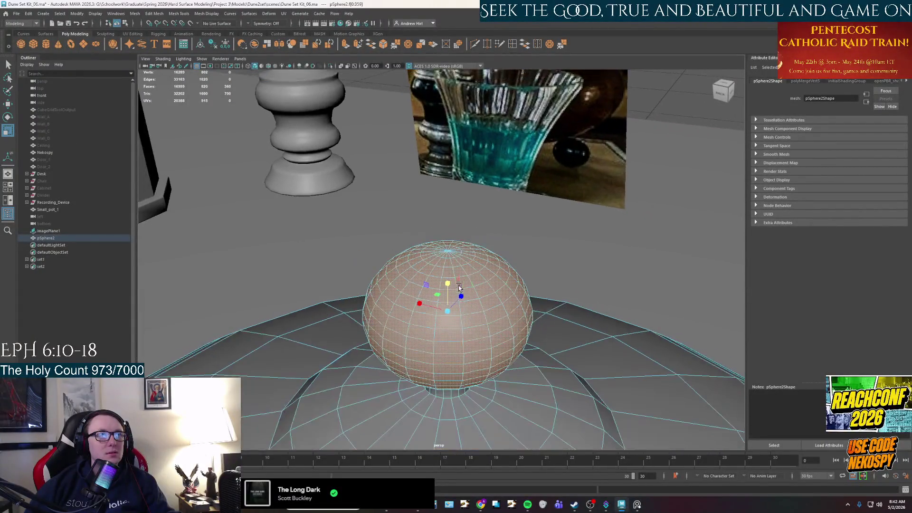
left_click(459, 283)
scroll(427, 278, "down", 2)
scroll(408, 277, "down", 3)
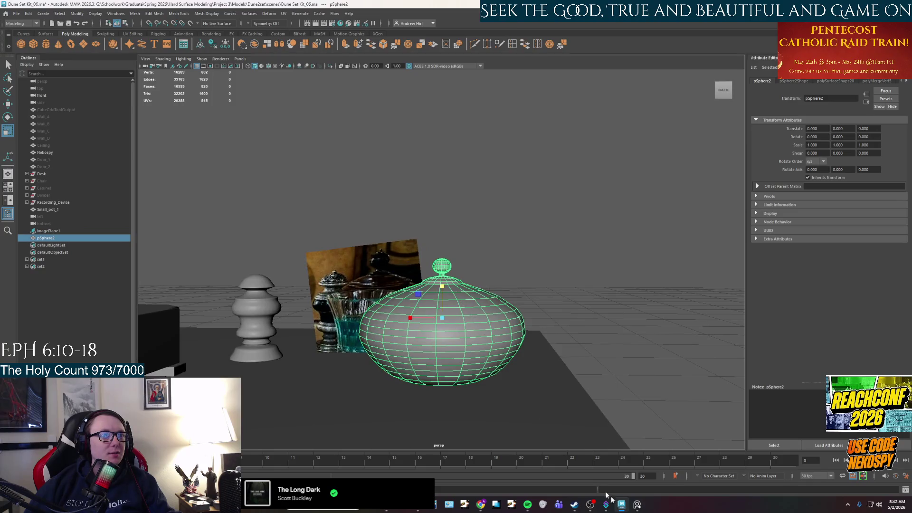
- Compare against the full-screen reference photo, then return and orbit above the table
left_click(637, 504)
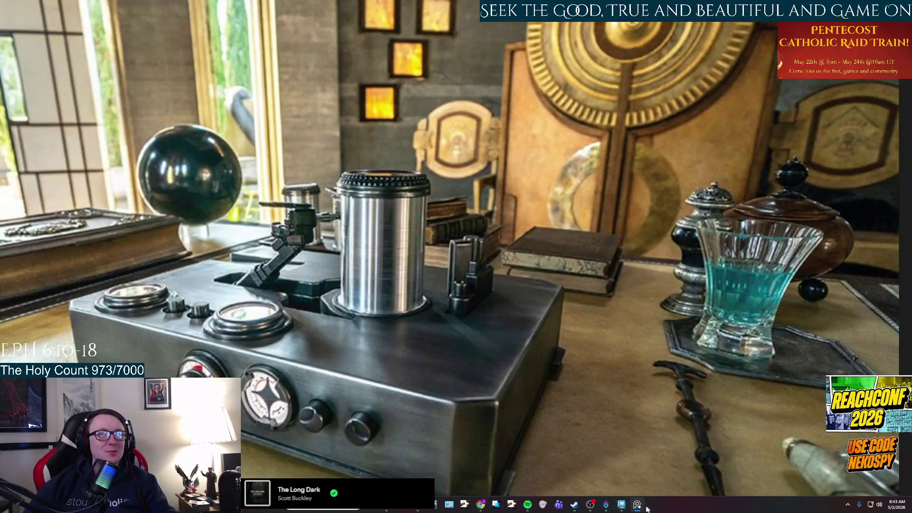
left_click(638, 505)
mouse_move(499, 300)
left_mouse_down("alt")
mouse_move(543, 264)
mouse_move(513, 283)
left_mouse_up("alt")
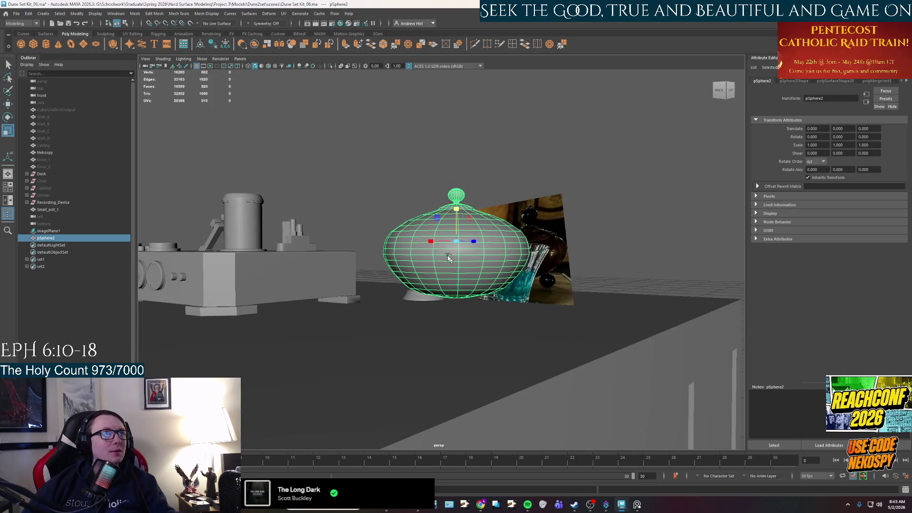
right_click_drag(445, 242, 476, 227)
scroll(476, 226, "down", 5)
mouse_move(452, 269)
left_mouse_down("alt")
mouse_move(310, 283)
mouse_move(400, 350)
mouse_move(448, 361)
mouse_move(462, 333)
left_mouse_up("alt")
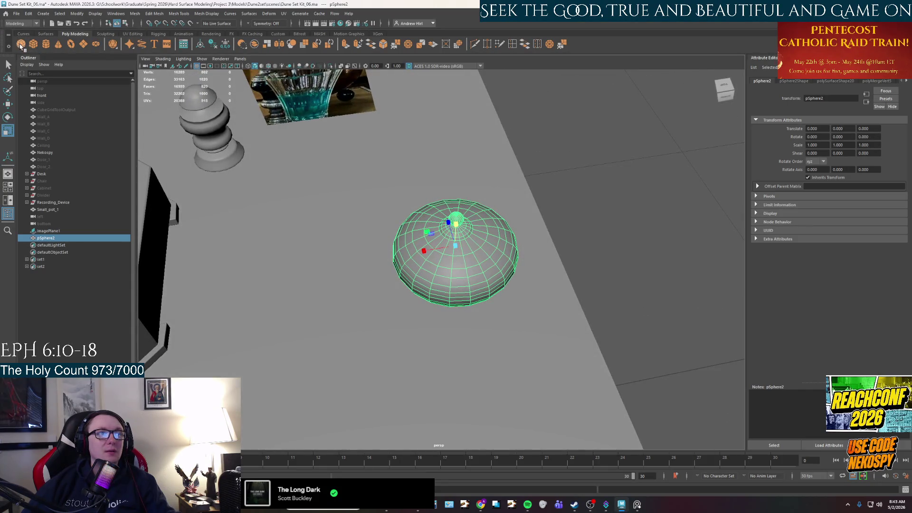
- Create a new polygon sphere and raise it above the table
left_click(22, 48)
left_click_drag(400, 299, 349, 322, "alt")
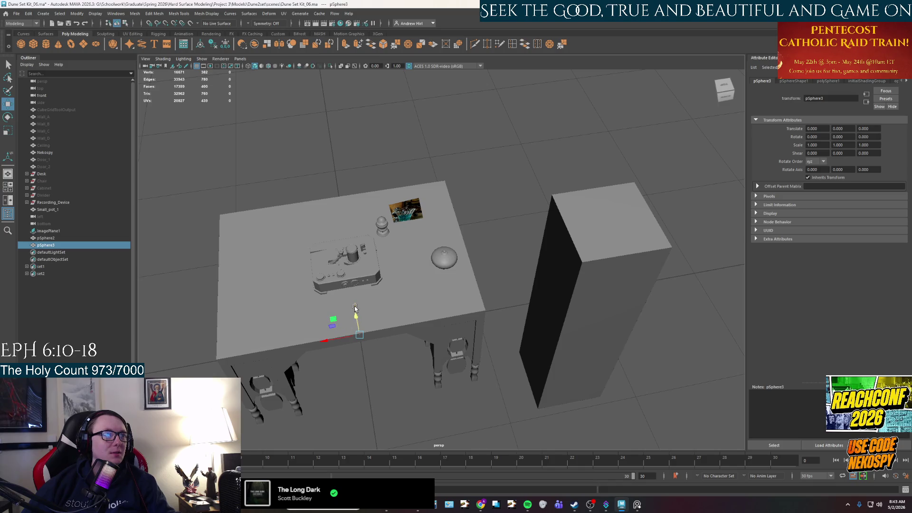
left_click_drag(339, 237, 329, 204)
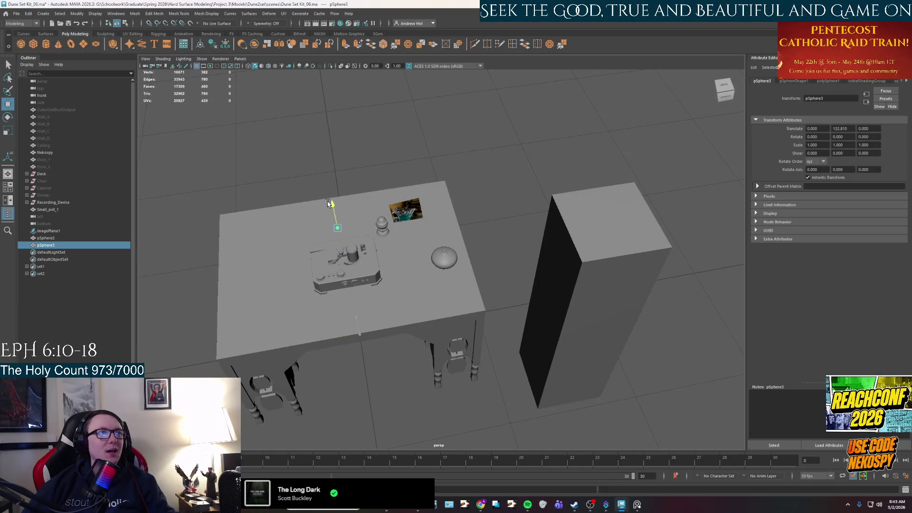
scroll(442, 264, "up", 3)
scroll(461, 271, "up", 3)
left_click(462, 272)
left_click(447, 405)
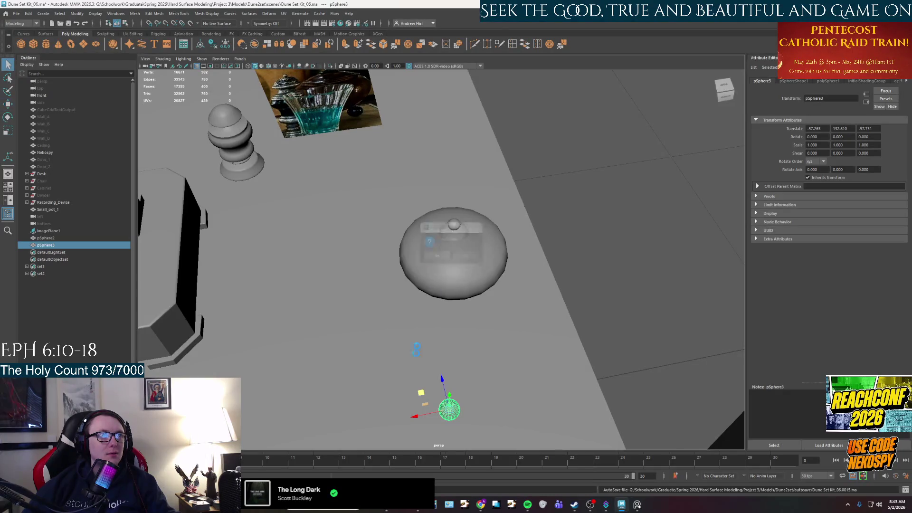
- Move the small sphere across and down so it sits against the pot's base edge
left_click_drag(421, 397, 363, 179)
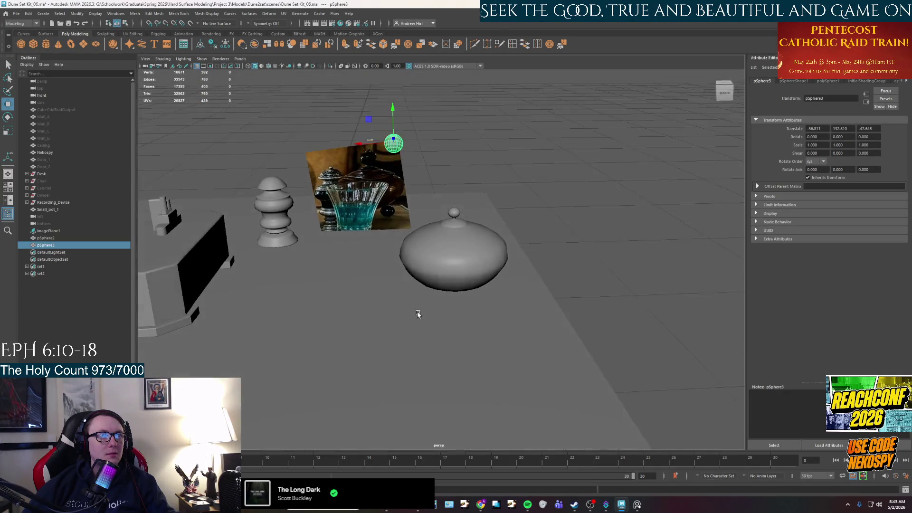
left_click_drag(390, 107, 394, 380)
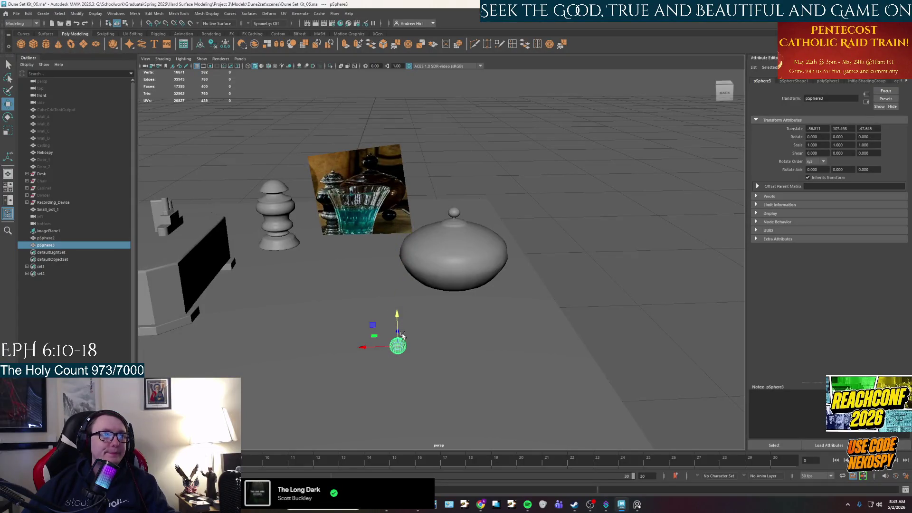
mouse_move(401, 333)
left_mouse_down()
mouse_move(400, 284)
mouse_move(422, 291)
left_mouse_up()
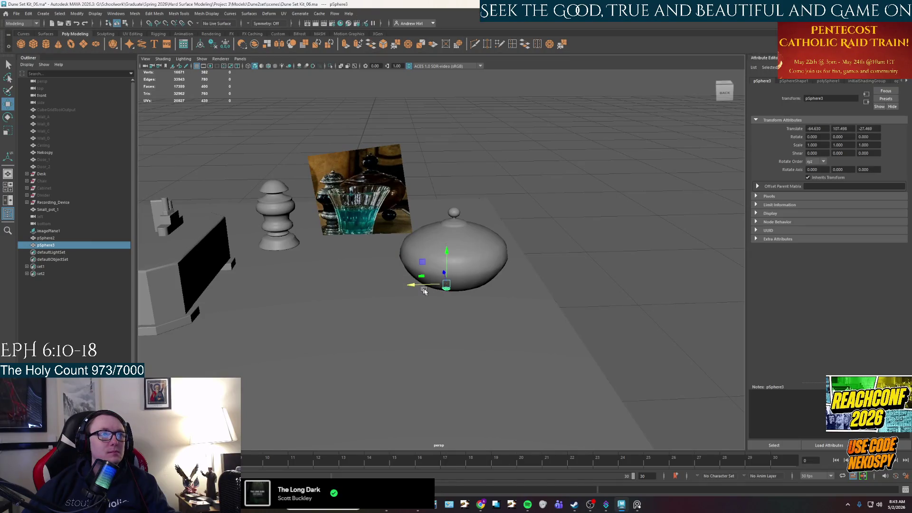
key("f")
scroll(439, 283, "down", 2)
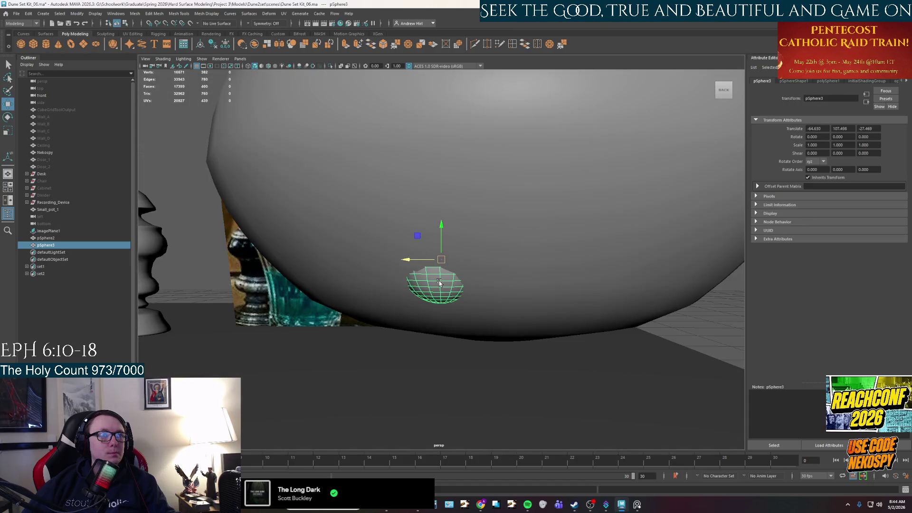
mouse_move(438, 283)
left_mouse_down("alt")
mouse_move(430, 236)
mouse_move(410, 268)
mouse_move(436, 273)
mouse_move(431, 310)
left_mouse_up("alt")
scroll(409, 268, "down", 5)
key("space")
key("space")
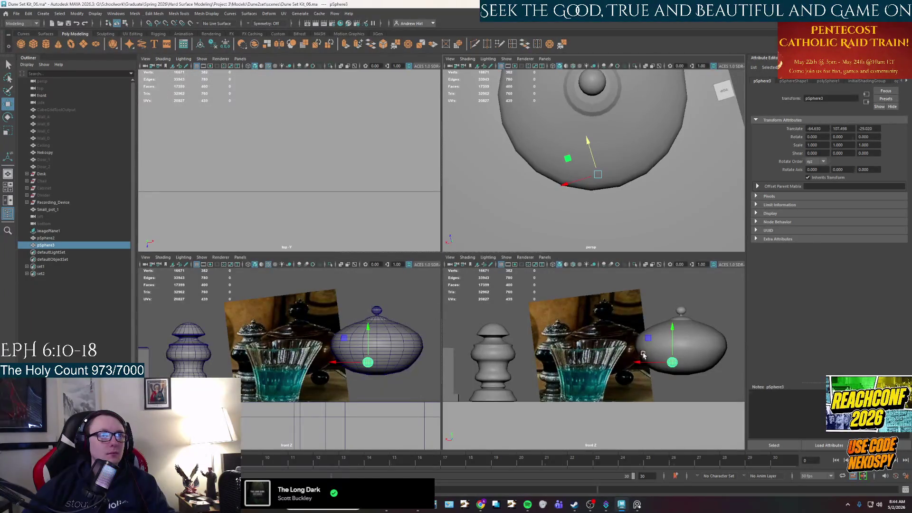
- In a maximized top view, move the foot sphere to the pot's right edge
key("space")
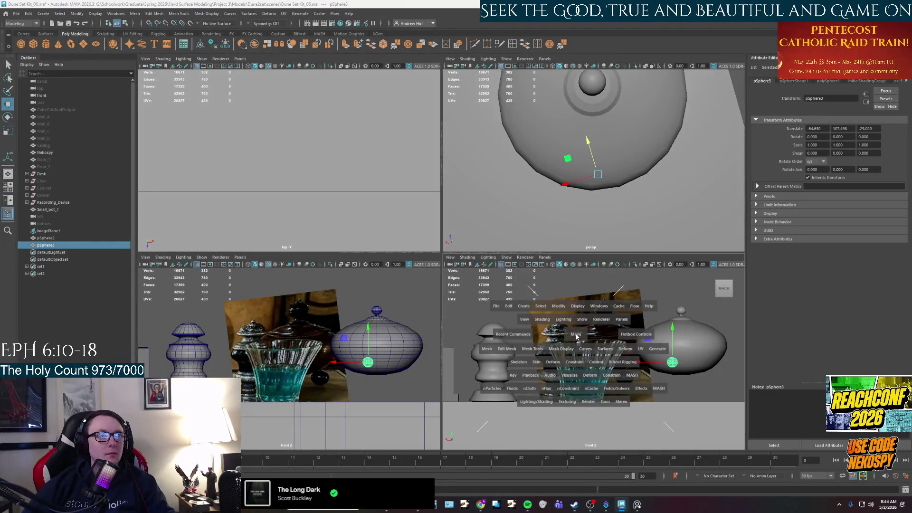
left_click_drag(560, 335, 536, 325)
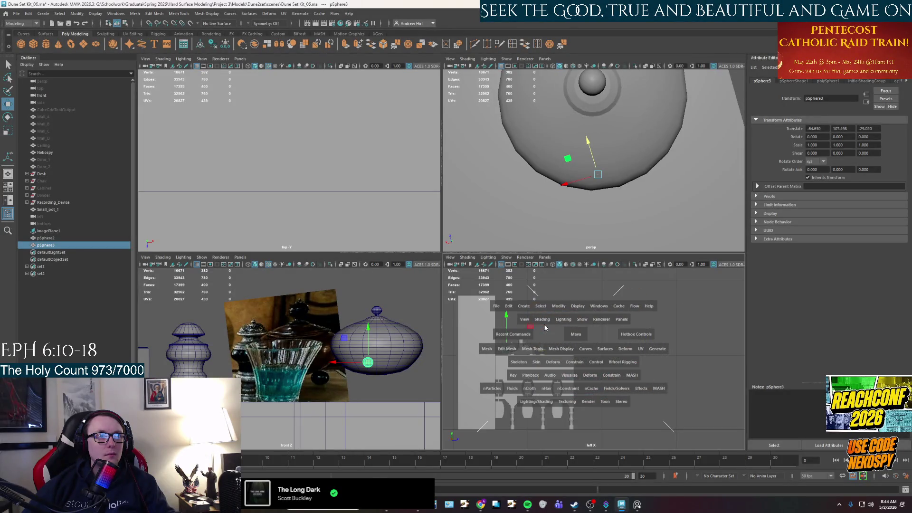
scroll(314, 153, "down", 2)
scroll(271, 145, "down", 2)
scroll(306, 196, "down", 2)
scroll(364, 187, "down", 2)
key("f")
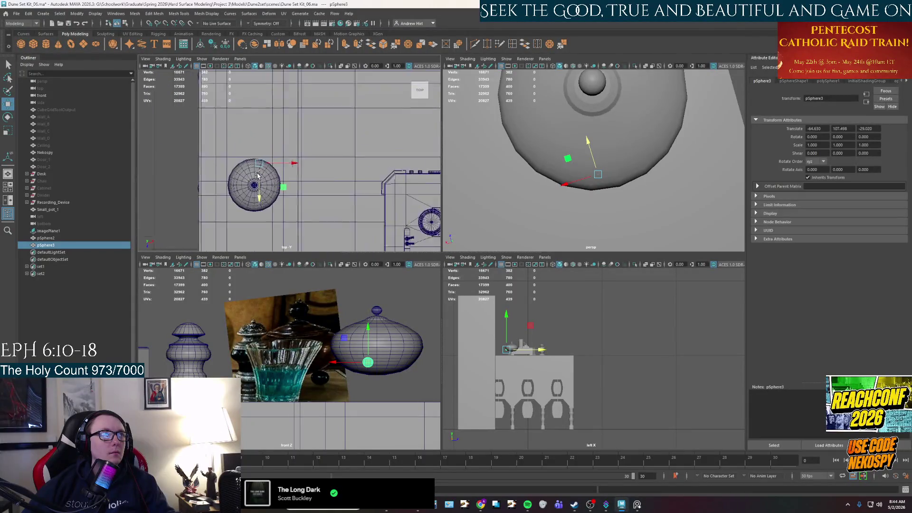
scroll(307, 171, "up", 2)
scroll(295, 162, "up", 2)
key("space")
scroll(428, 252, "up", 2)
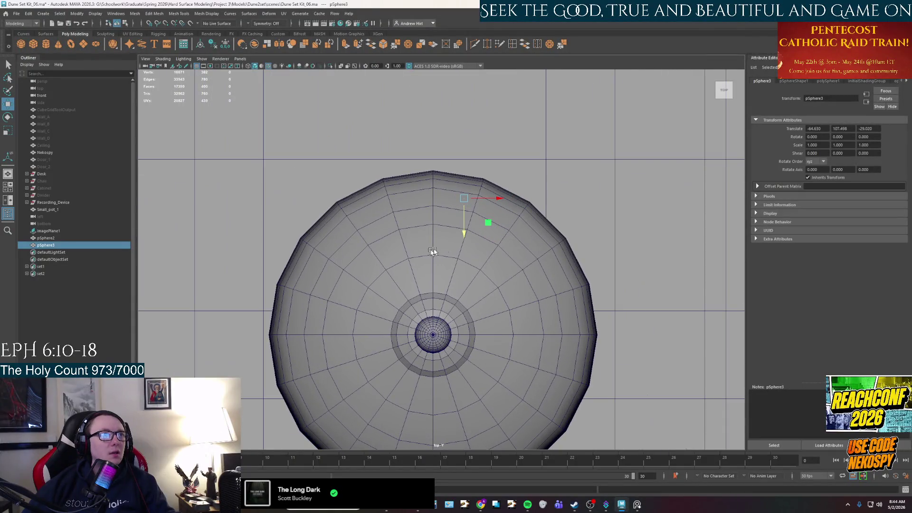
mouse_move(488, 226)
middle_mouse_down()
mouse_move(603, 250)
mouse_move(588, 267)
middle_mouse_up()
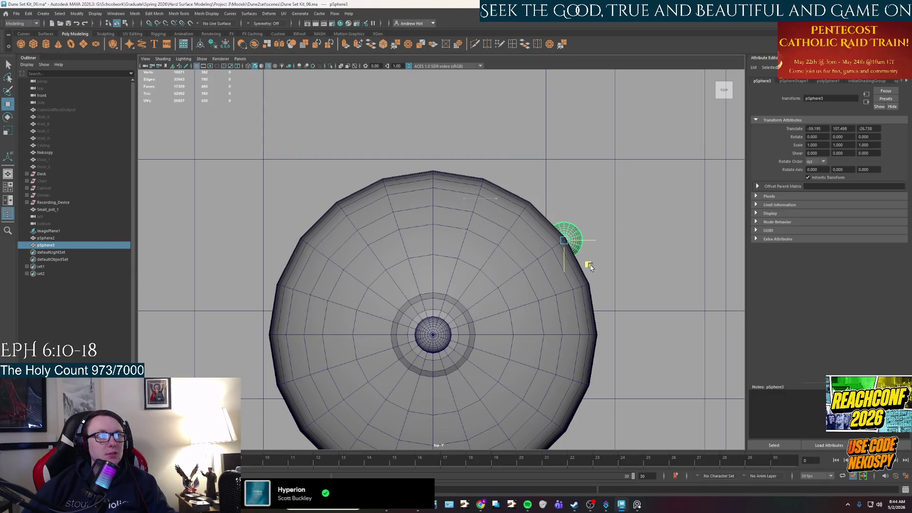
scroll(589, 266, "down", 2)
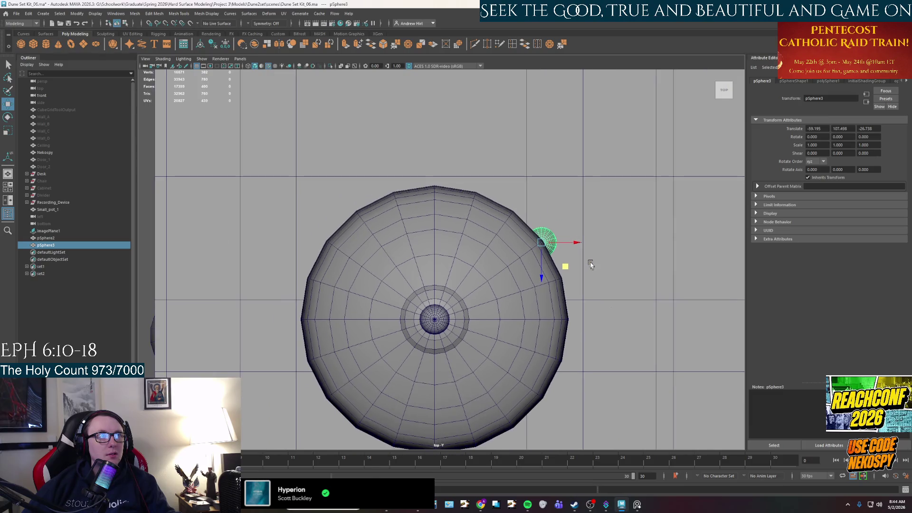
scroll(593, 246, "down", 1)
scroll(577, 232, "down", 1)
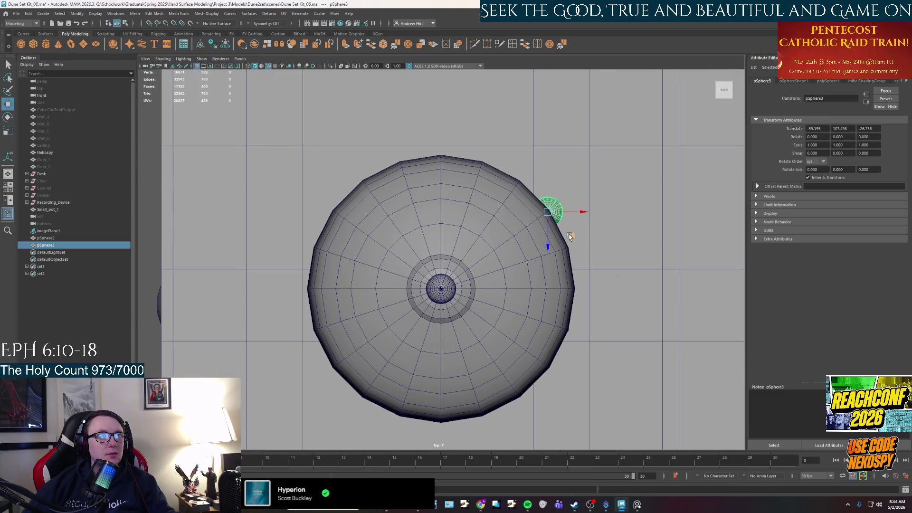
- Shift-drag copies of the foot to the bottom and upper-left edges of the base
left_click_drag(571, 236, 562, 303, "shift")
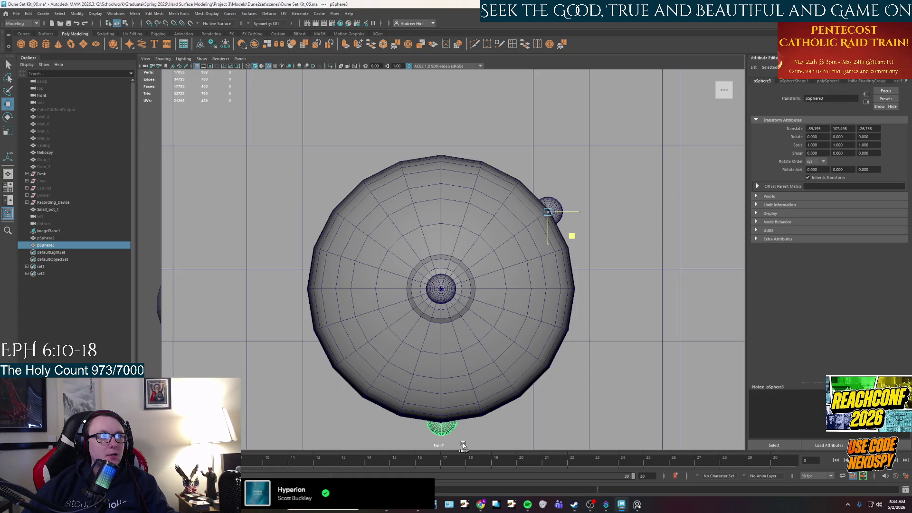
left_click_drag(464, 445, 351, 234, "shift")
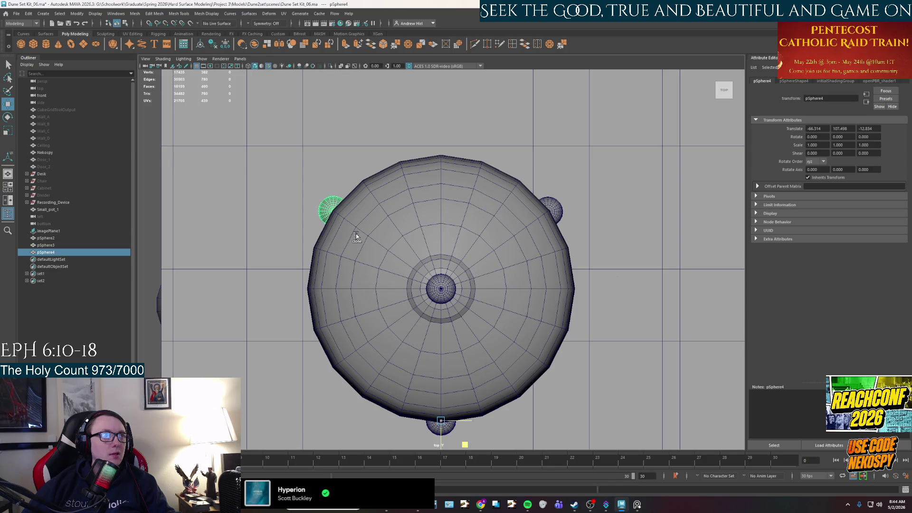
left_click_drag(357, 236, 357, 236, "shift")
key("space")
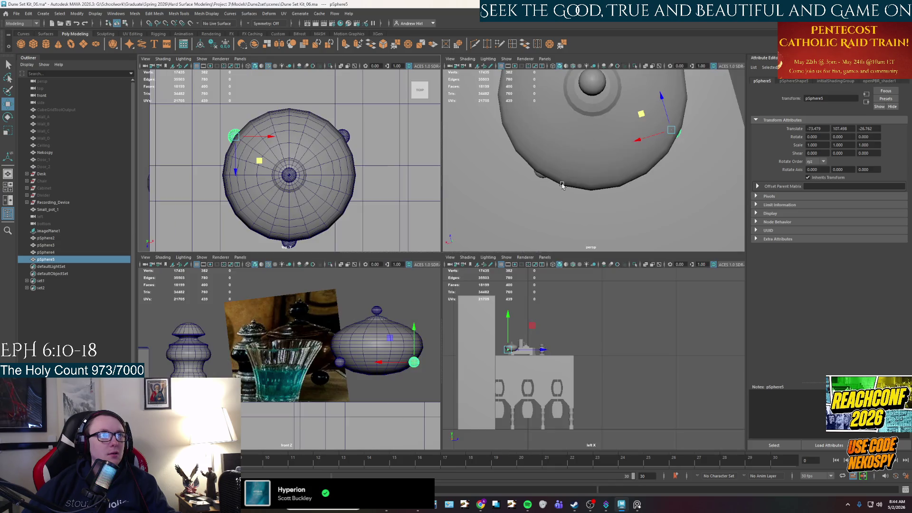
key("space")
- Orbit the perspective view to inspect the feet around the pot
mouse_move(578, 148)
left_mouse_down("alt")
mouse_move(499, 136)
mouse_move(501, 211)
mouse_move(539, 204)
mouse_move(509, 198)
mouse_move(423, 311)
left_mouse_up("alt")
scroll(480, 135, "down", 3)
left_click(421, 368)
mouse_move(420, 369)
left_mouse_down("alt")
mouse_move(353, 394)
mouse_move(370, 362)
mouse_move(339, 359)
left_mouse_up("alt")
left_click_drag(316, 282, 339, 228, "alt")
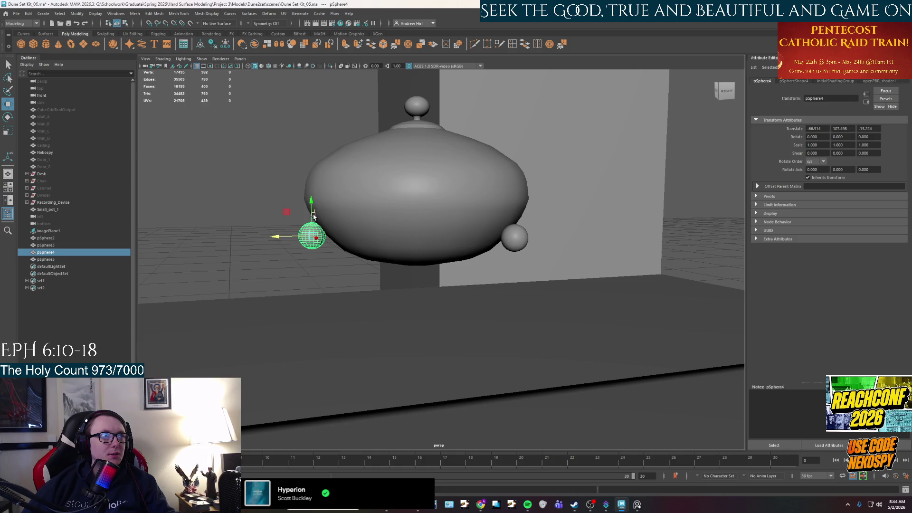